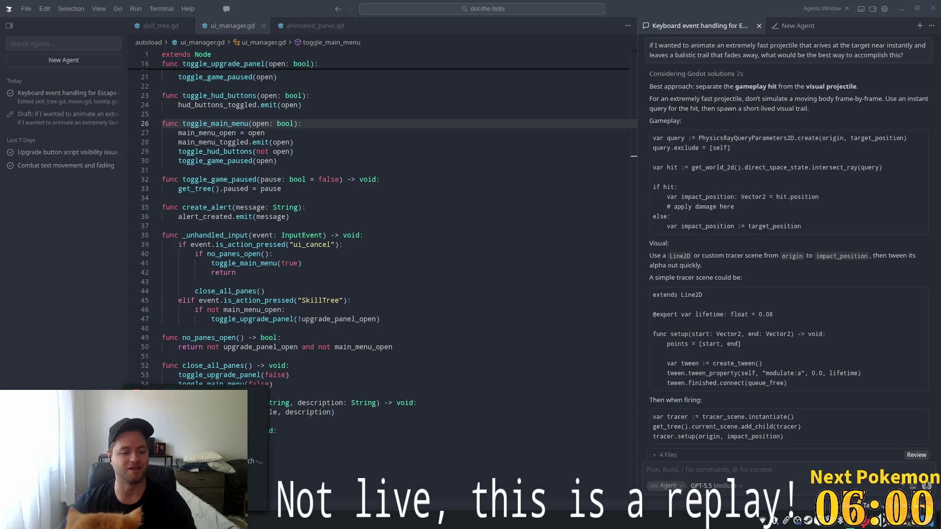
Bring the running DoT The Bots game forward and toggle the skill-tree upgrade panel repeatedly.
mouse_move(245, 522)
click(264, 473)
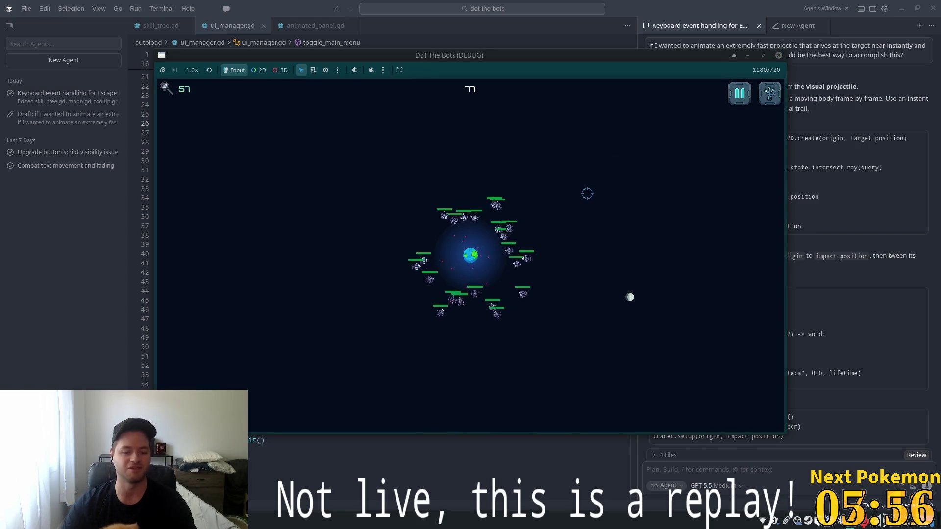
key(Escape)
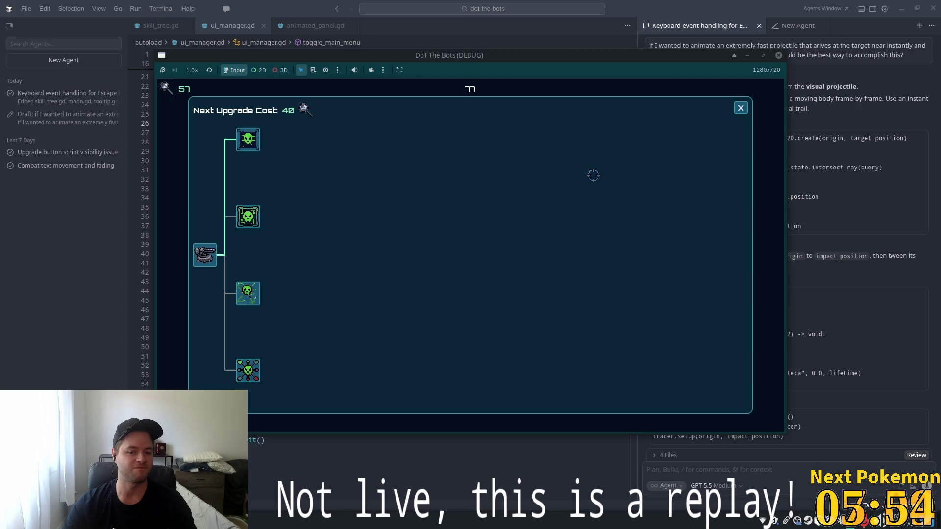
key(Escape)
key(Escape)
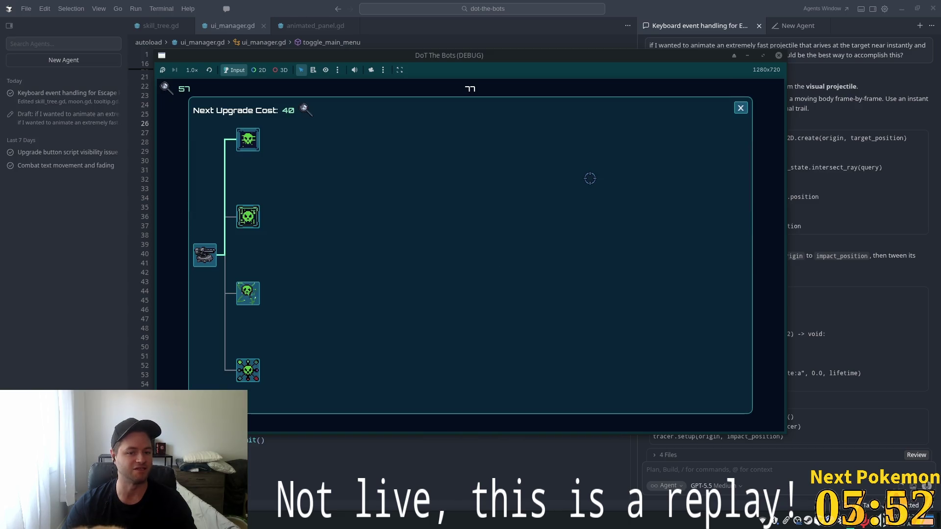
key(Escape)
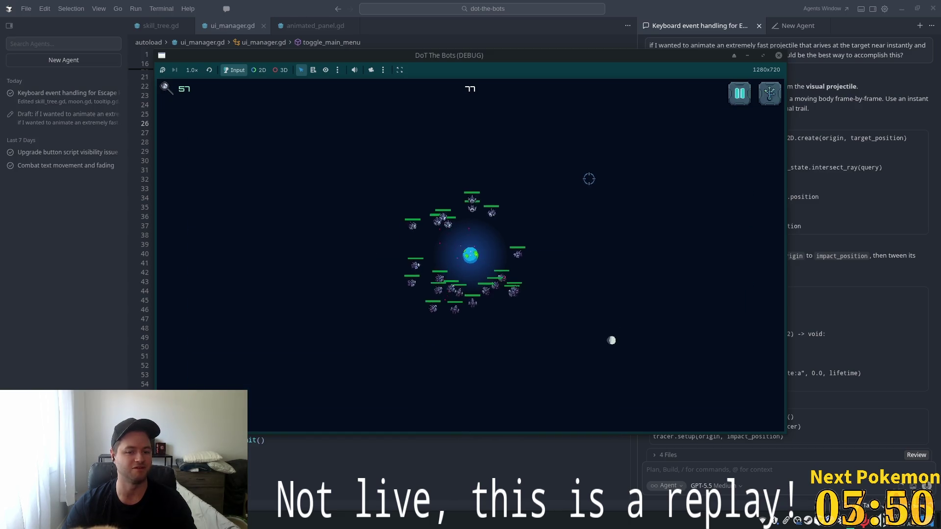
key(Escape)
key(Escape)
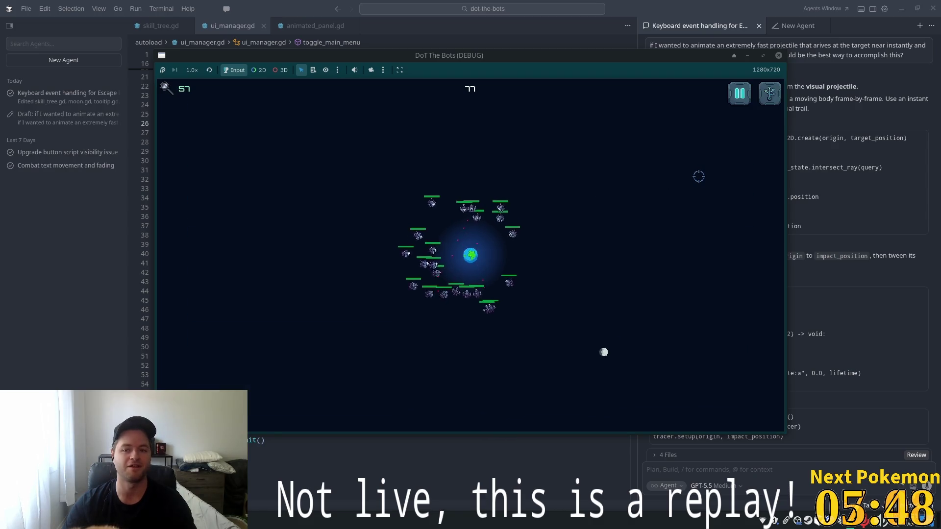
key(Escape)
key(Escape)
Test the pause menu, close the debug game, and open the quick file search.
key(Escape)
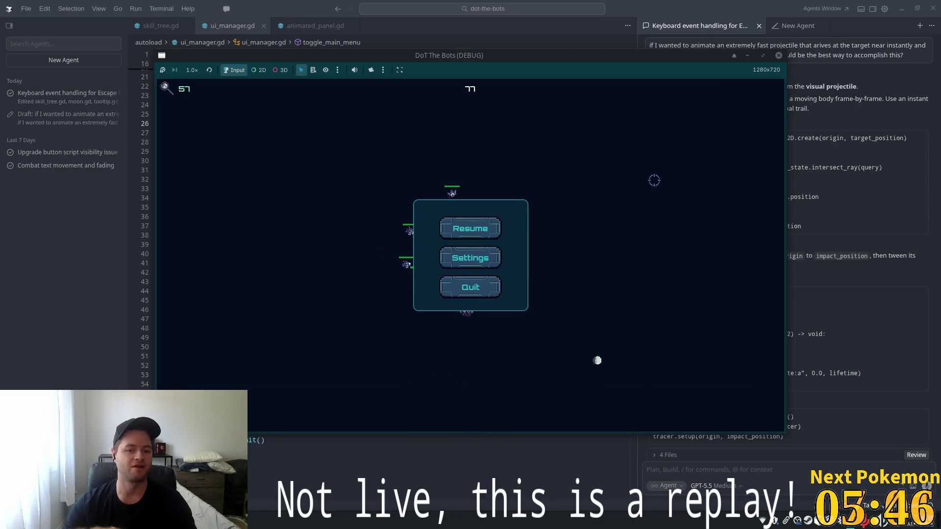
key(Escape)
key(Escape)
key(Escape)
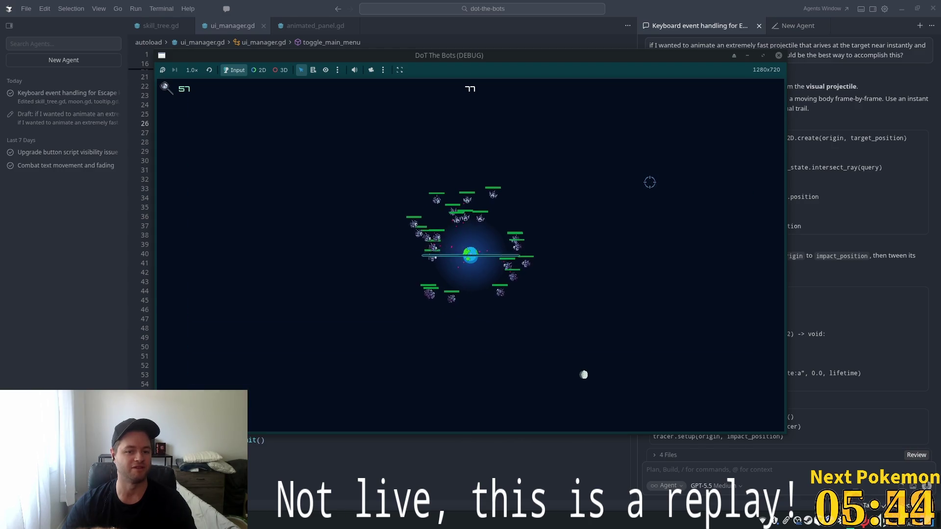
key(Escape)
key(Escape)
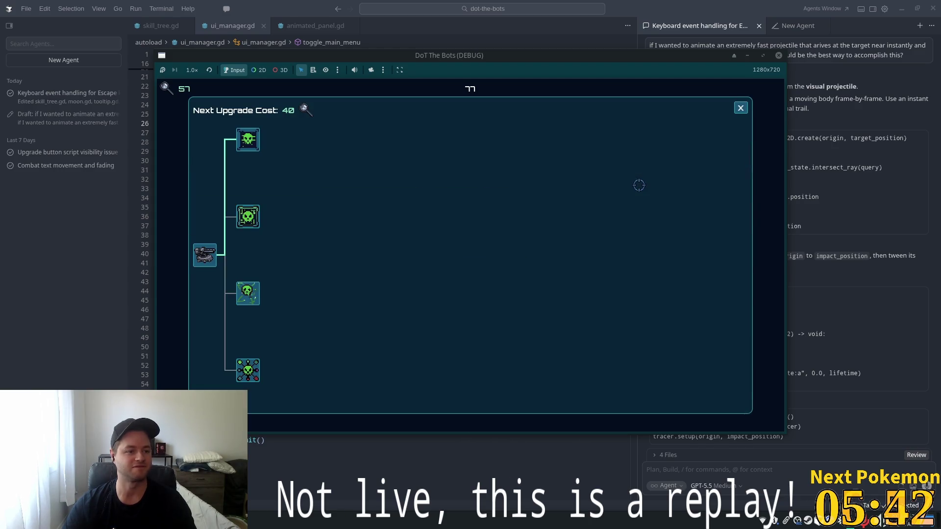
key(Escape)
key(Escape)
key(Escape)
key(Escape)
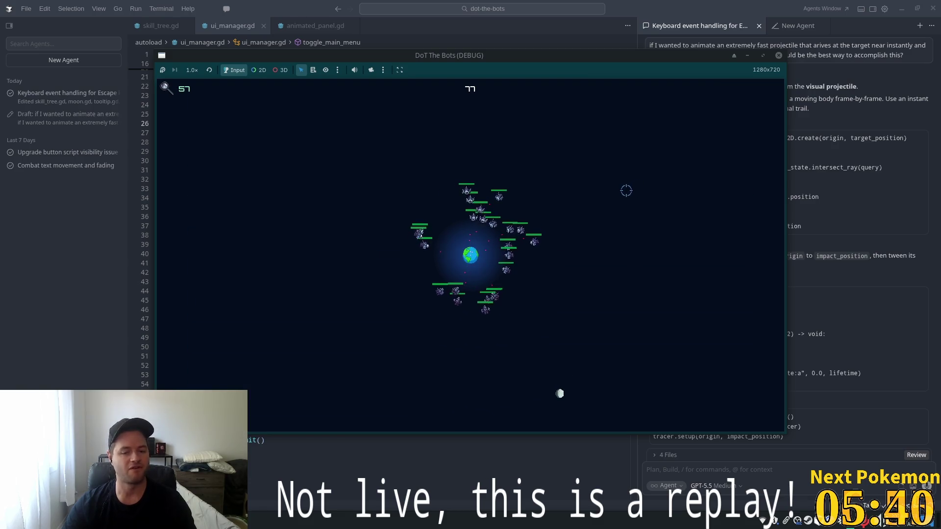
key(Escape)
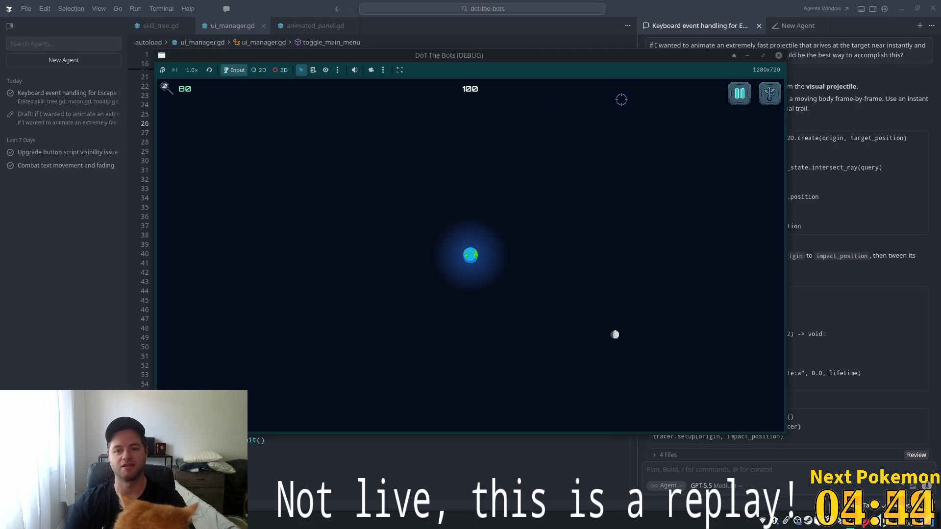
key(alt+F4)
key(ctrl+p)
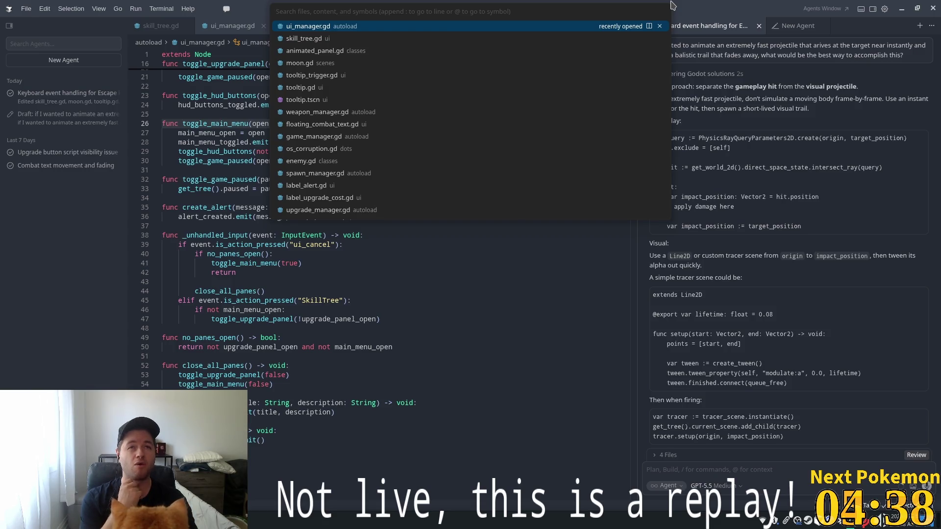
Open vn_probe.gd from a 'pro' search, read through it, then jump to the Enemy definition in enemy.gd.
text(pro)
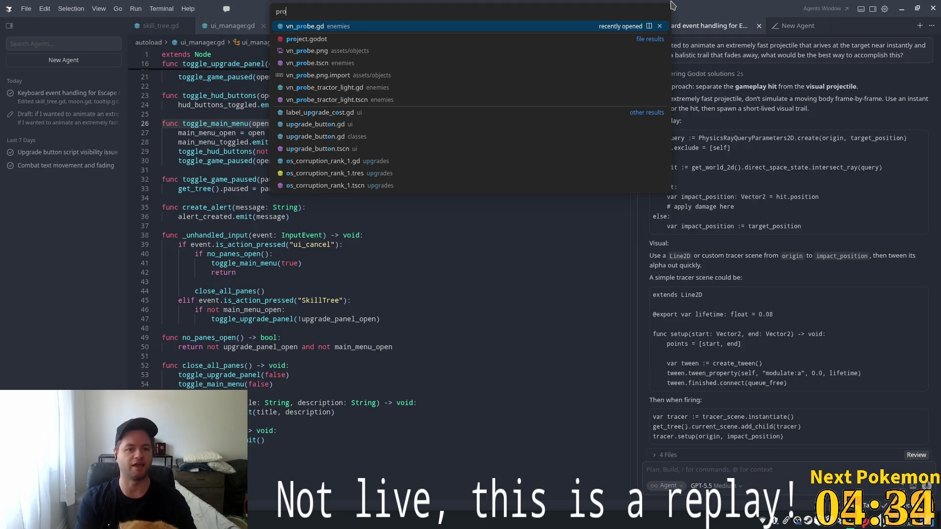
key(Return)
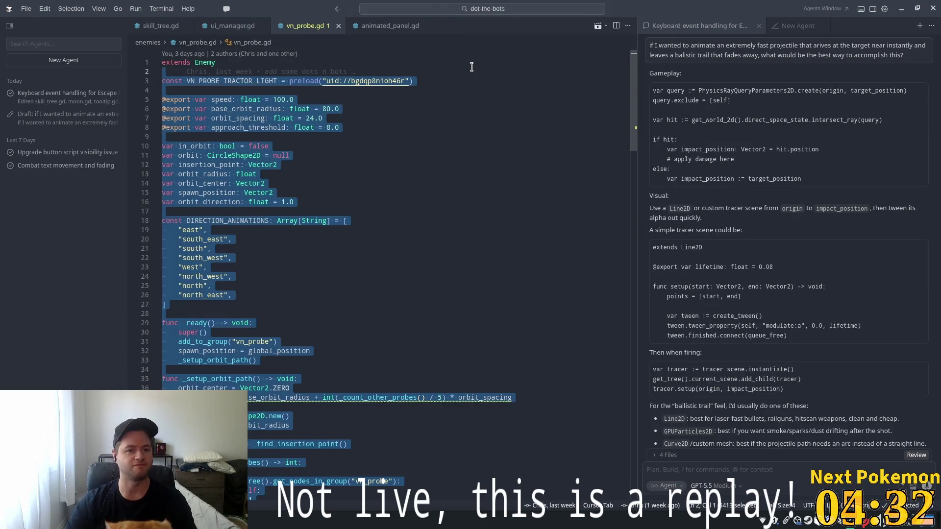
click(426, 109)
scroll(412, 119, down, 6)
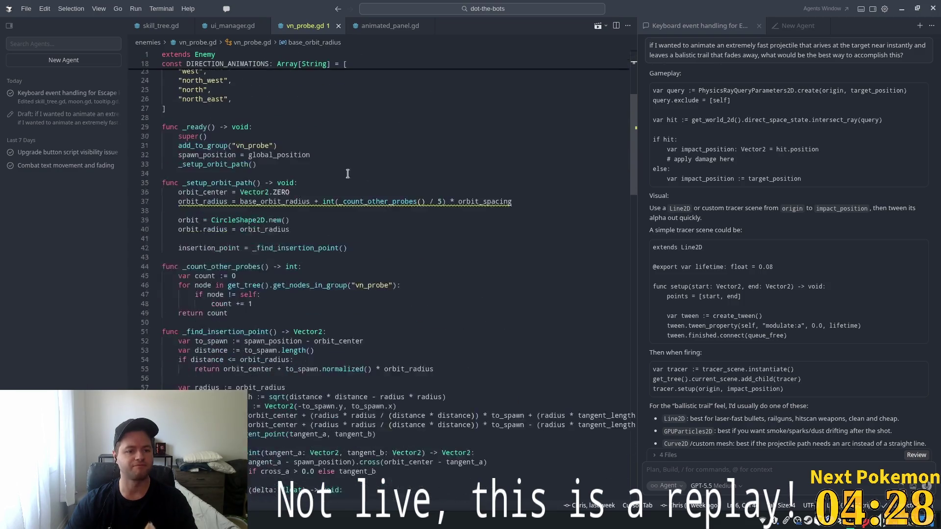
scroll(282, 223, down, 7)
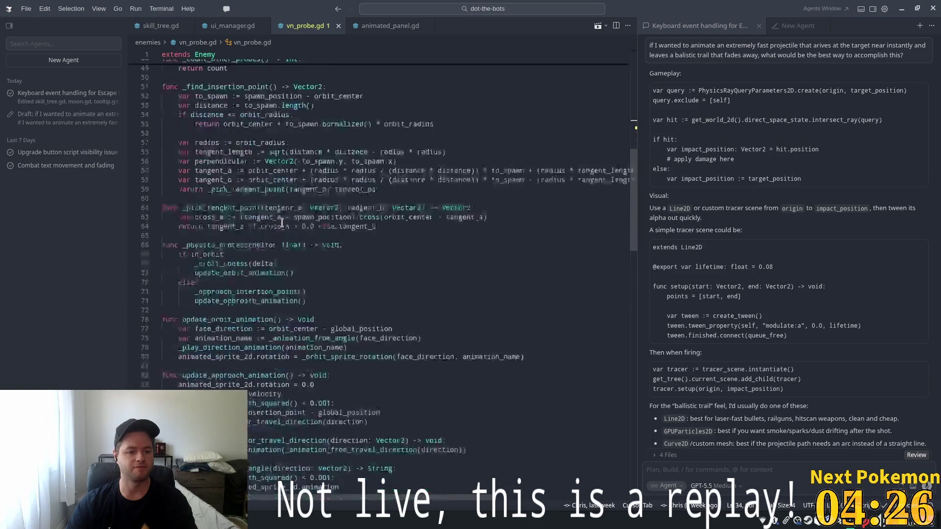
scroll(266, 237, down, 7)
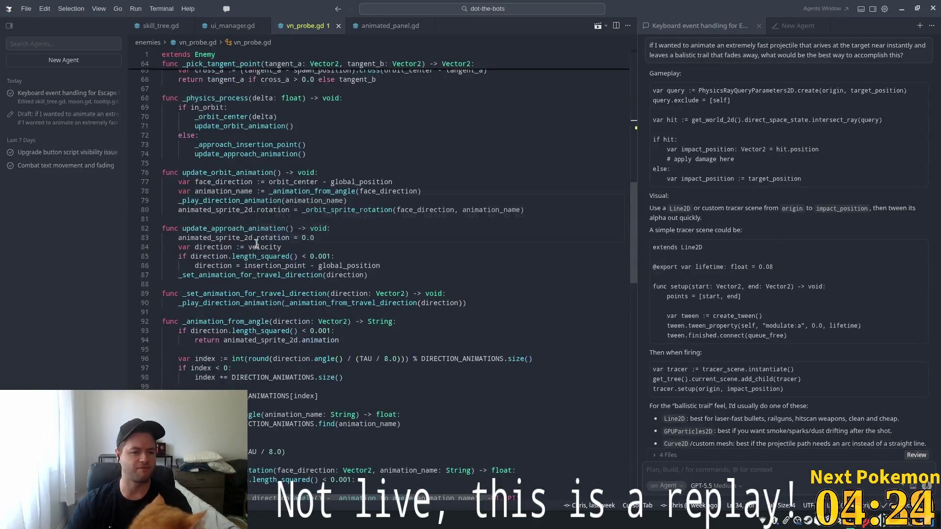
scroll(257, 243, down, 10)
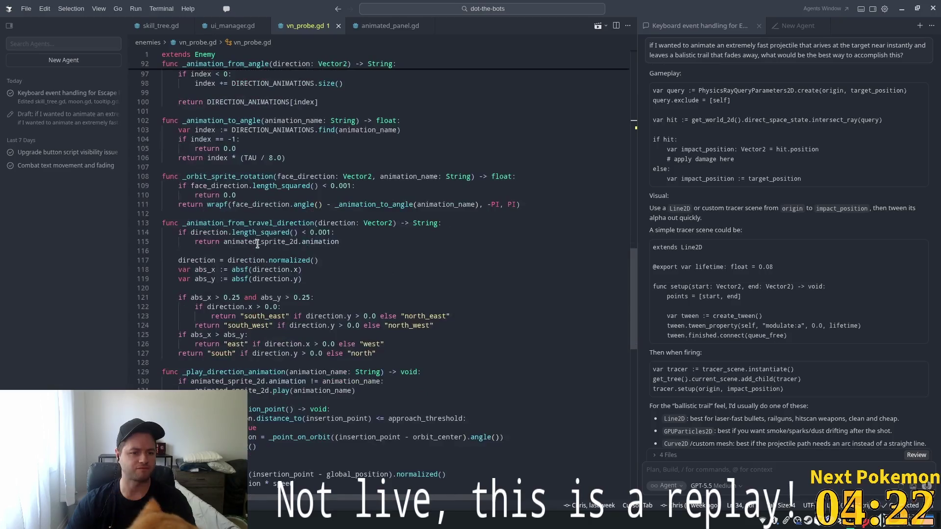
scroll(257, 244, down, 10)
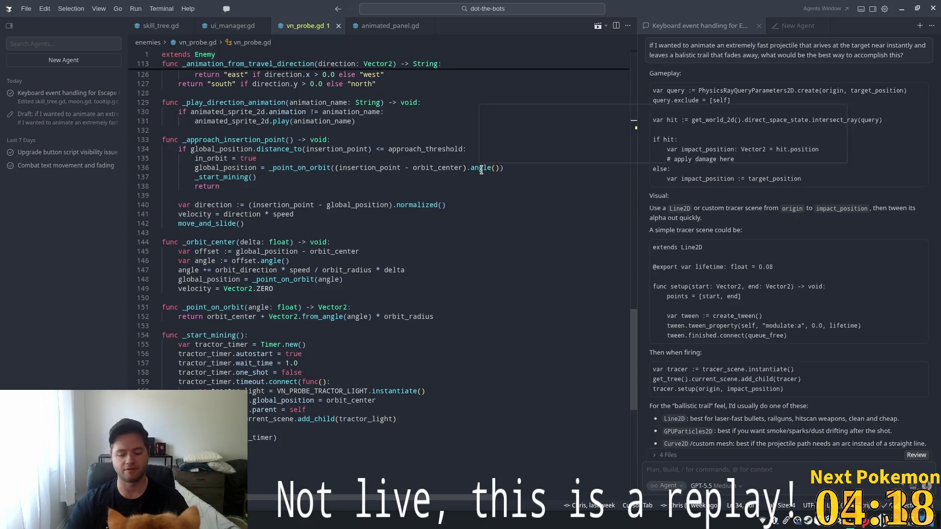
key(F12)
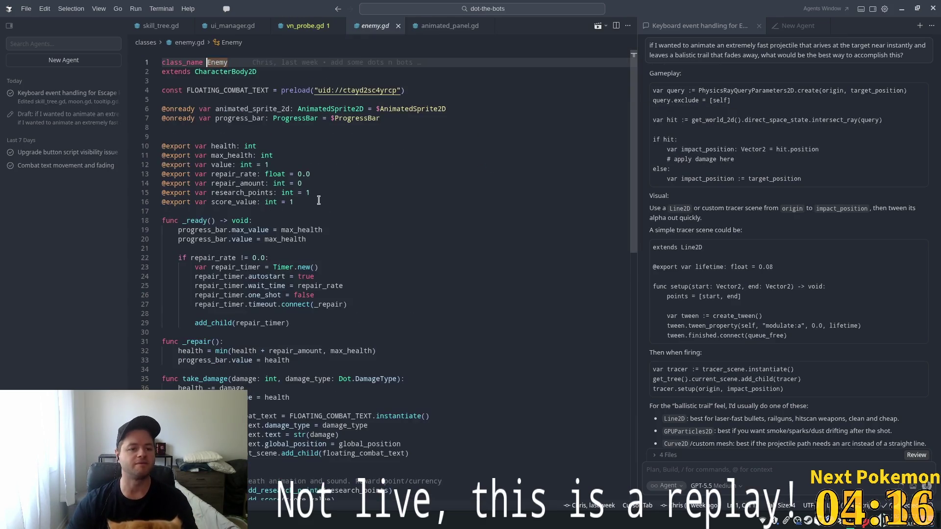
scroll(298, 209, down, 5)
scroll(218, 213, down, 5)
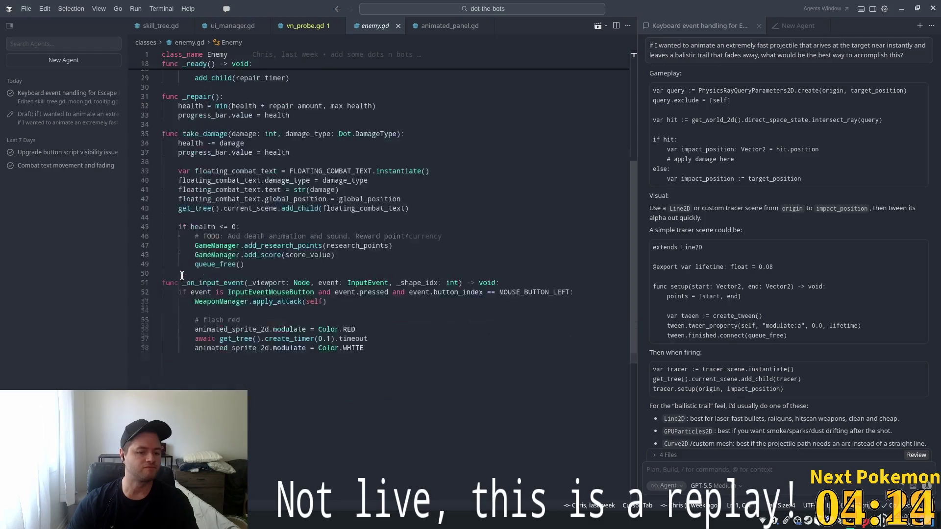
drag(162, 274, 360, 340)
click(304, 320)
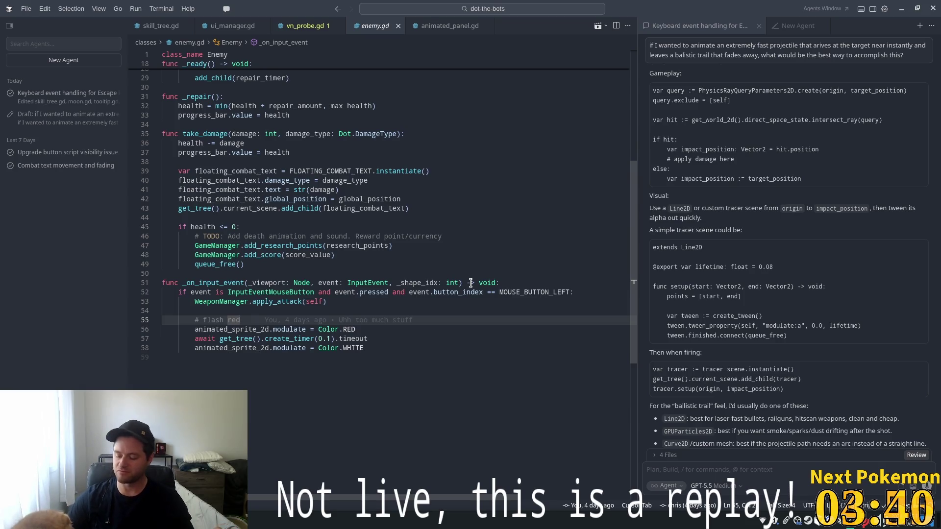
Inspect enemy.gd lines 56–58 (Color.RED tint, timer wait, Color.WHITE reset), then open quick file search.
click(317, 329)
scroll(330, 272, down, 2)
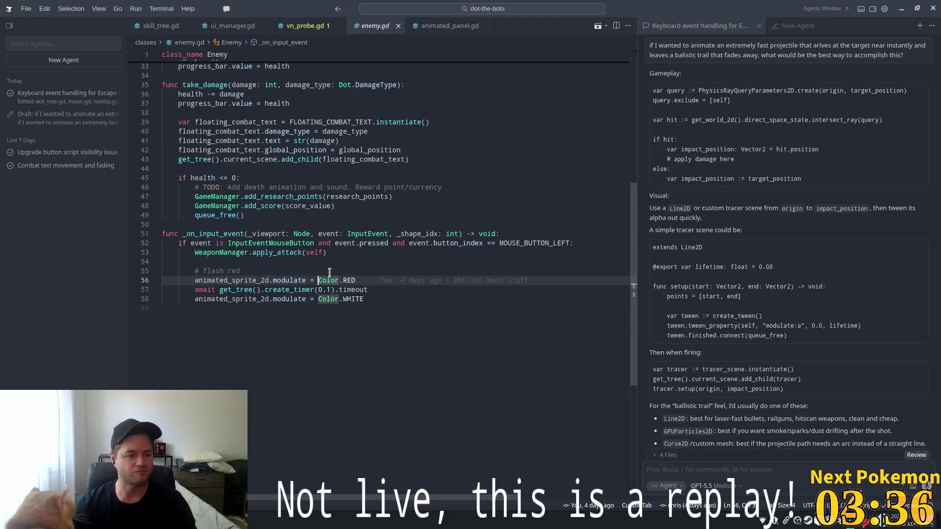
click(362, 289)
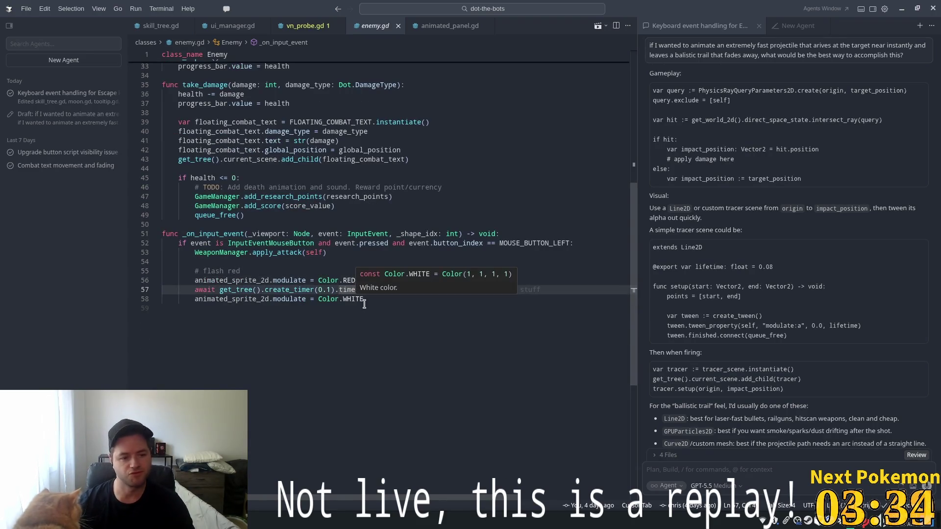
click(388, 300)
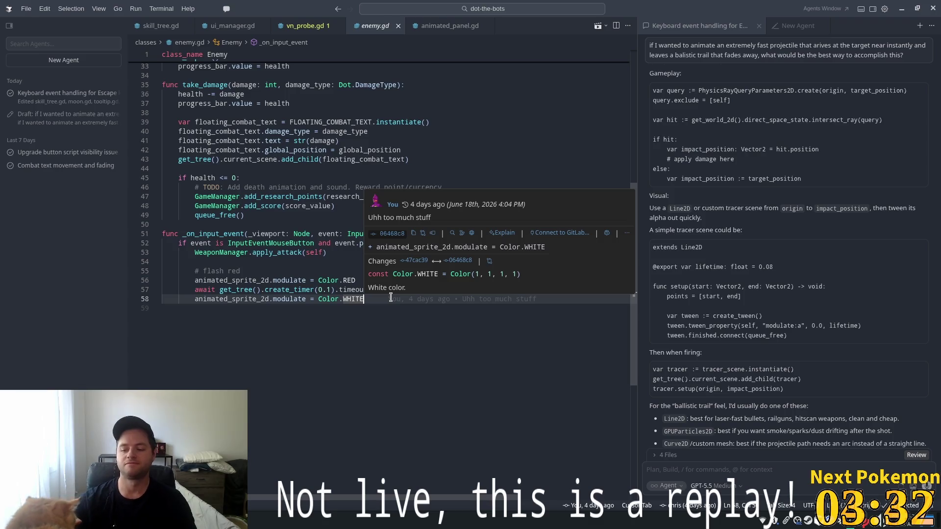
click(300, 224)
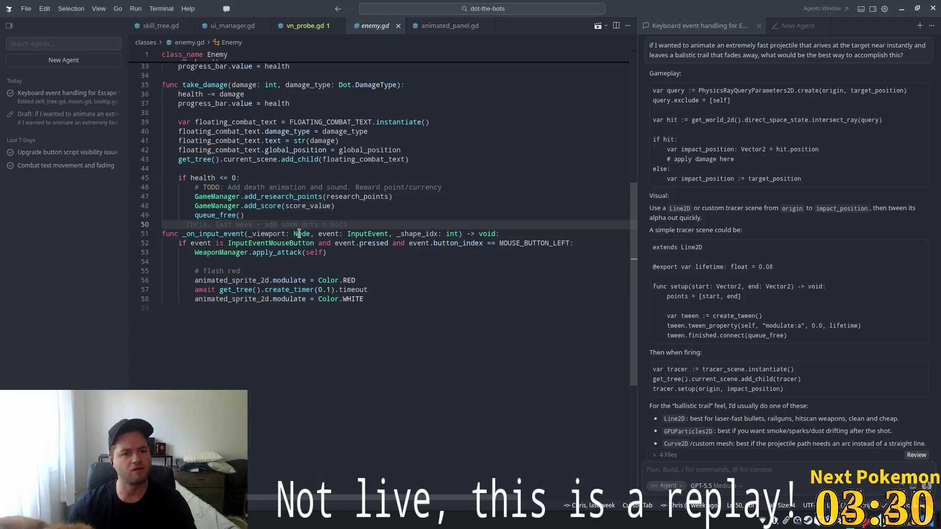
click(393, 262)
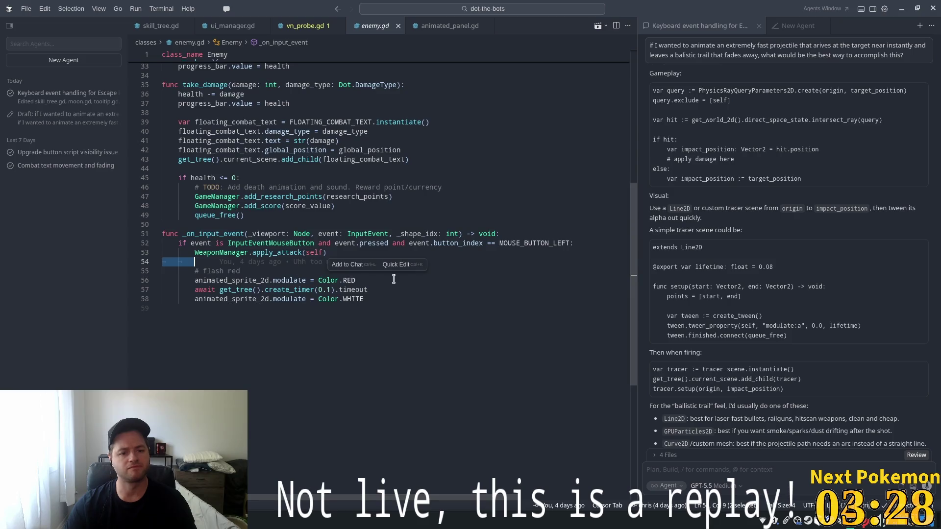
click(462, 293)
click(389, 300)
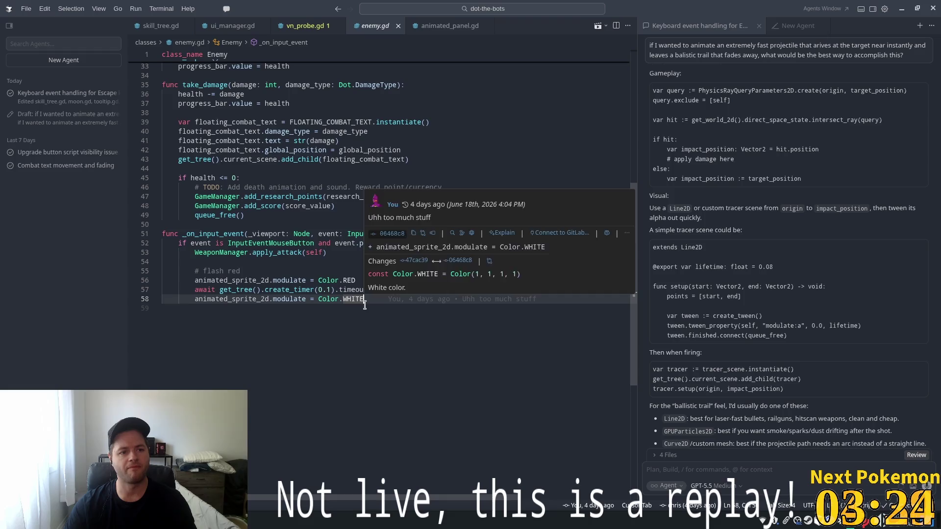
key(Down)
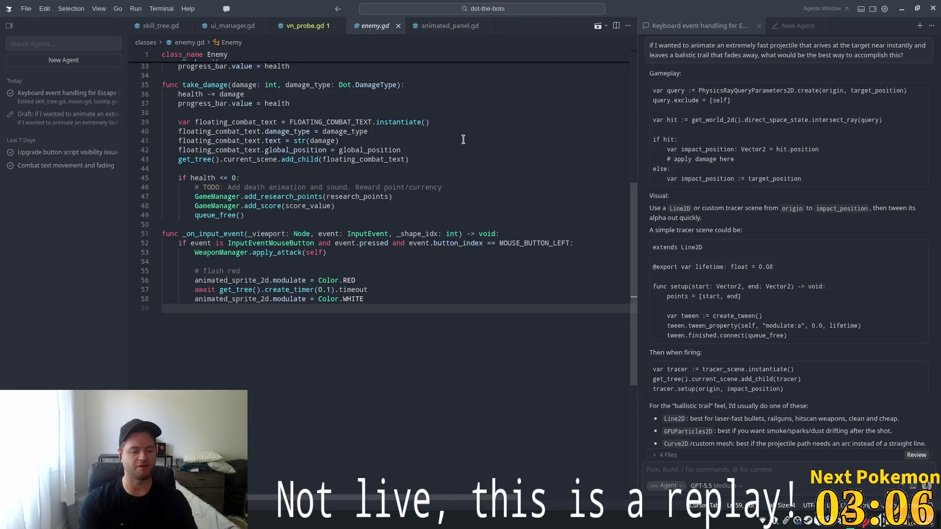
key(ctrl+p)
Open weapon_manager.gd and add 'var moon: Node2D' below the attack-targets declaration.
text(weapon)
key(Return)
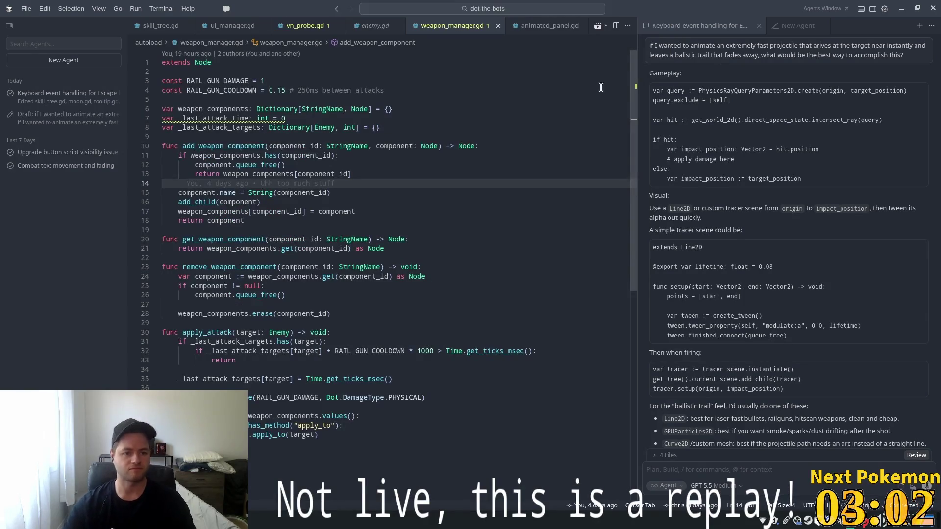
scroll(363, 243, down, 3)
scroll(362, 243, up, 3)
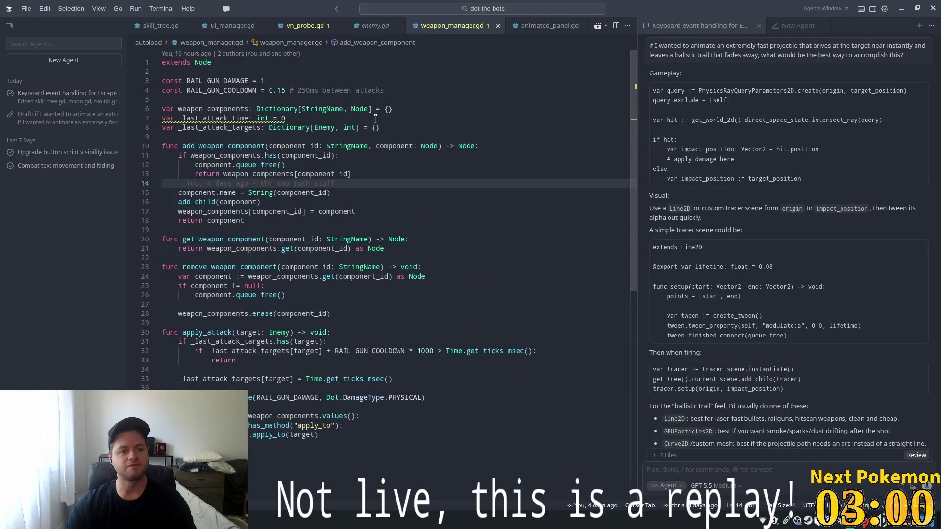
click(431, 127)
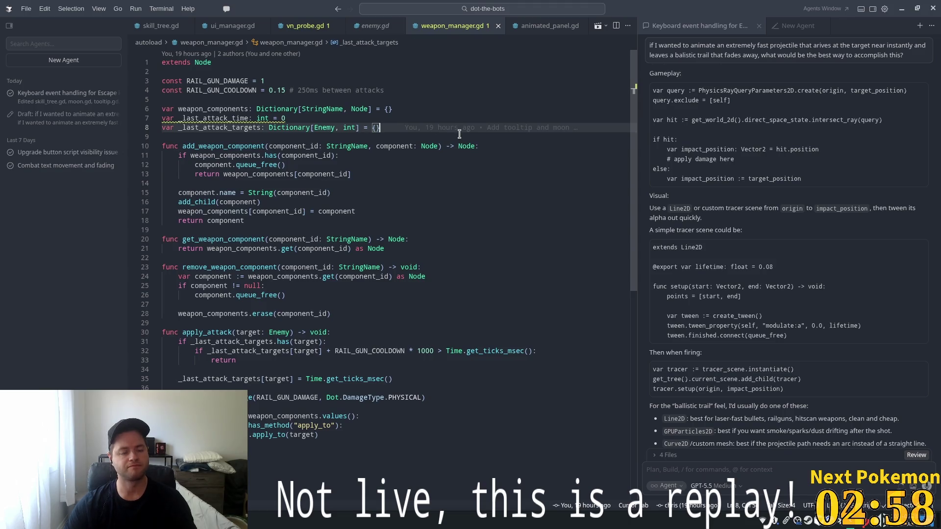
key(Return)
text(var )
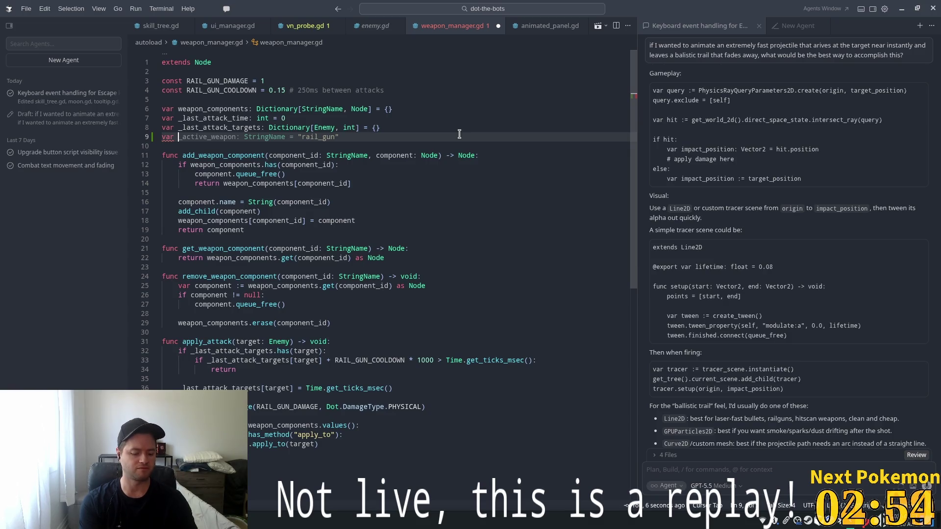
text(moon)
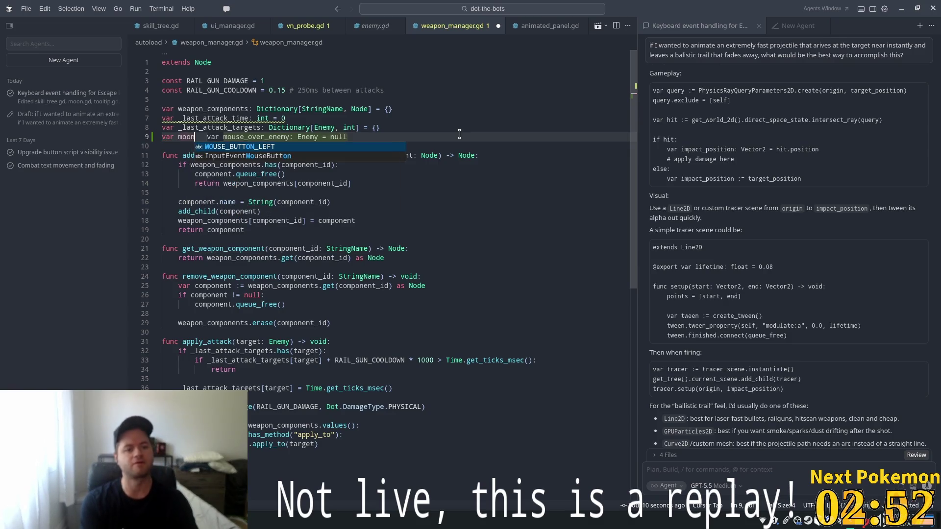
text(: )
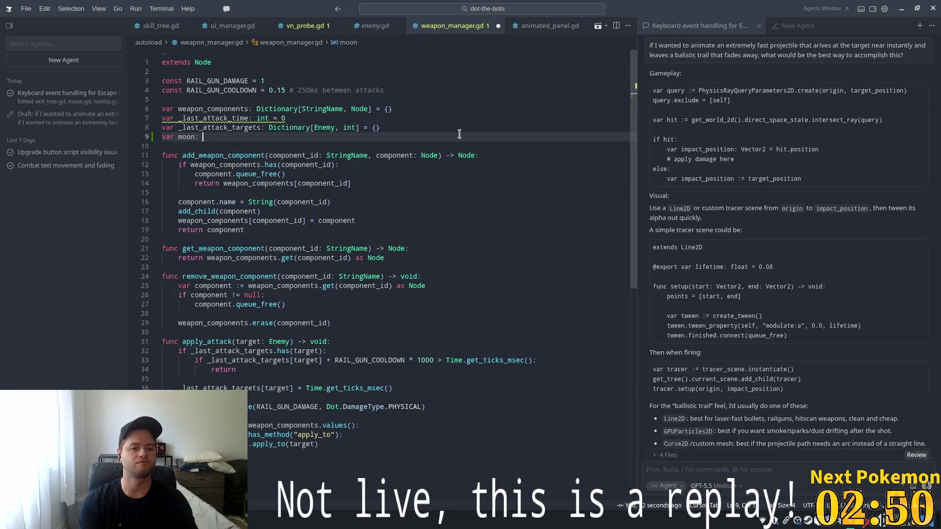
text(Node2D)
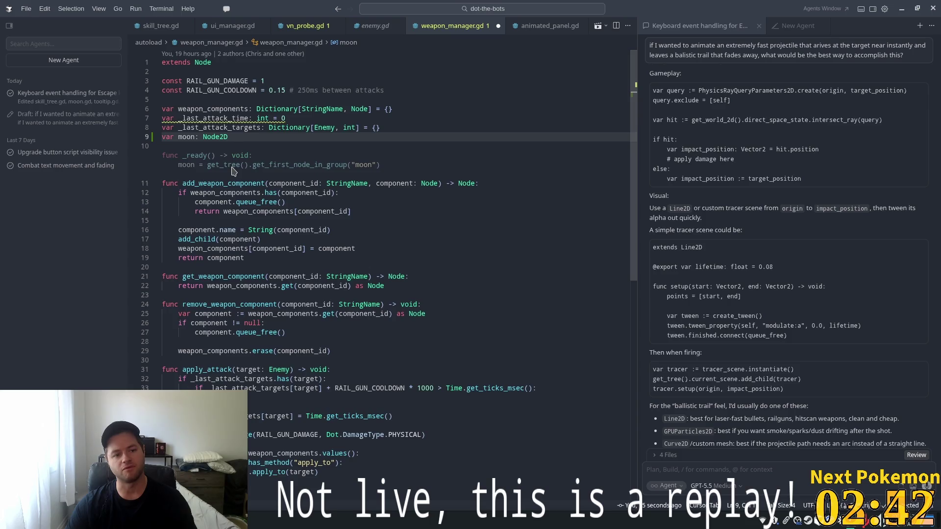
click(326, 211)
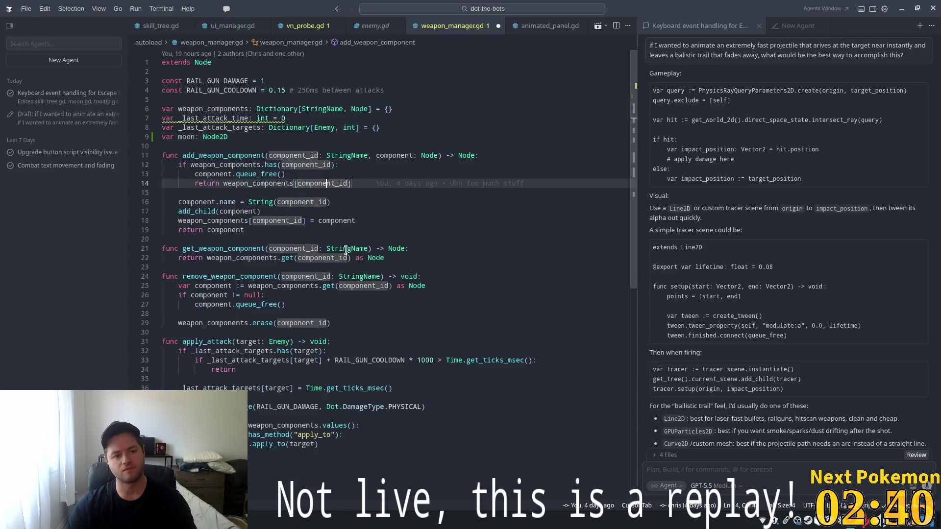
Add the suggested set_moon function header at the end of the script.
scroll(348, 232, down, 3)
click(263, 437)
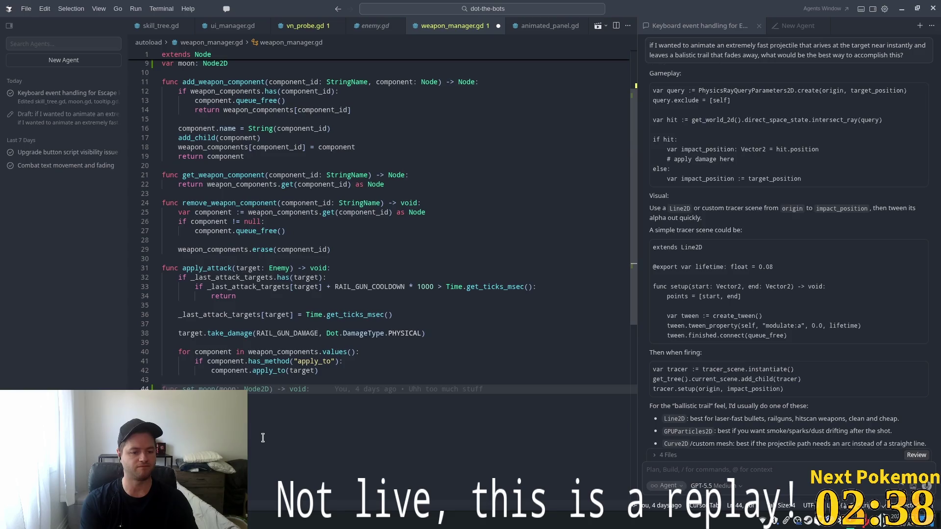
key(BackSpace)
text(:)
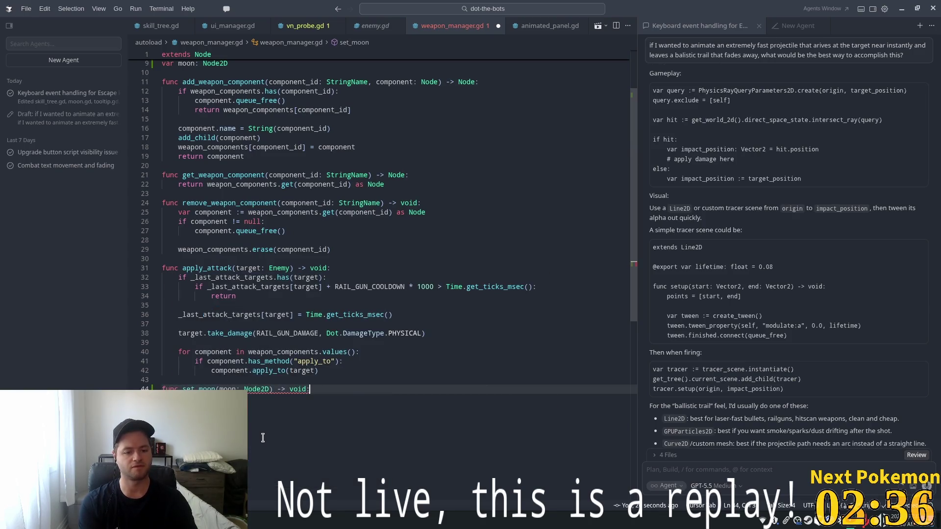
key(F5)
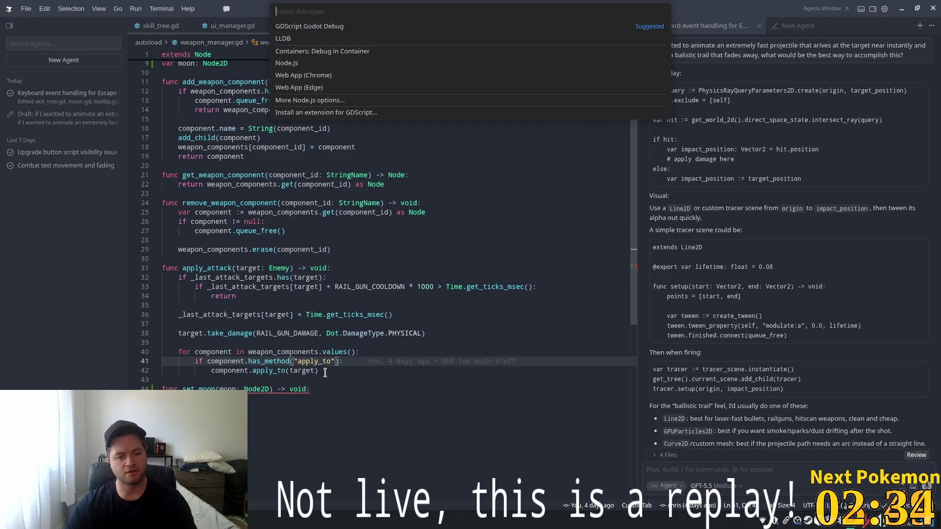
key(Escape)
key(F5)
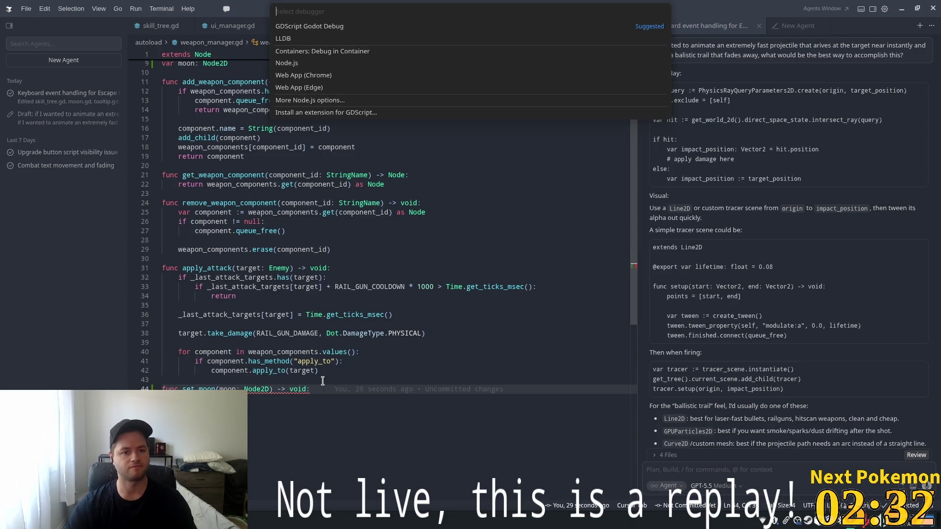
Rename the set_moon parameter to new_moon by accepting the Tab suggestions.
click(236, 389)
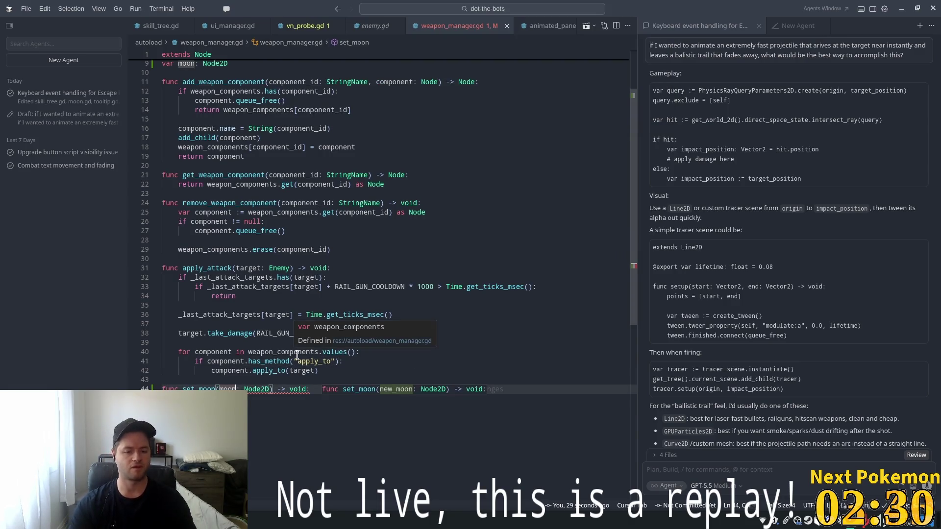
key(Tab)
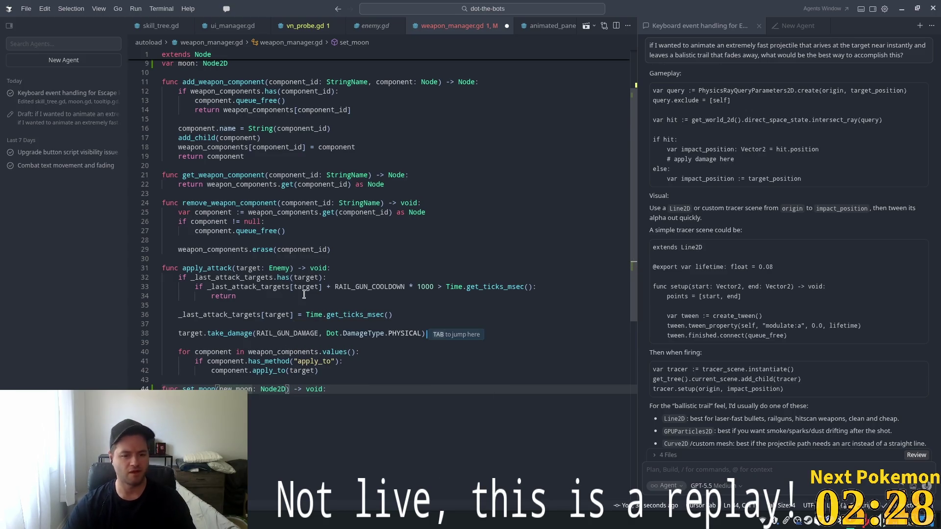
key(Tab)
scroll(386, 267, up, 3)
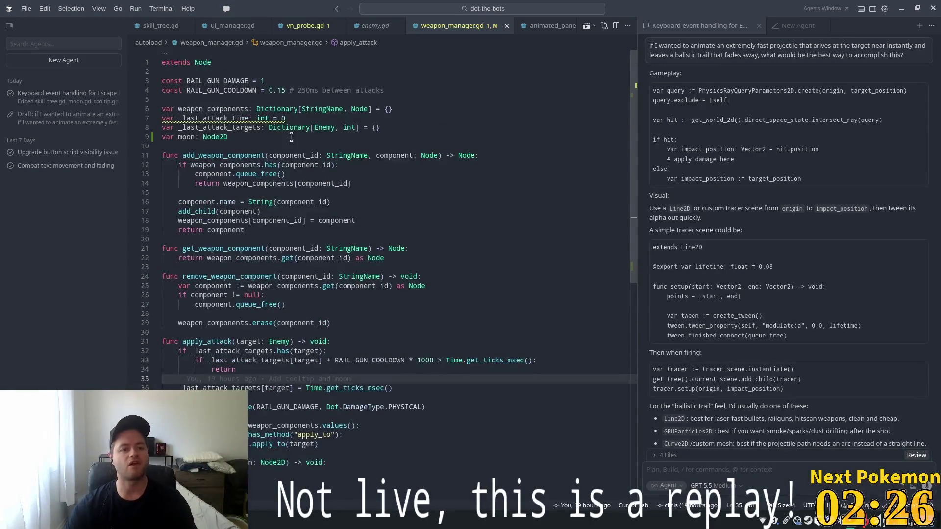
key(alt+Tab)
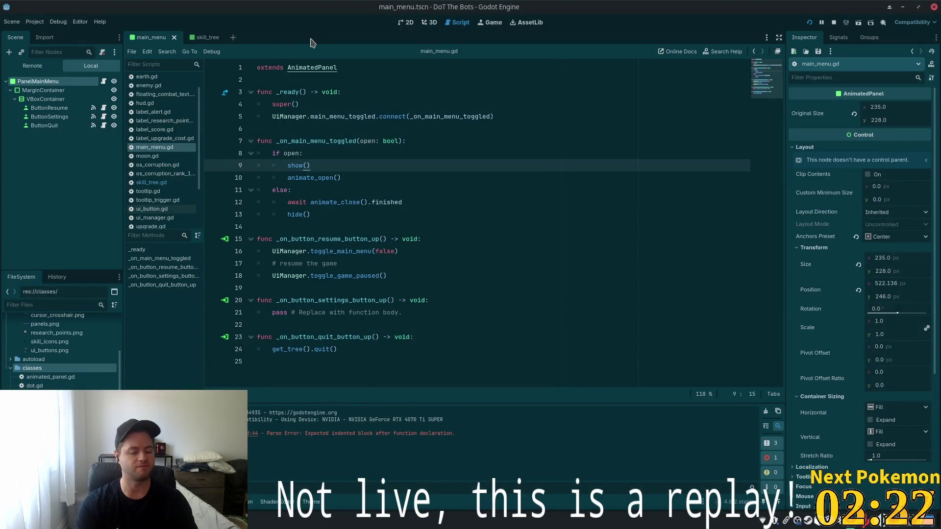
Open main.gd, then open main_menu.gd through the project file search.
key(ctrl+alt+o)
key(Return)
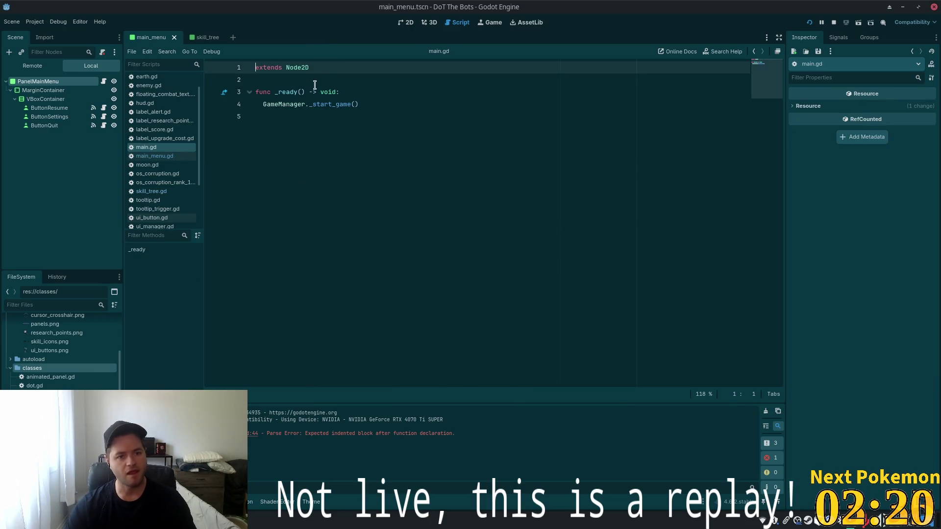
click(300, 101)
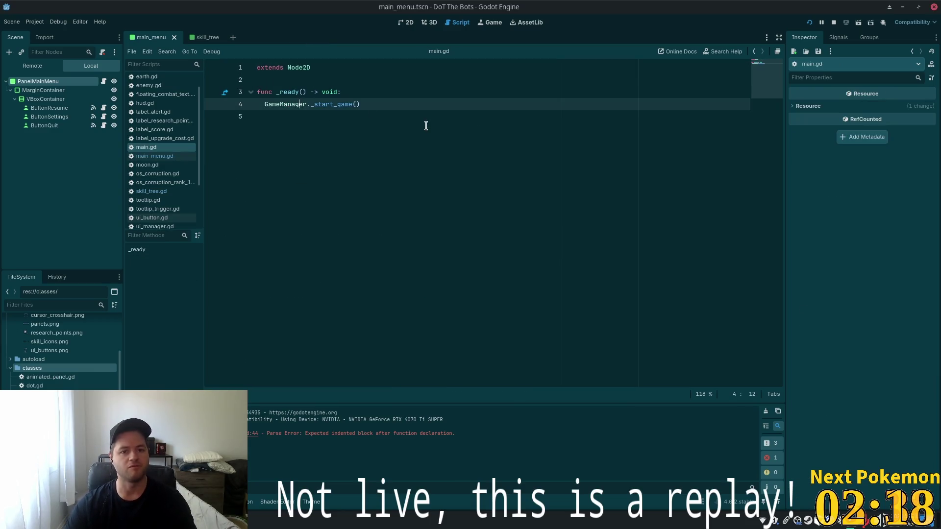
key(shift+alt+o)
text(main)
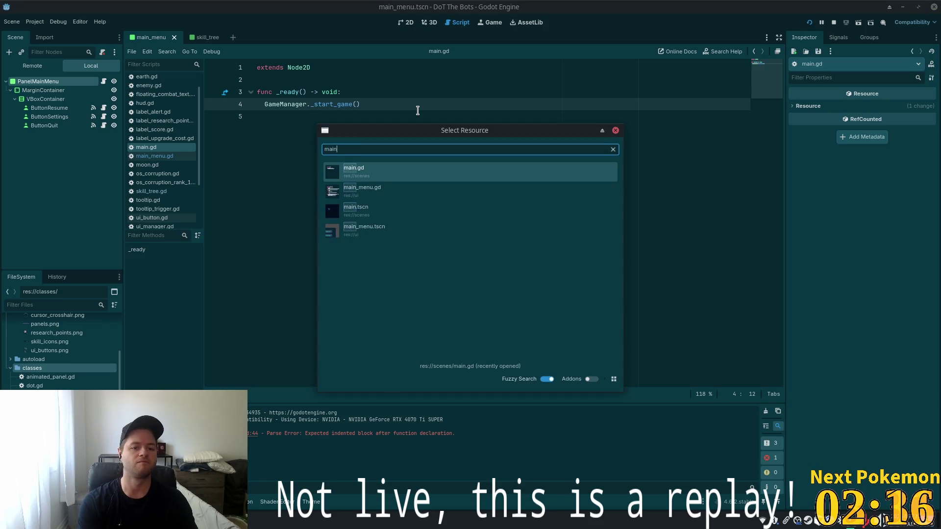
key(Down)
key(Return)
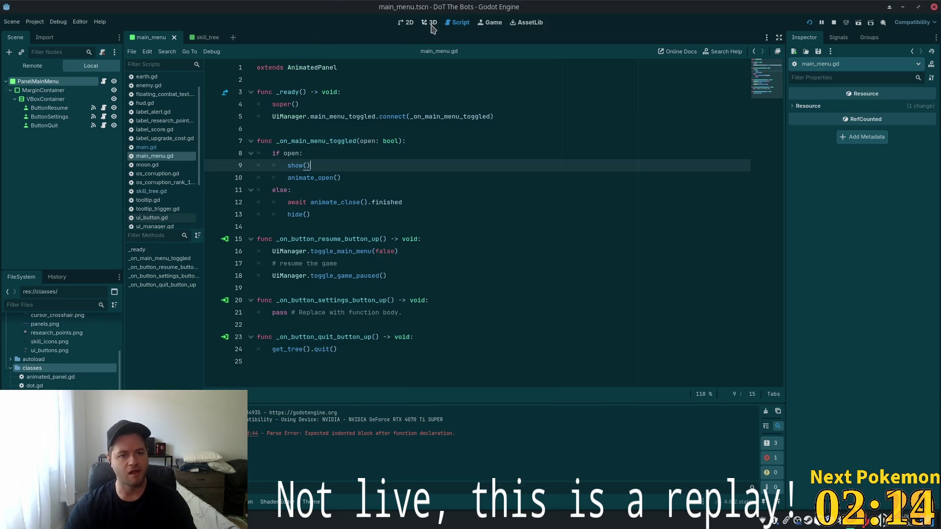
Search 'main_men' again and view the main menu panel's layout.
key(shift+alt+o)
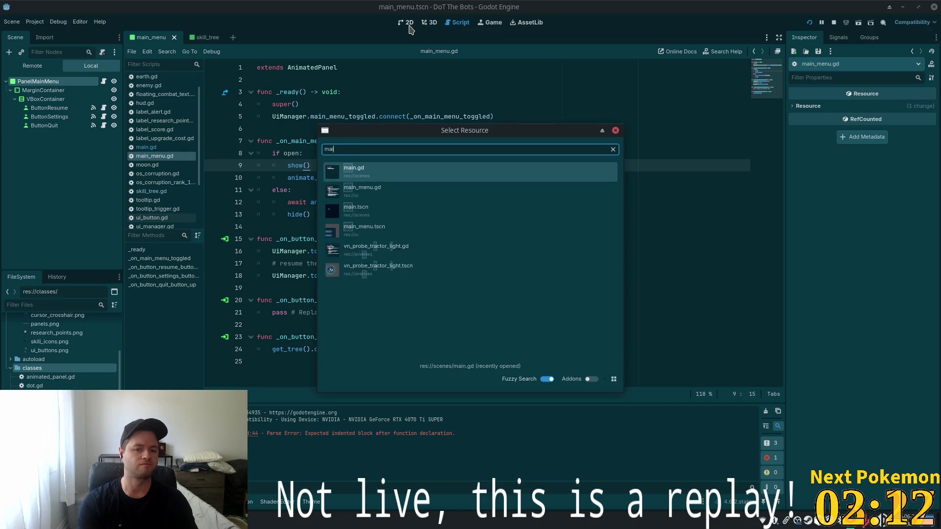
text(main_men)
key(Return)
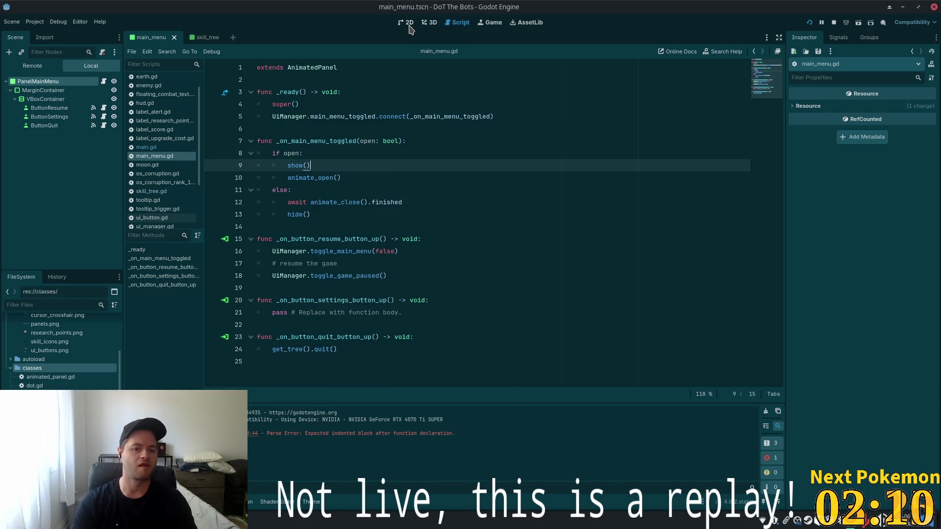
click(406, 22)
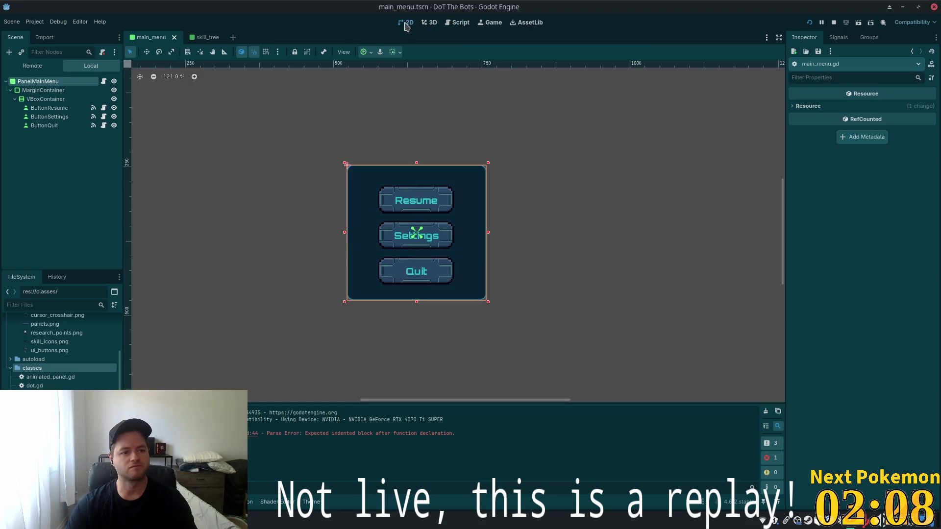
Open main.tscn, select the Moon node, and open its moon.gd script.
key(shift+alt+o)
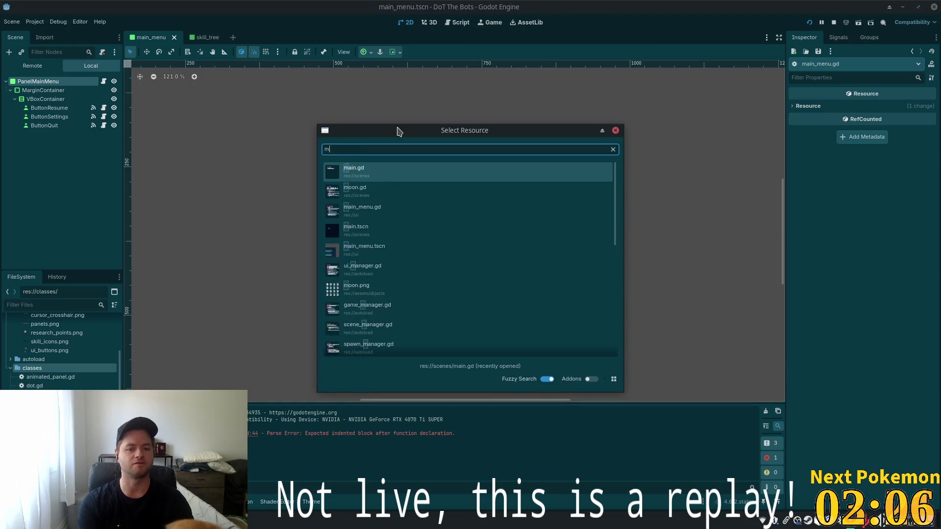
text(main)
click(384, 211)
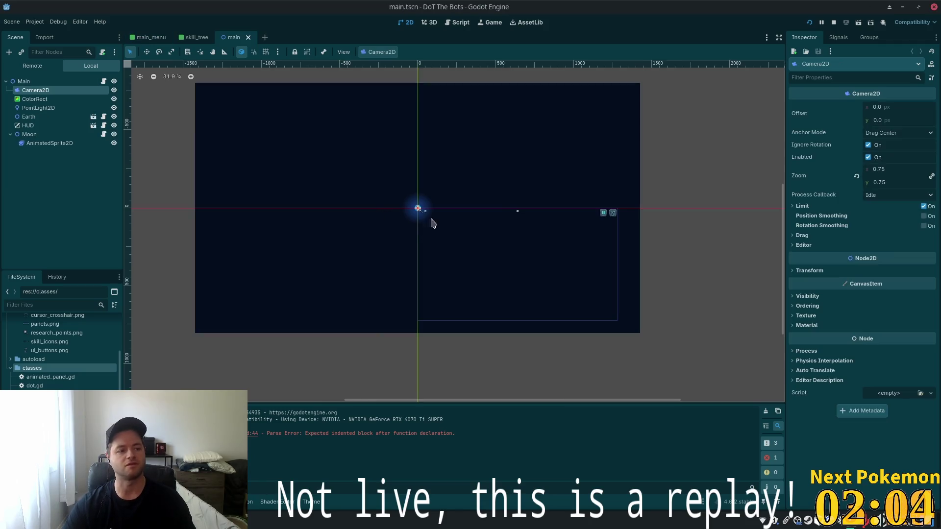
click(44, 134)
click(104, 134)
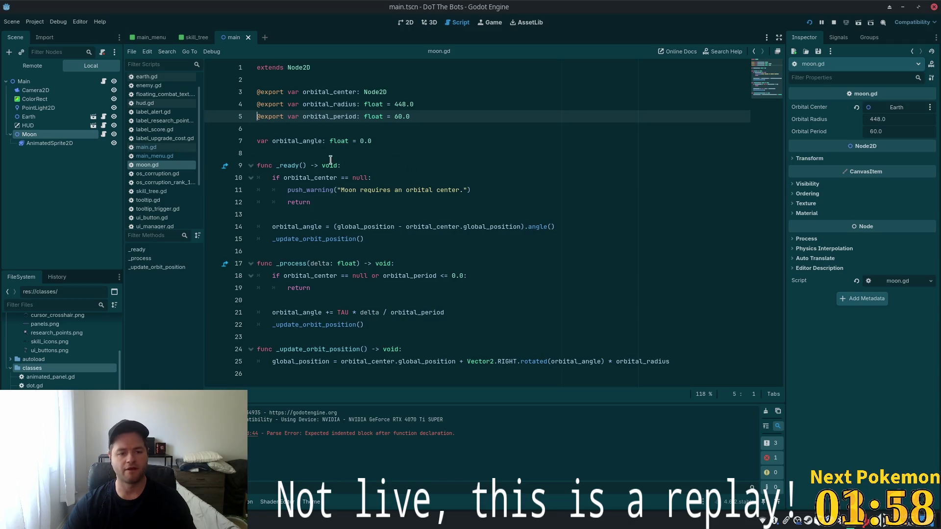
key(alt+Tab)
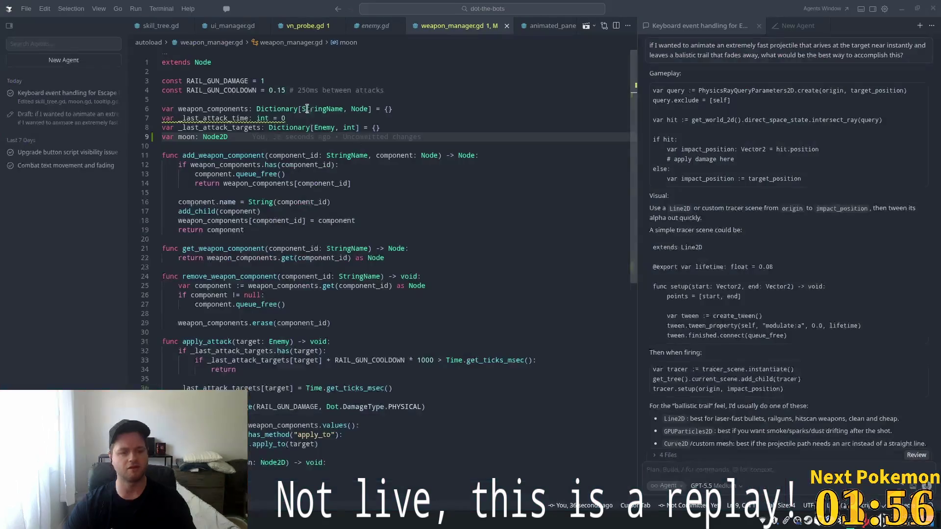
Rename the set_moon function to register_moon in weapon_manager.gd.
scroll(382, 220, down, 3)
double_click(199, 389)
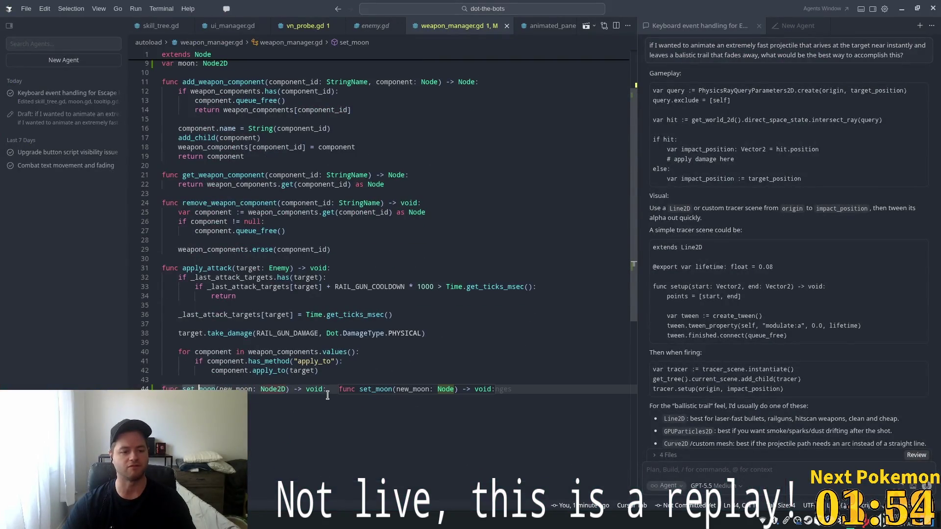
text(register_moon)
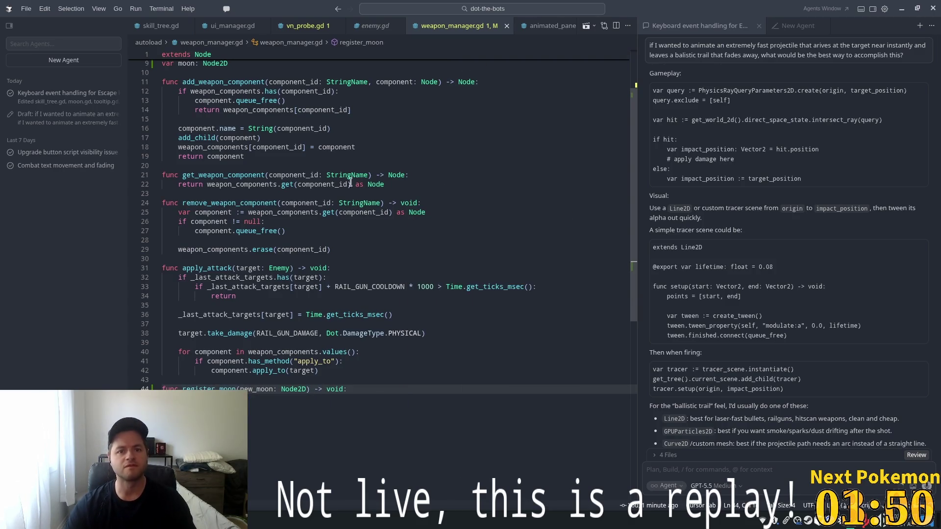
Open moon.gd and accept WeaponManager.register_moon(self) inside _ready.
key(ctrl+p)
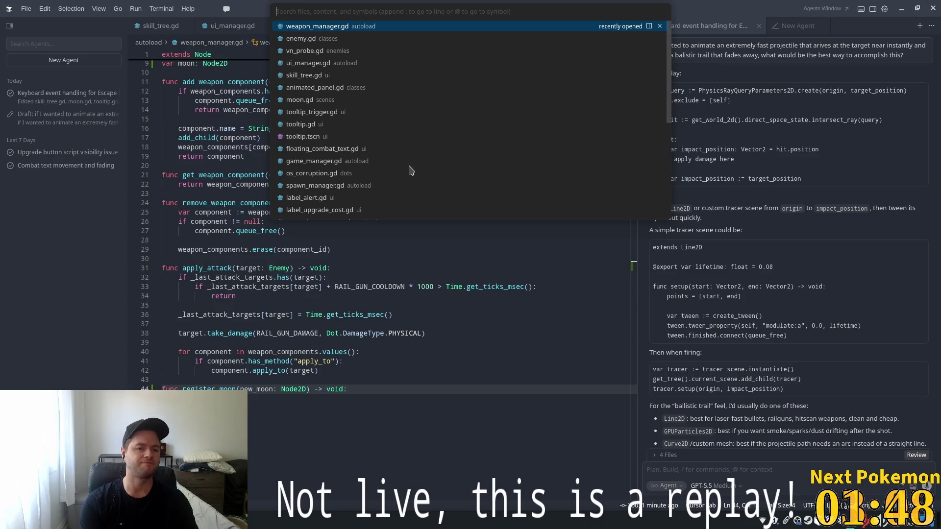
text(moon)
key(Return)
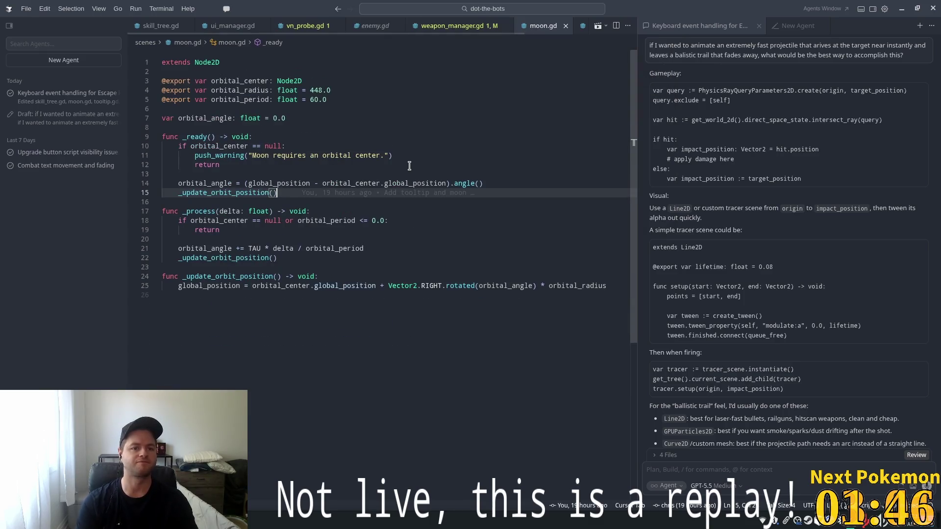
click(296, 135)
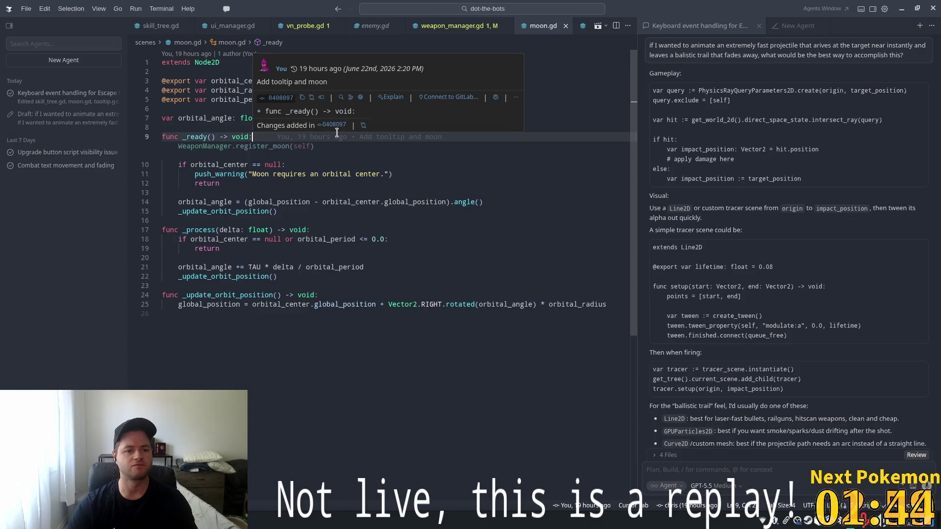
key(Tab)
click(375, 110)
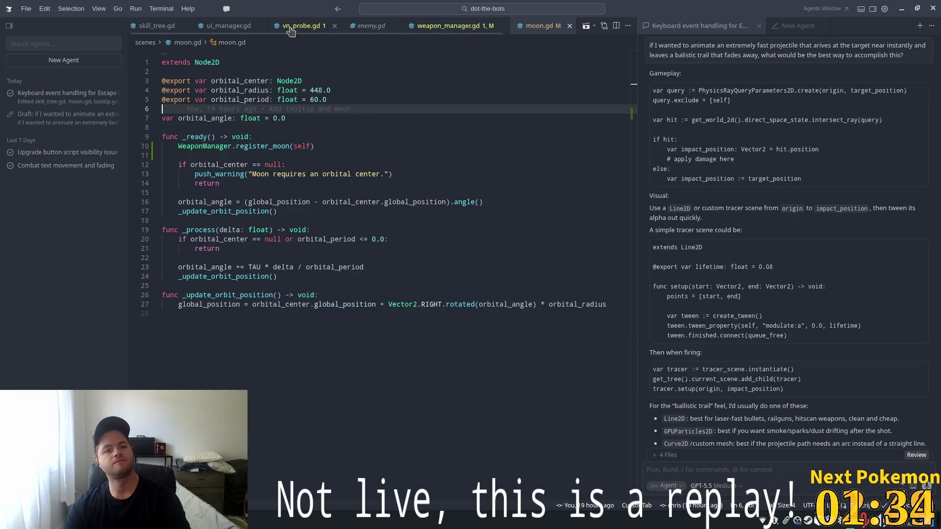
click(433, 27)
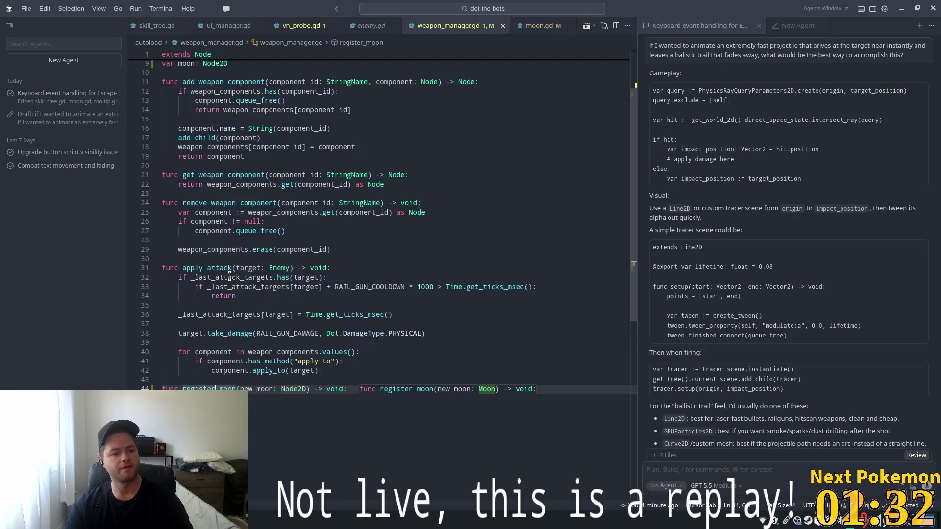
Review apply_attack's target parameter, RAIL_GUN_COOLDOWN and the take_damage call.
click(261, 260)
double_click(259, 267)
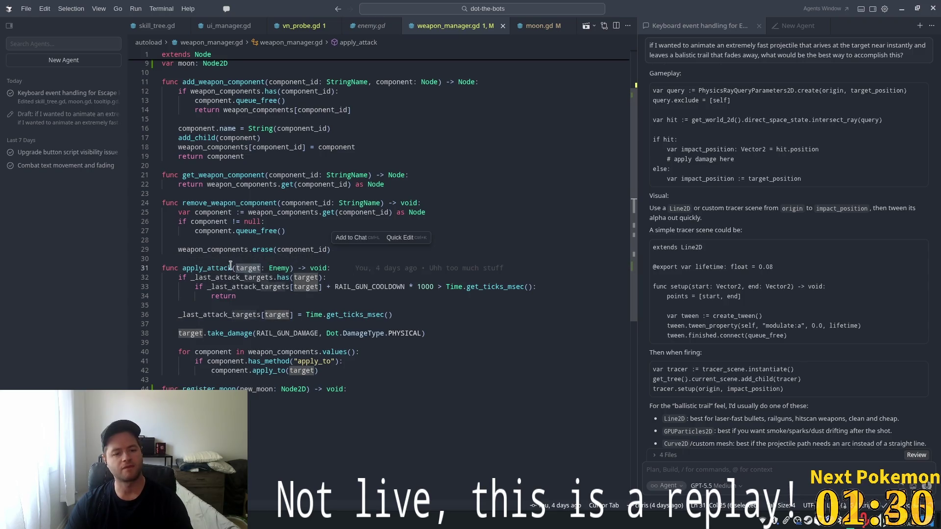
double_click(370, 286)
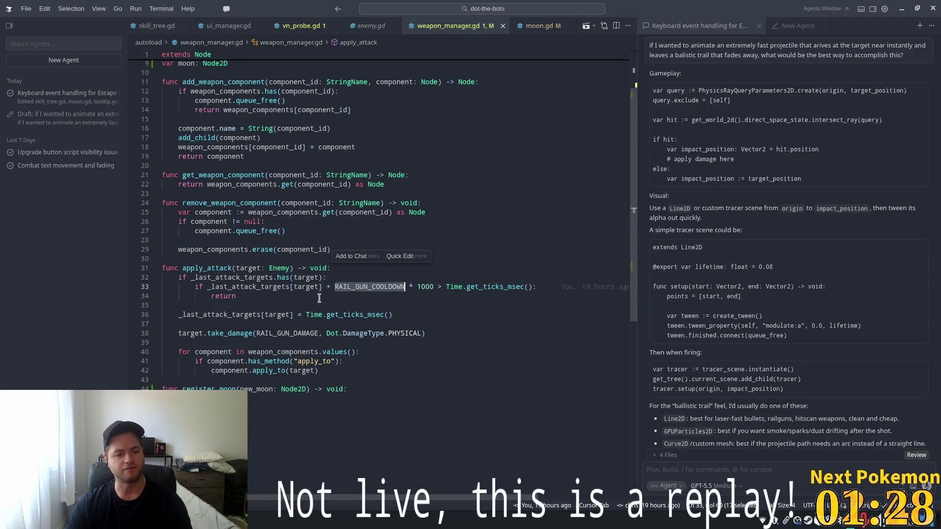
double_click(209, 335)
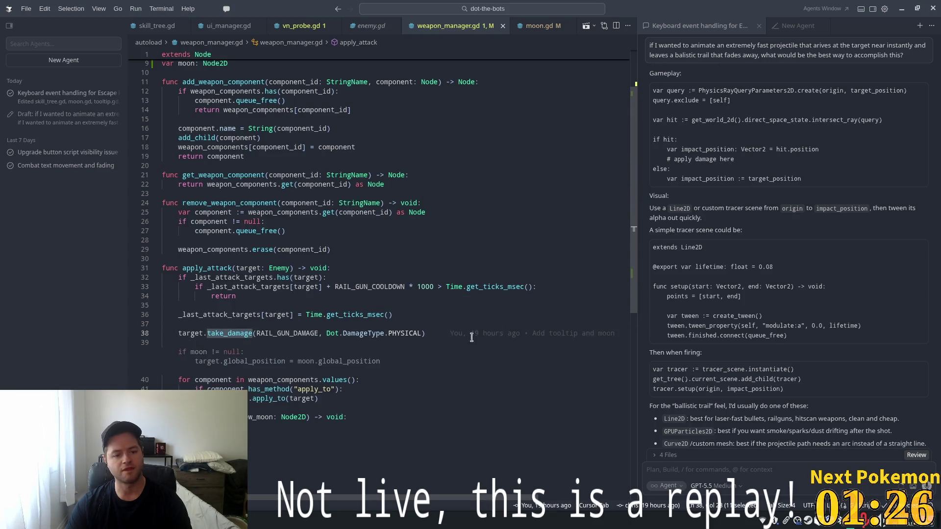
click(323, 323)
click(426, 333)
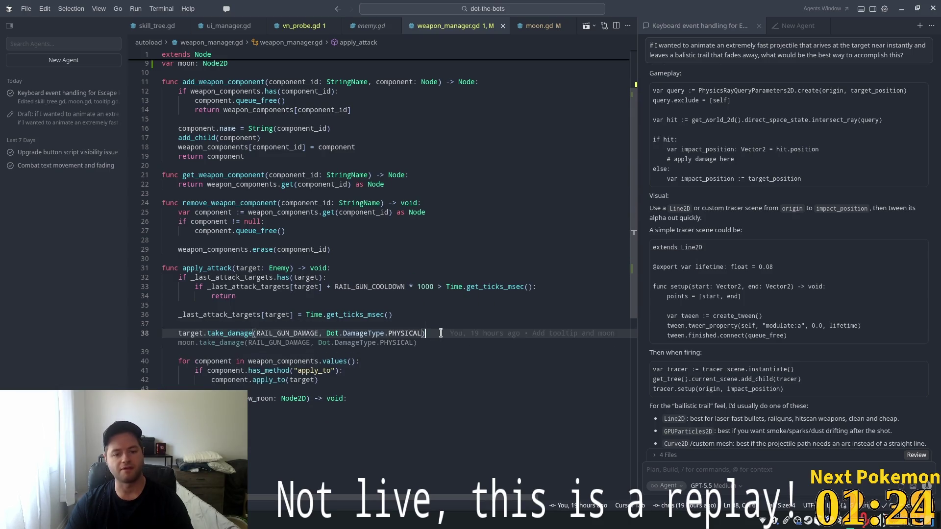
Below register_moon, type 'func display' and Tab-accept display_moon_attack with its null check and display_attack call.
click(250, 398)
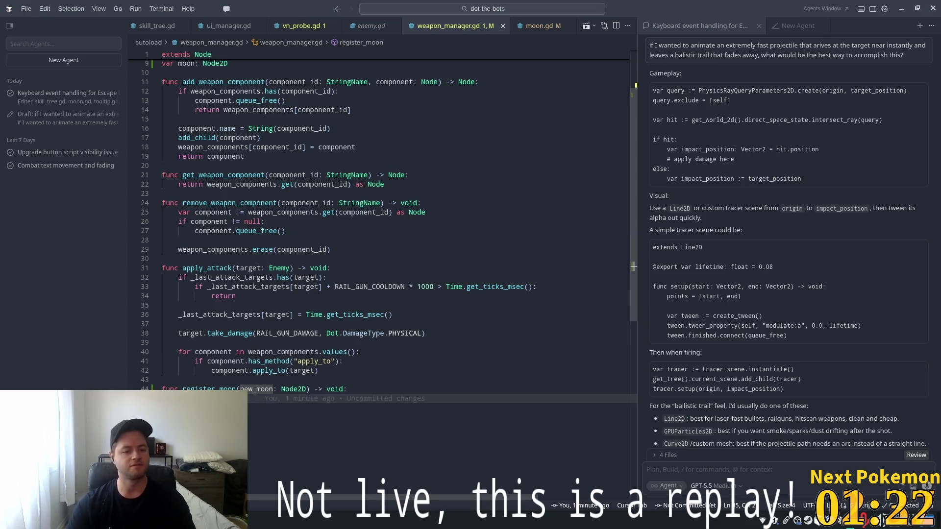
key(Return)
key(Return)
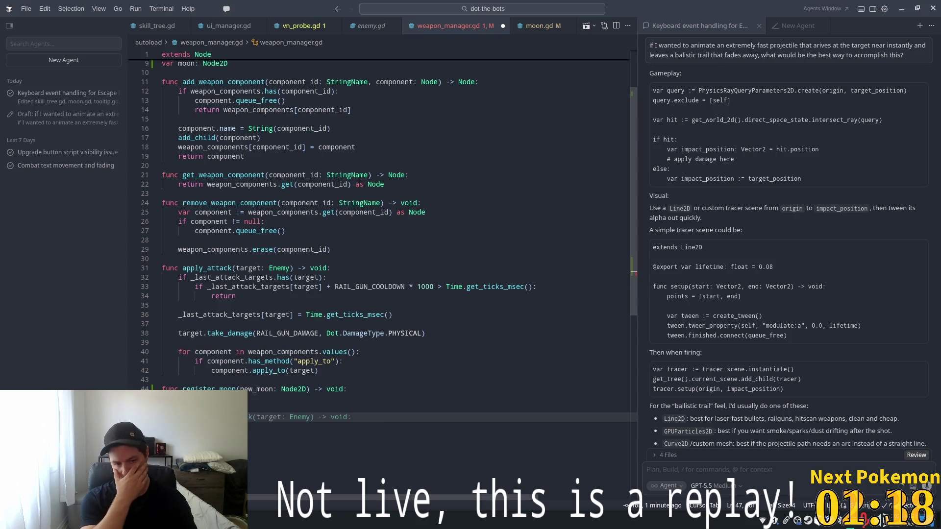
text(func display)
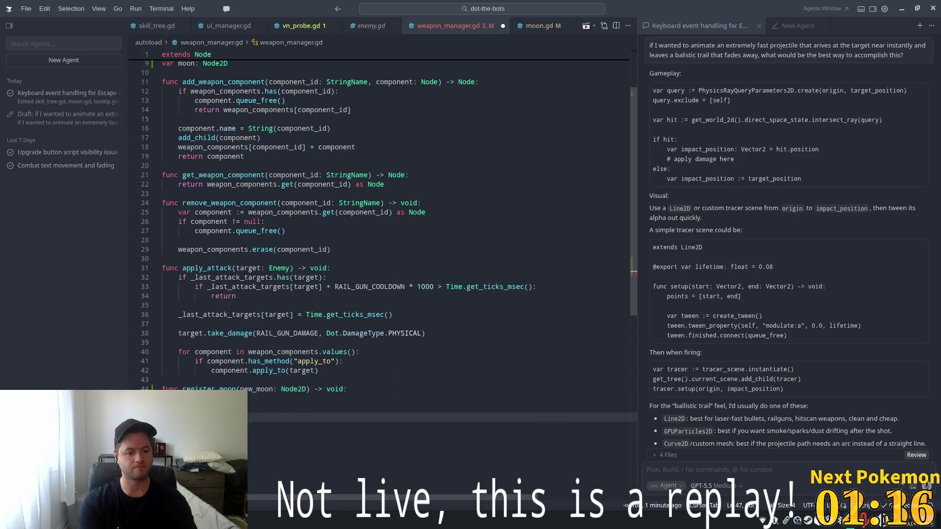
key(Tab)
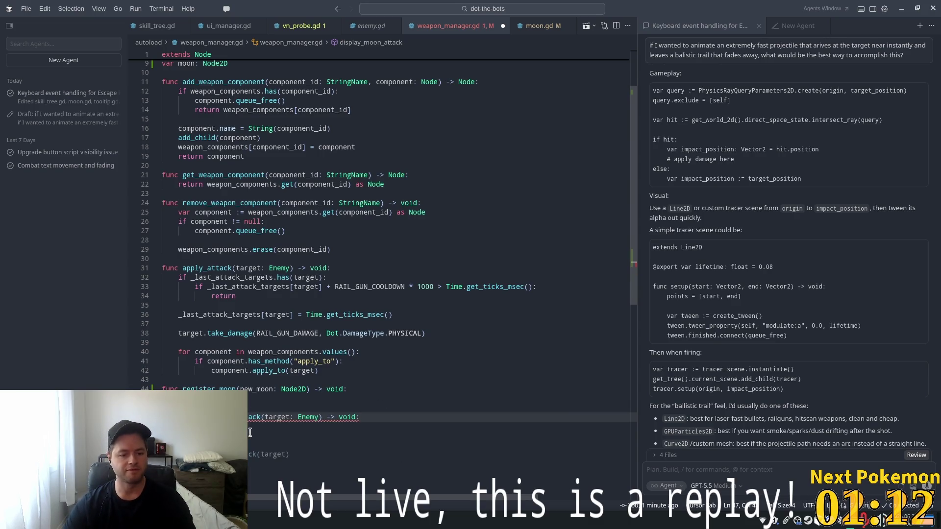
key(Tab)
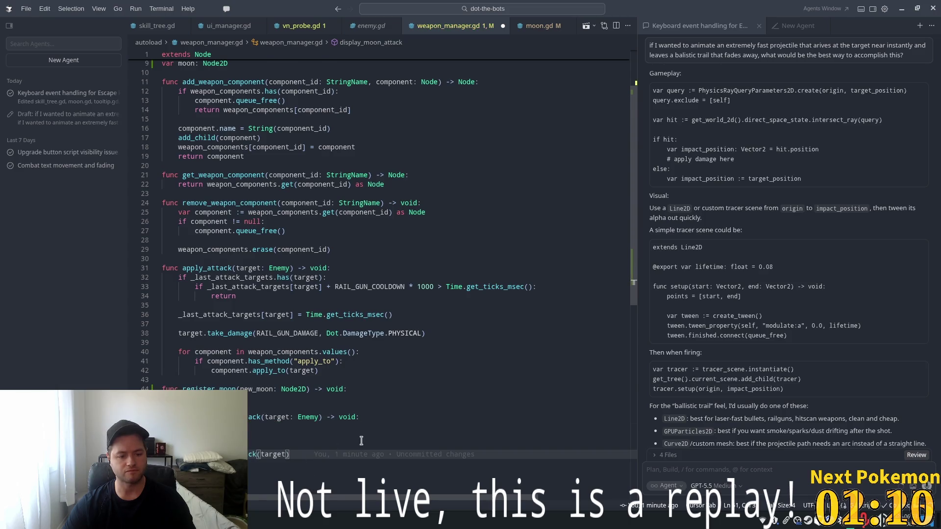
scroll(332, 451, down, 3)
click(262, 331)
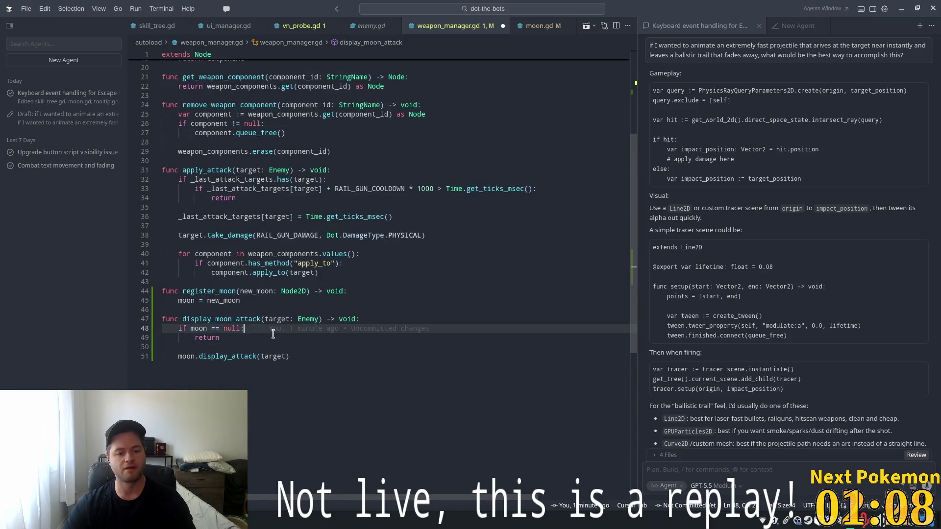
Review display_moon_attack's null check, then delete the moon.display_attack(target) line on line 51.
double_click(230, 356)
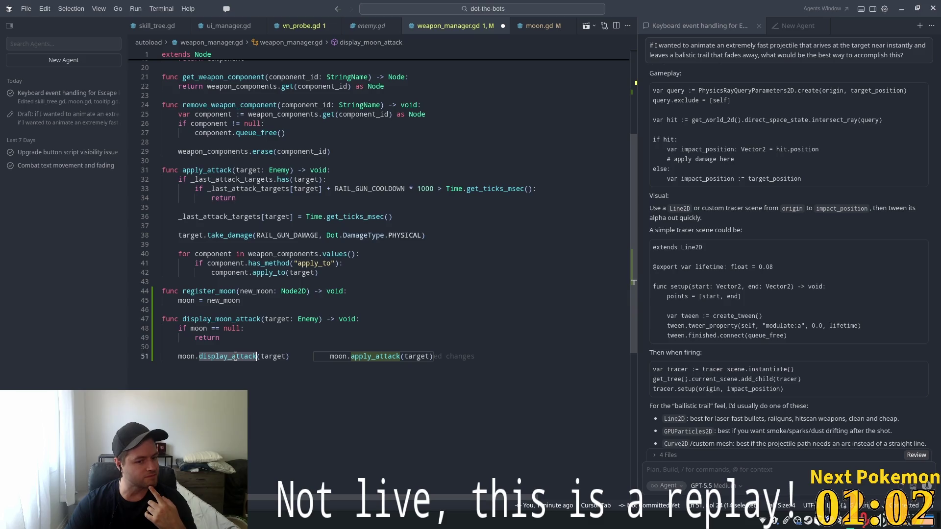
click(275, 331)
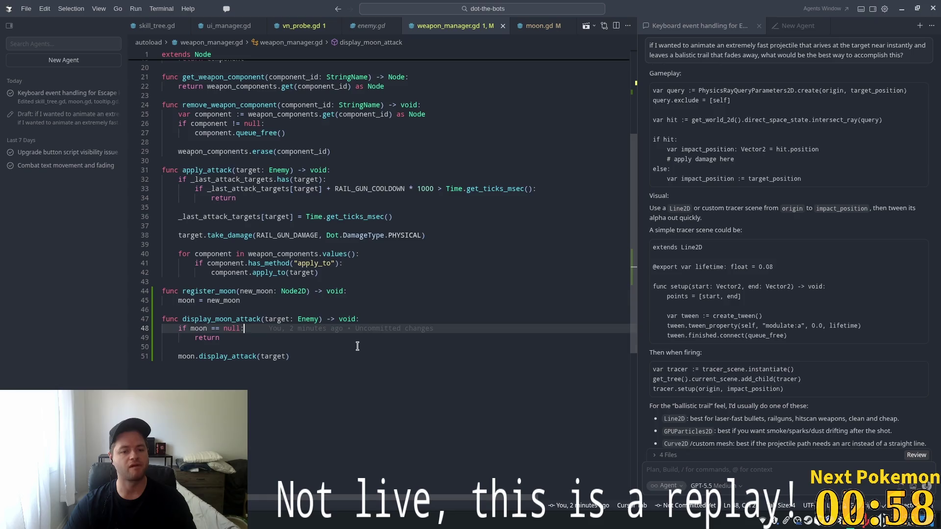
click(299, 357)
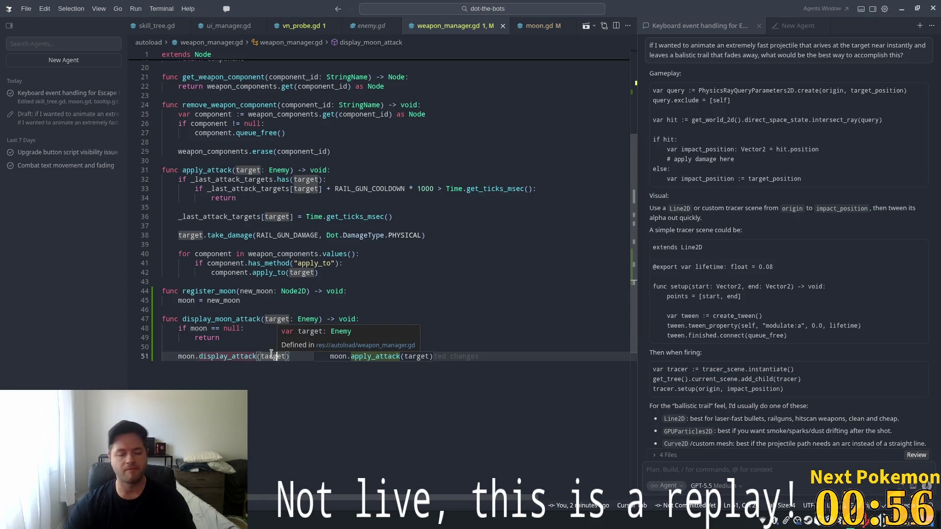
click(263, 339)
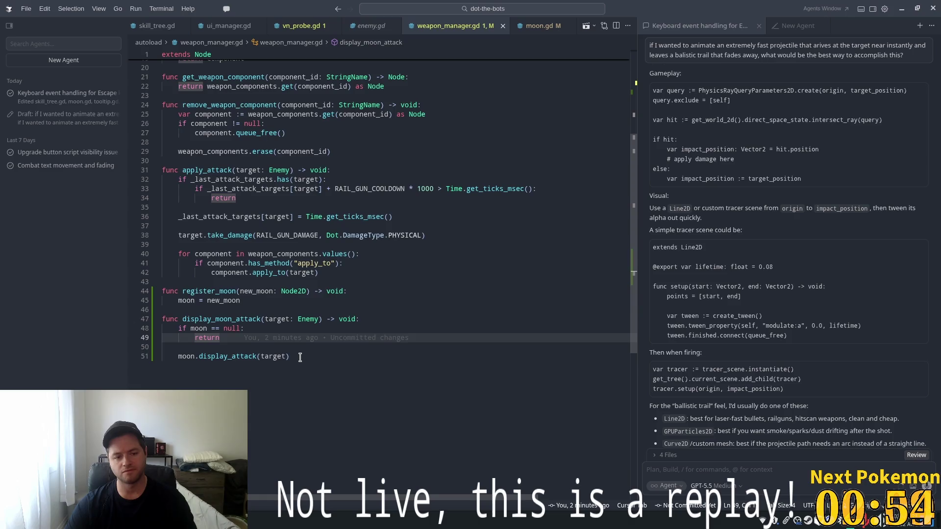
drag(318, 362, 178, 357)
mouse_move(437, 362)
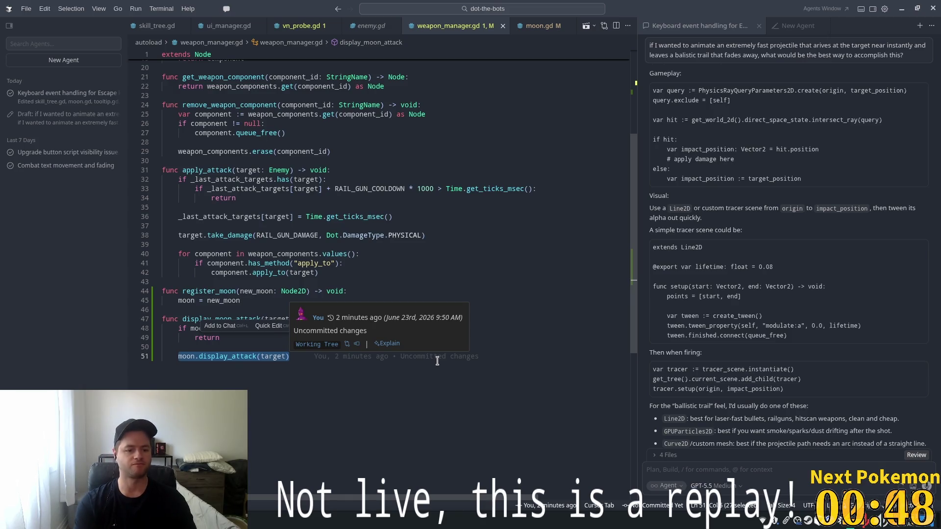
key(BackSpace)
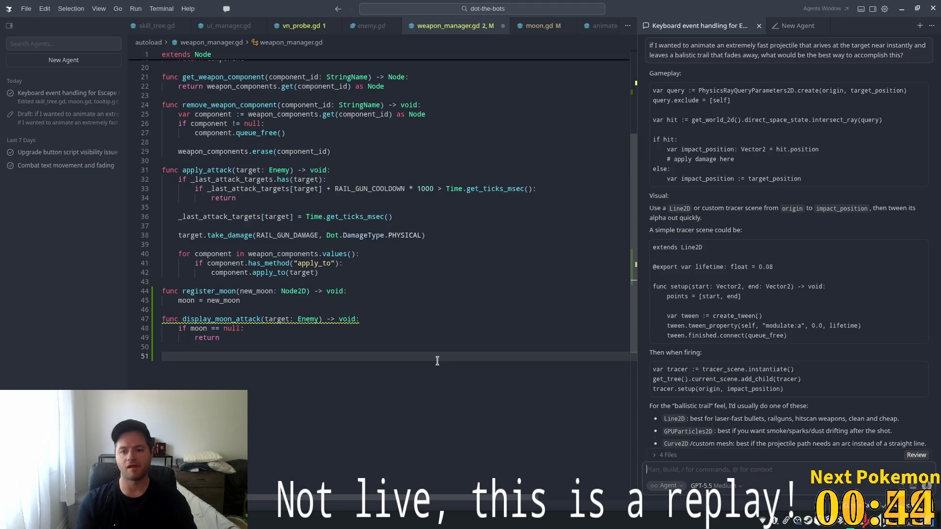
Draft a chat message asking to skip ray casting and draw a line from moon to target.
scroll(811, 283, down, 3)
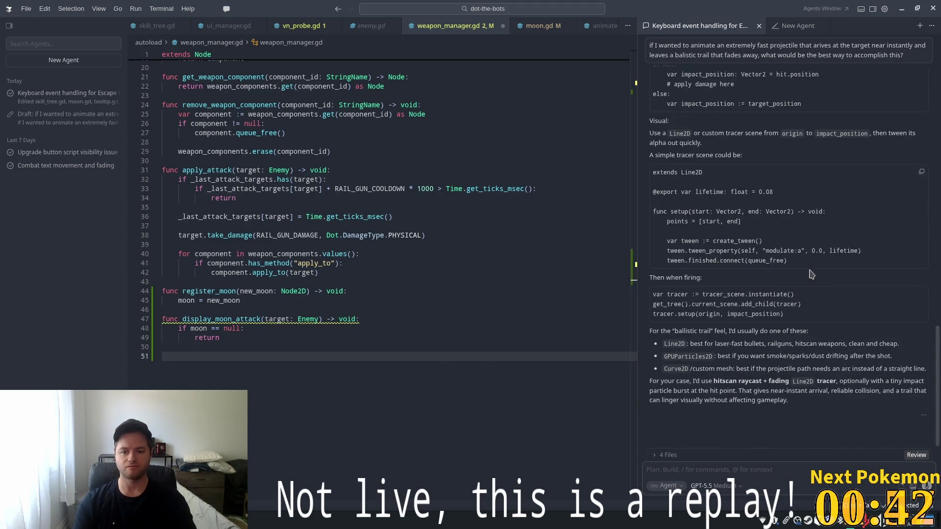
text(let's s)
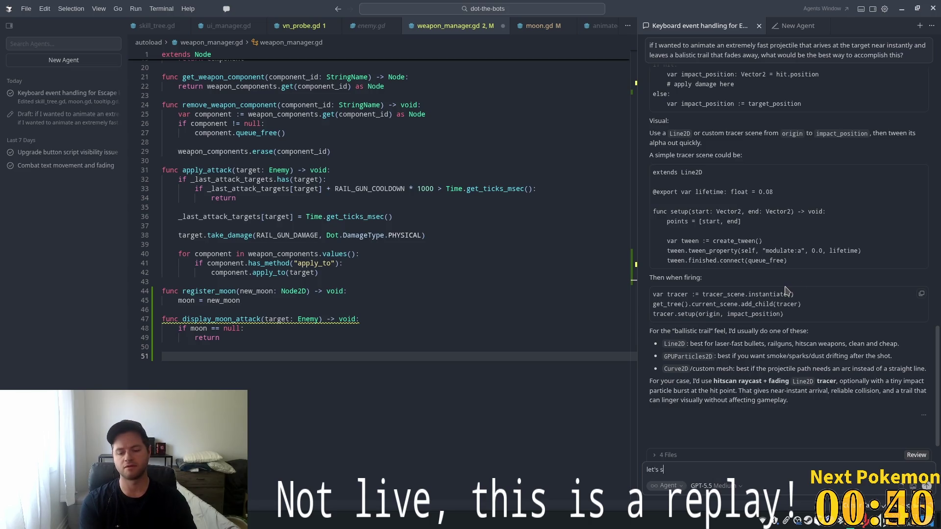
text(kip the ray casting an)
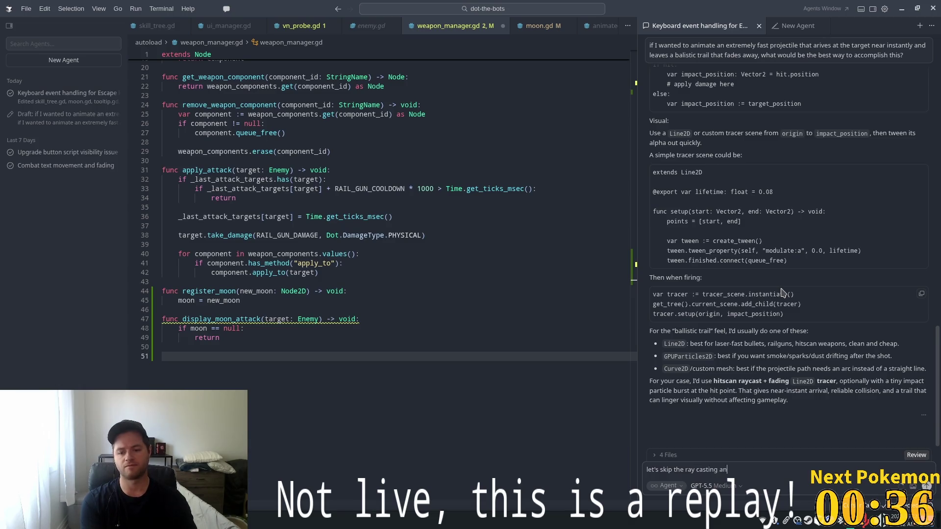
text(d just draw the line)
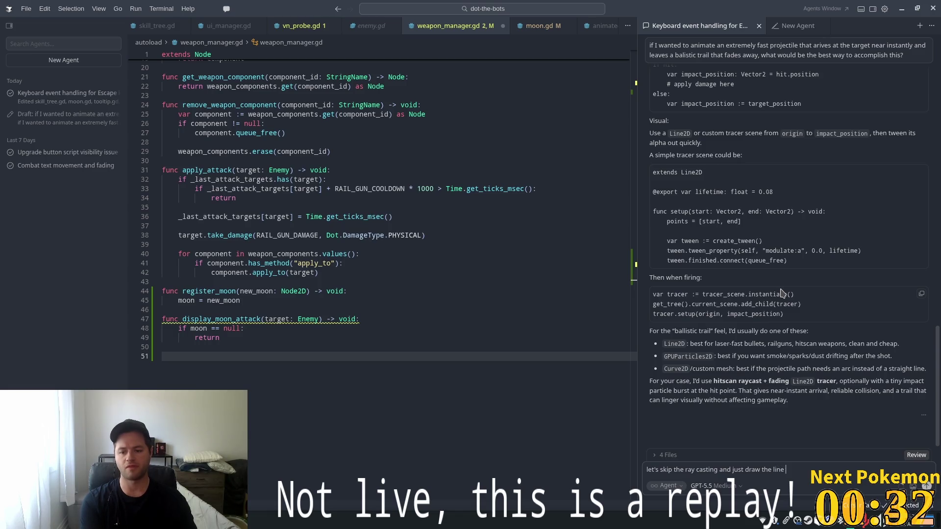
text(from the moon t)
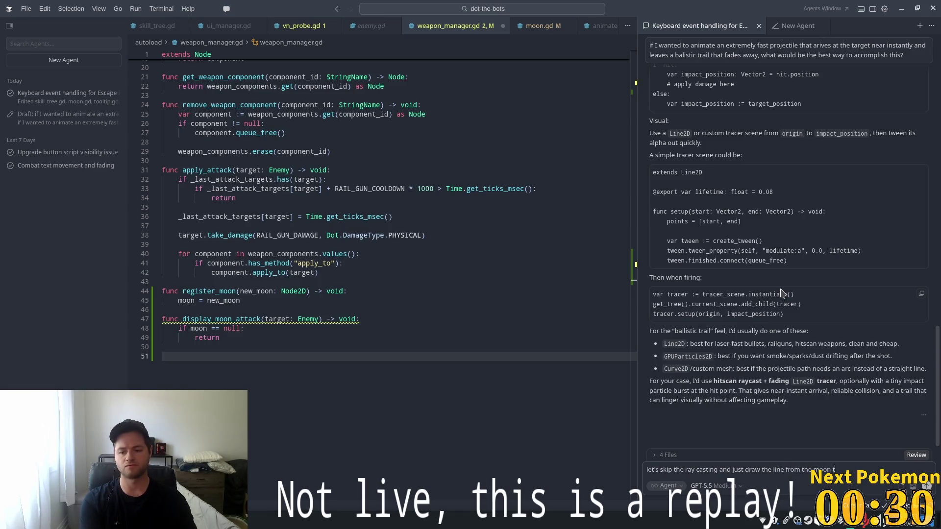
text(o the target, fading out as)
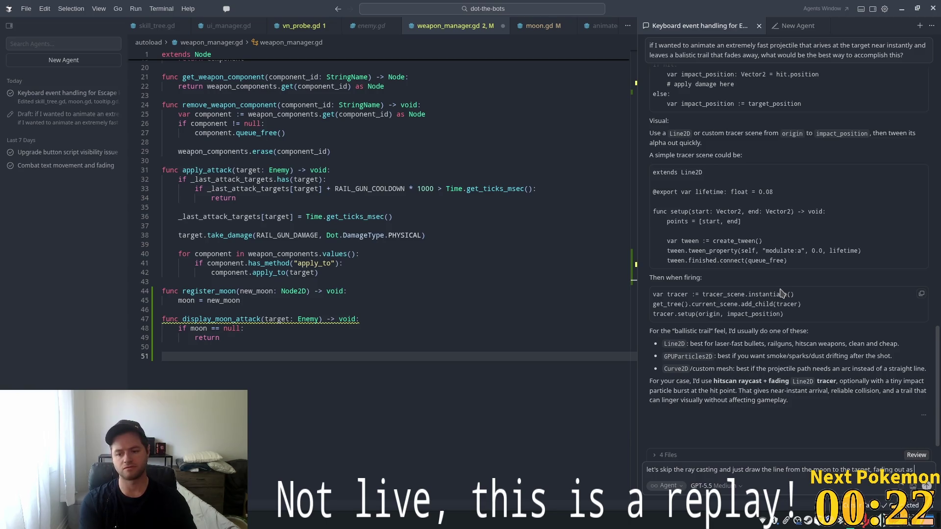
text(discusse)
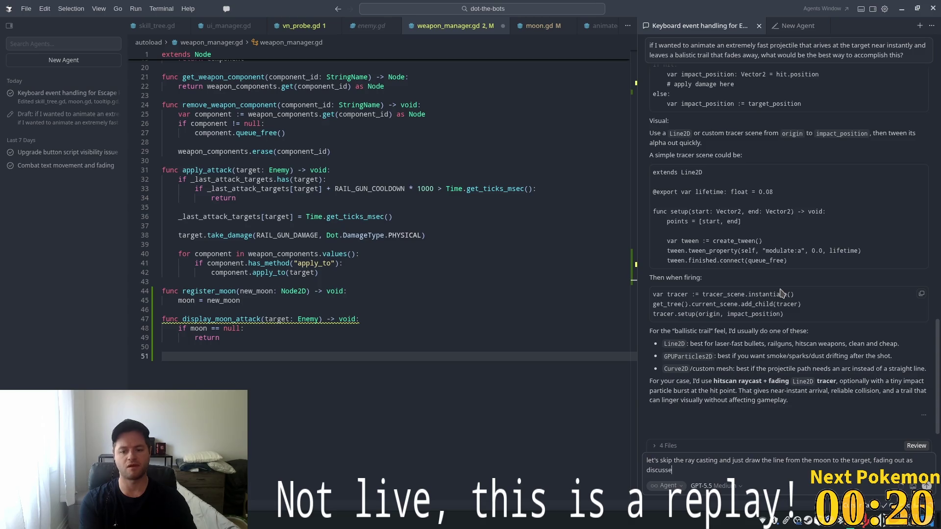
text(d)
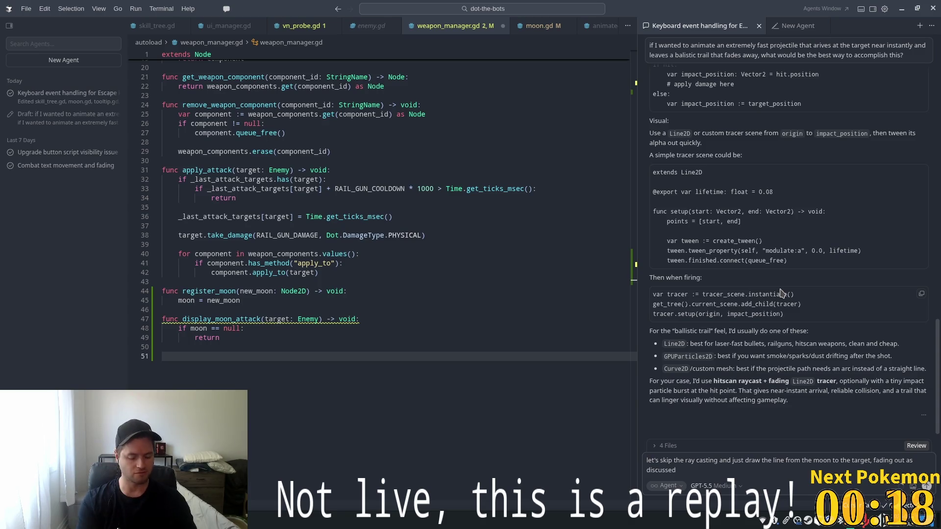
text(. L)
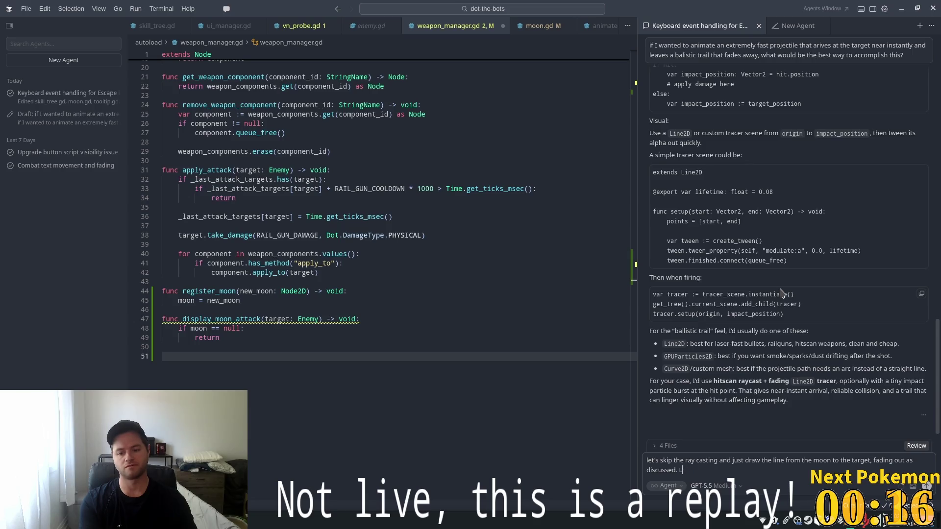
text(ets make the )
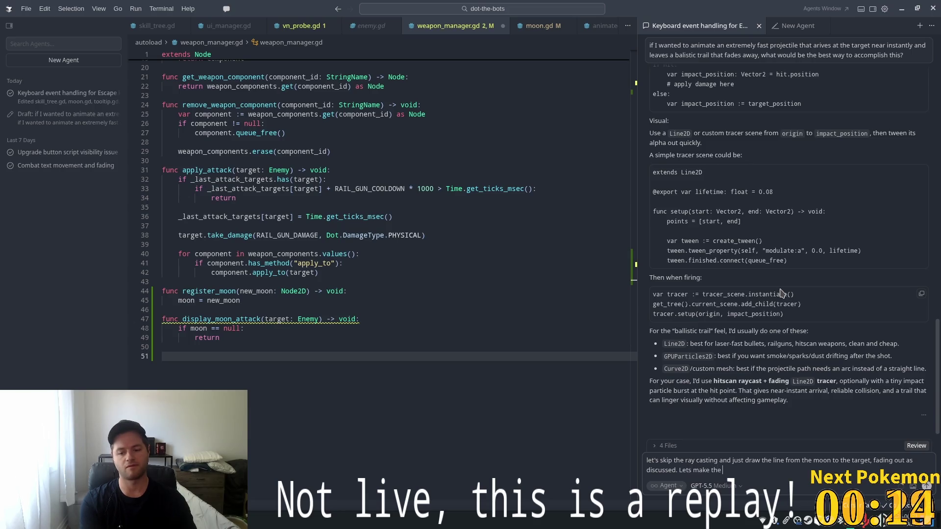
text(color)
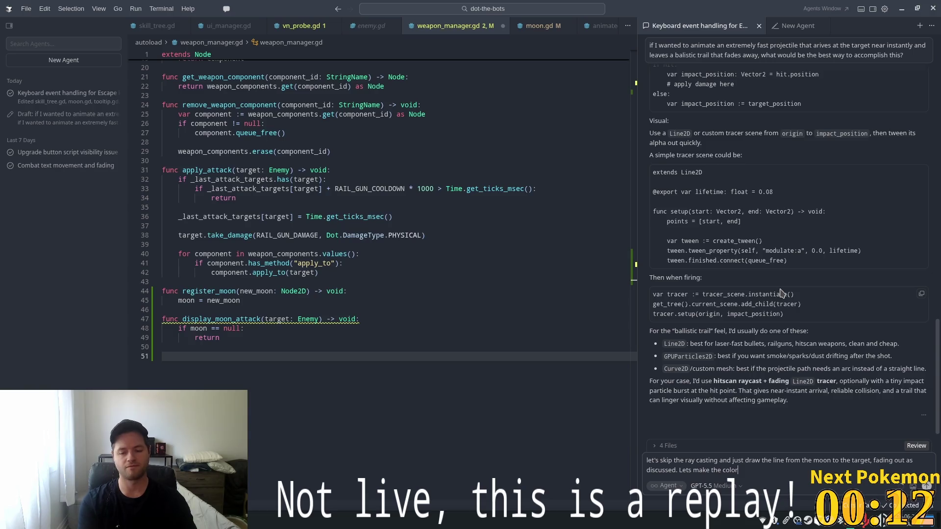
text( of the )
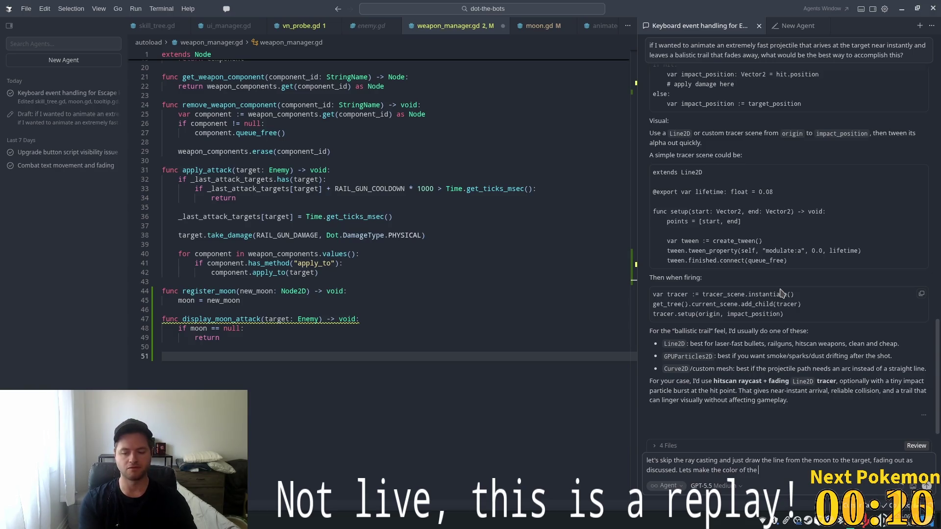
text(l)
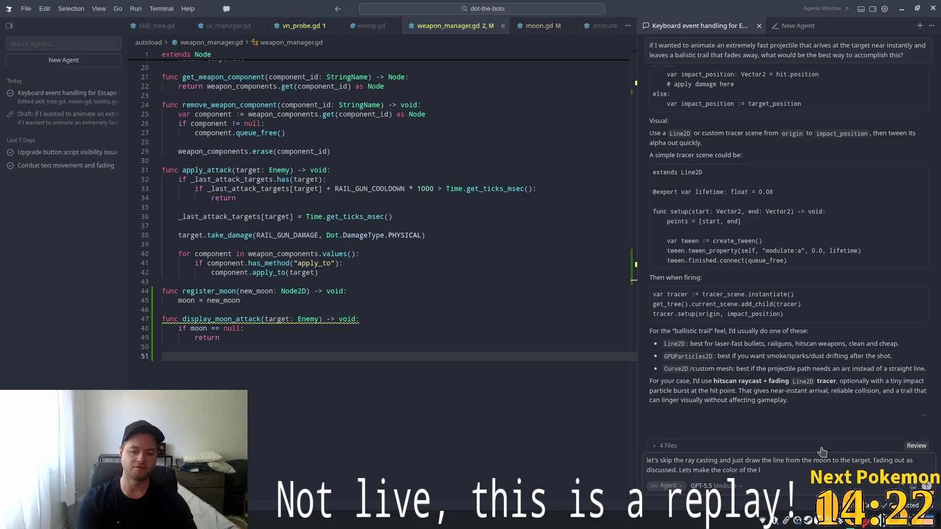
Ask for a teal line for now and a new scene file for the rail gun attack.
text(lne)
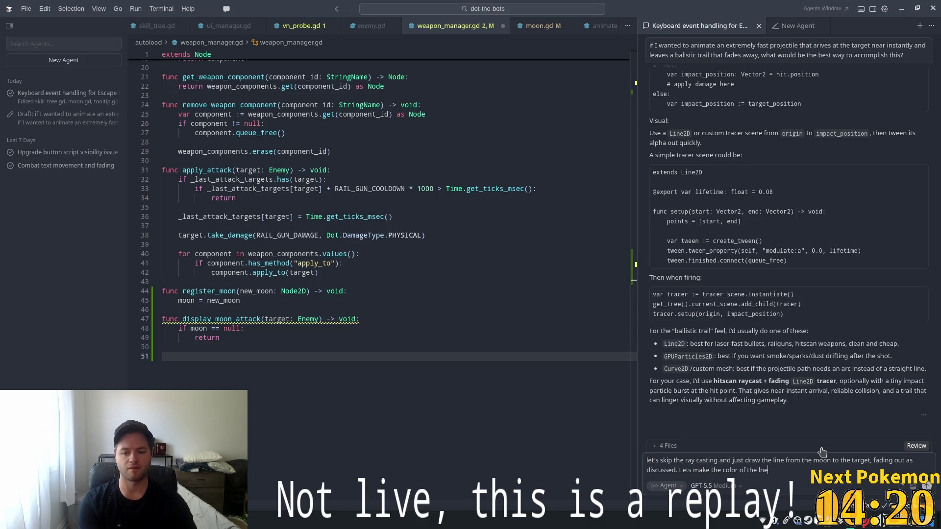
key(BackSpace)
key(BackSpace)
key(BackSpace)
key(BackSpace)
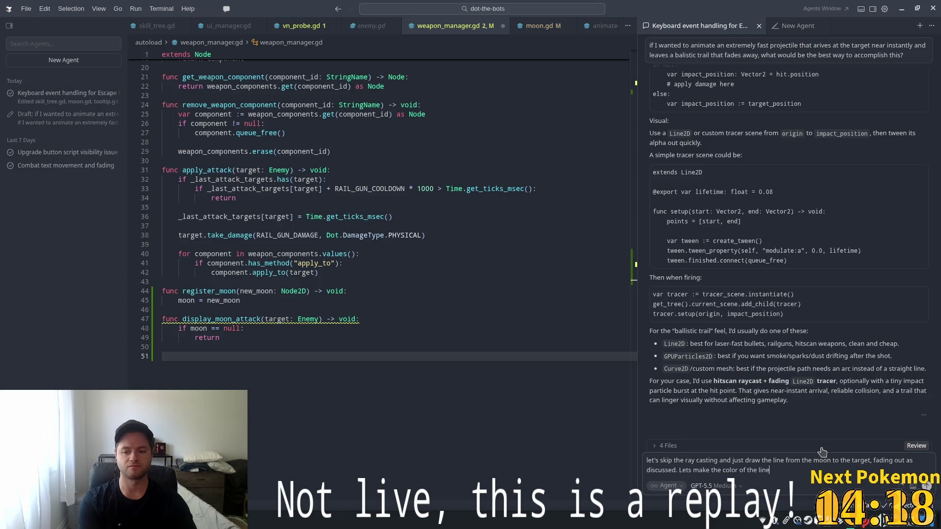
text(eal for n)
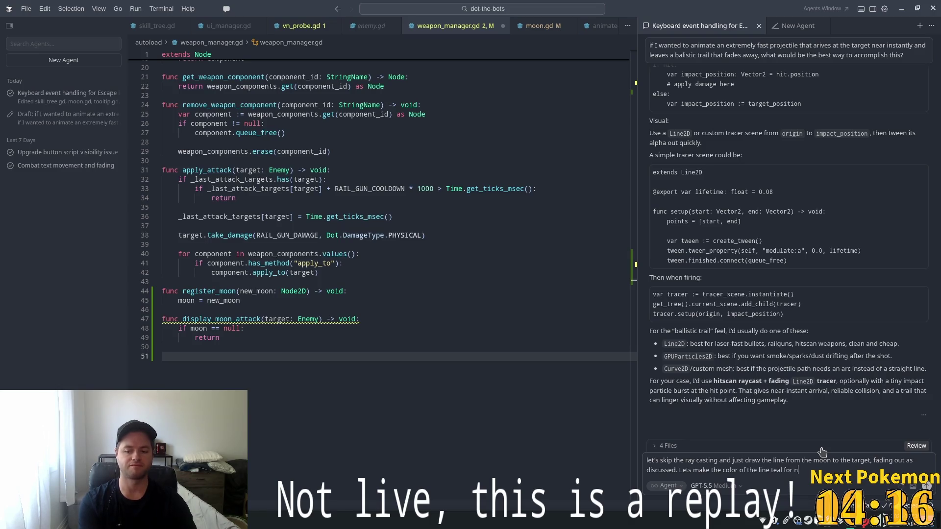
text(ow. )
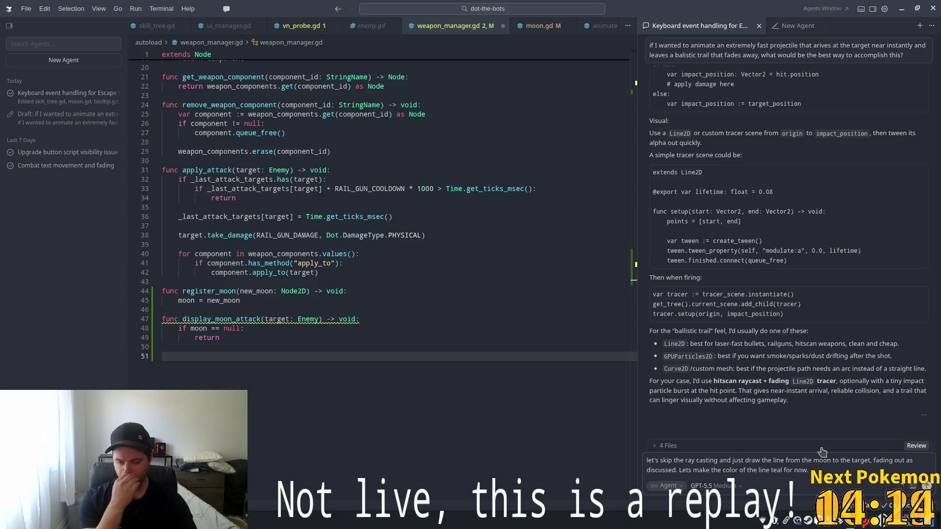
text(We should make a)
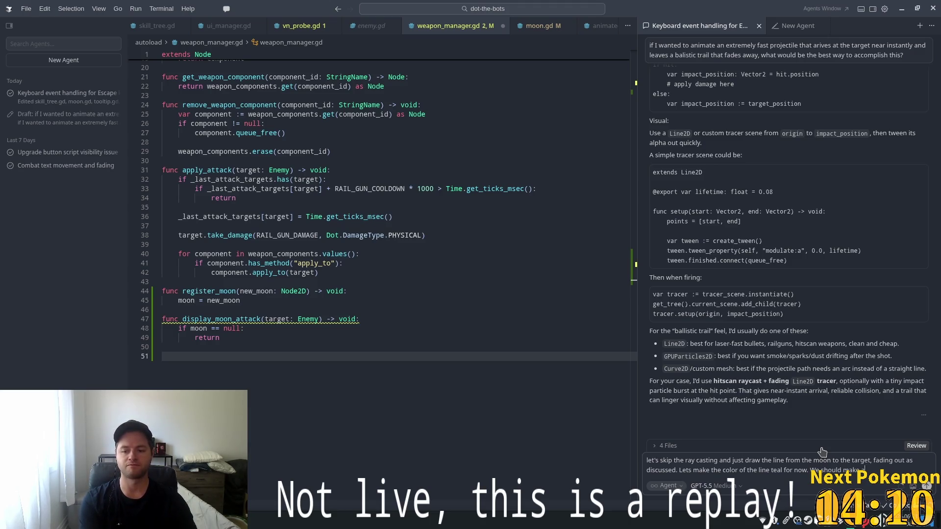
text( new )
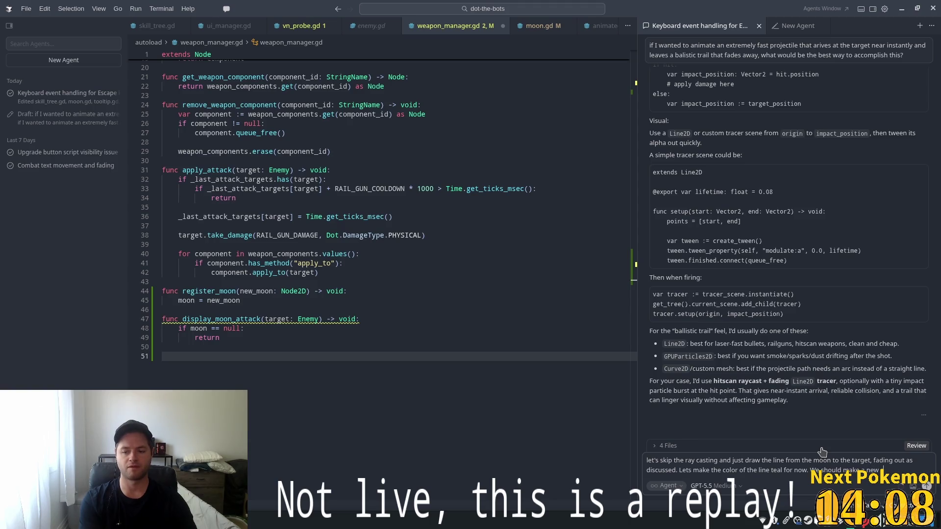
text(scene file f)
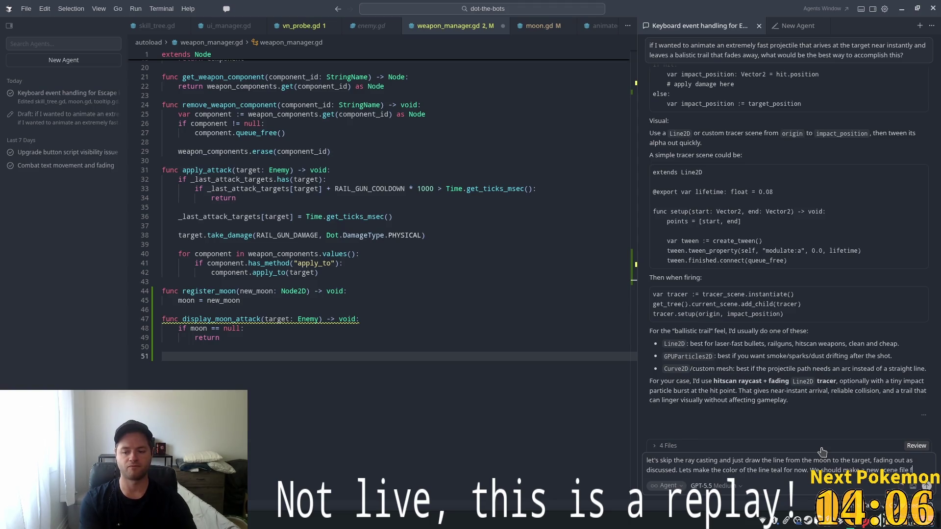
text(or the)
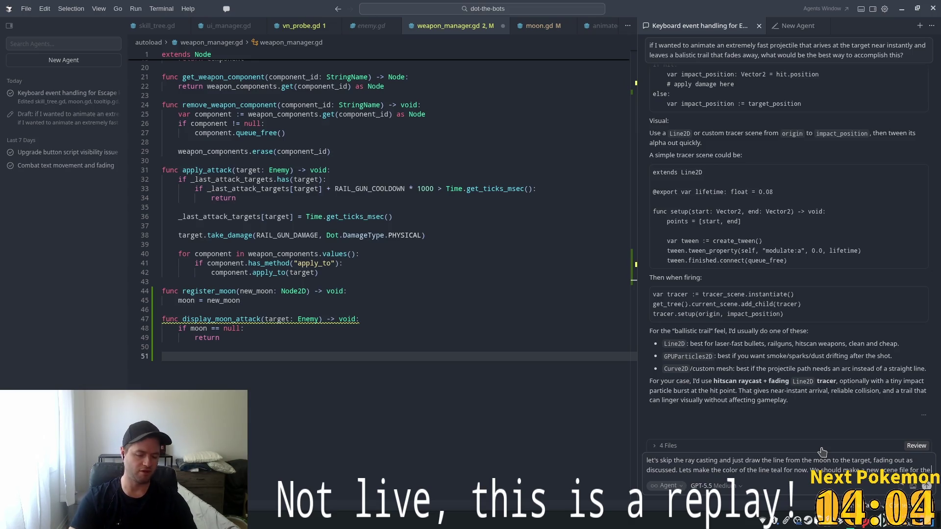
text( ra)
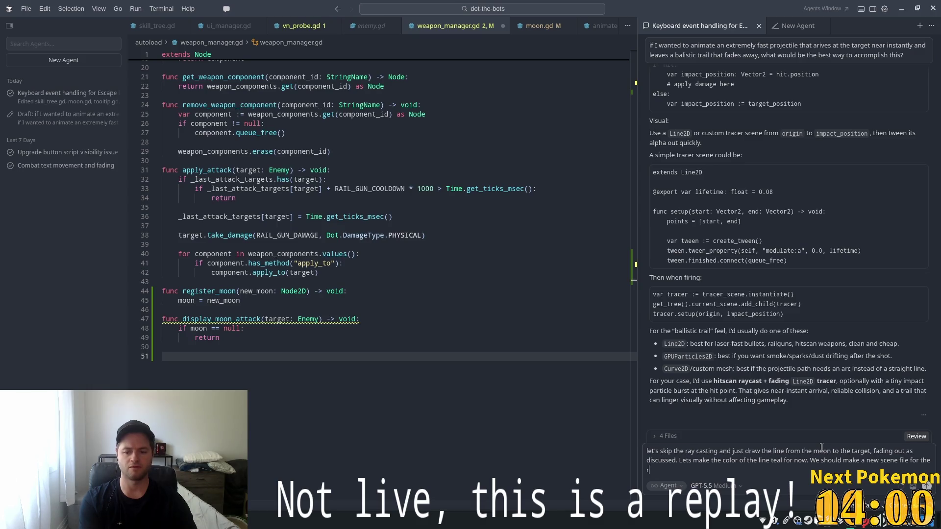
key(BackSpace)
text(line and call i)
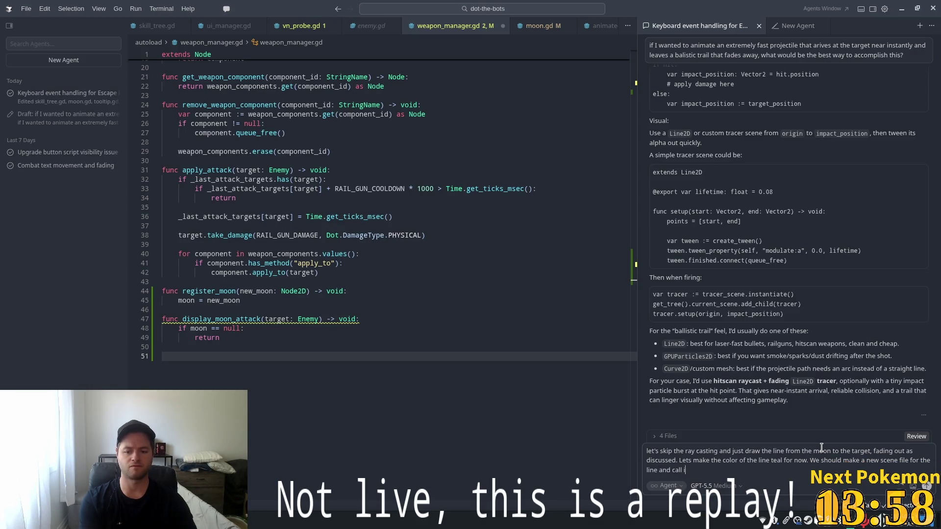
text(t rai)
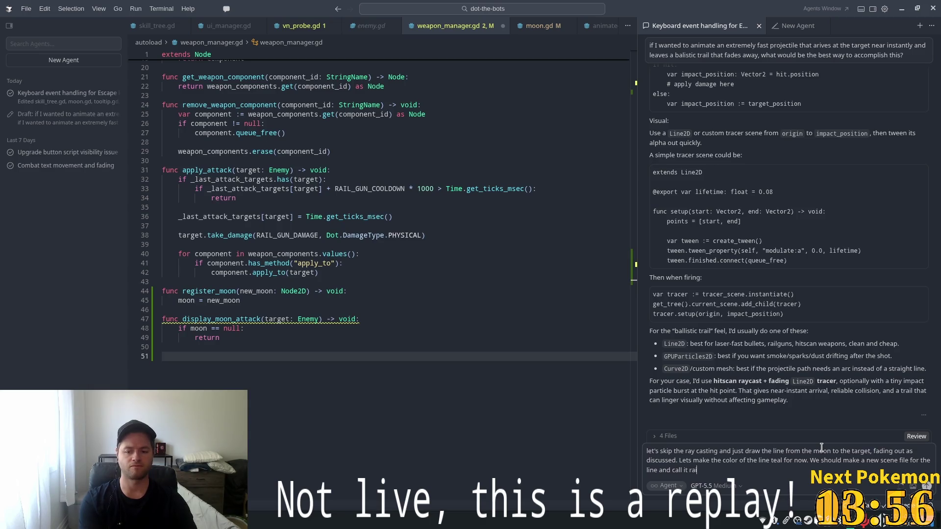
text(l)
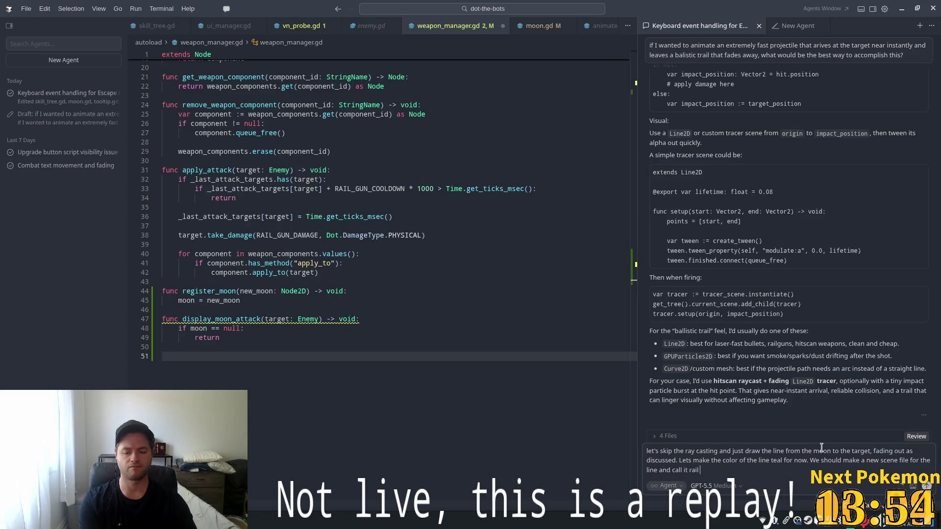
text(k gun)
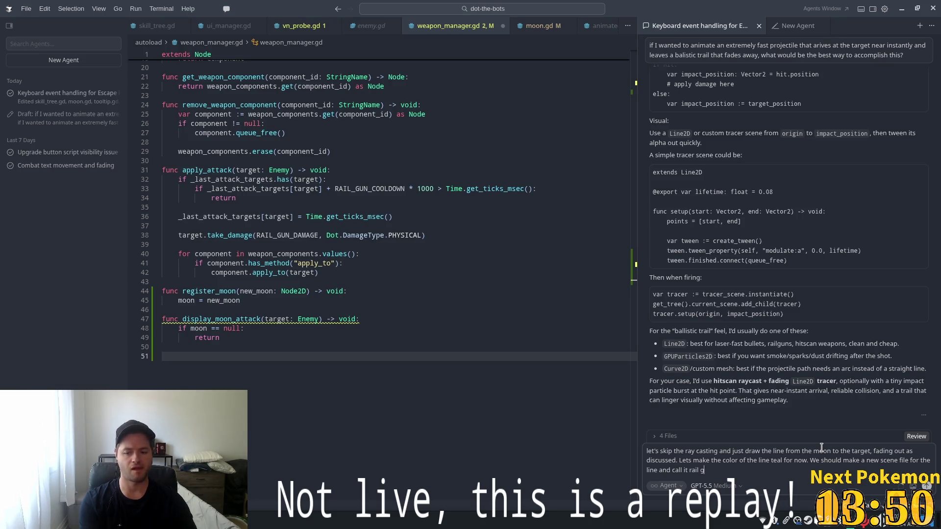
key(BackSpace)
key(BackSpace)
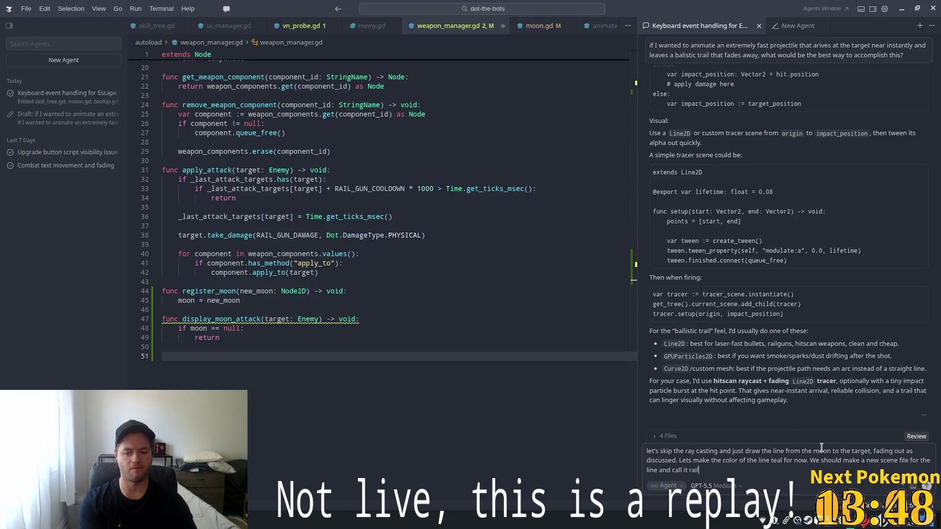
text(gun attack)
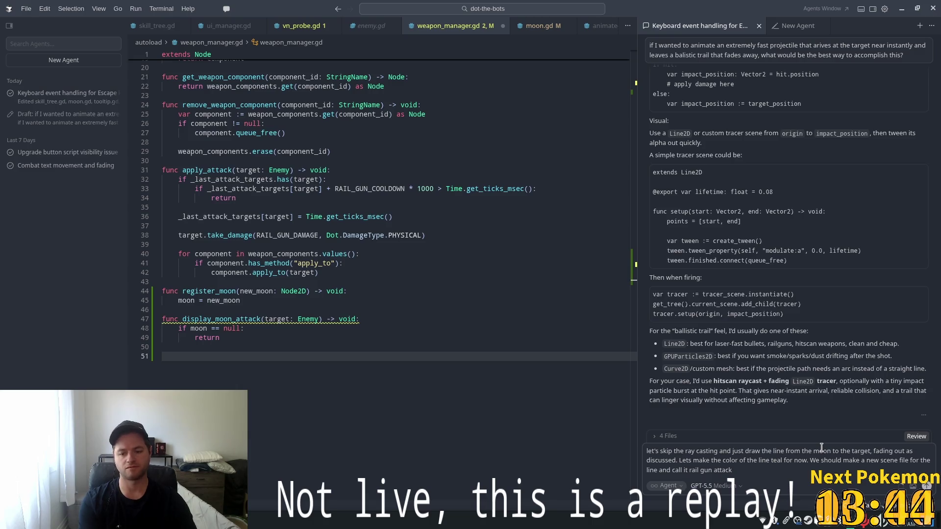
text(, )
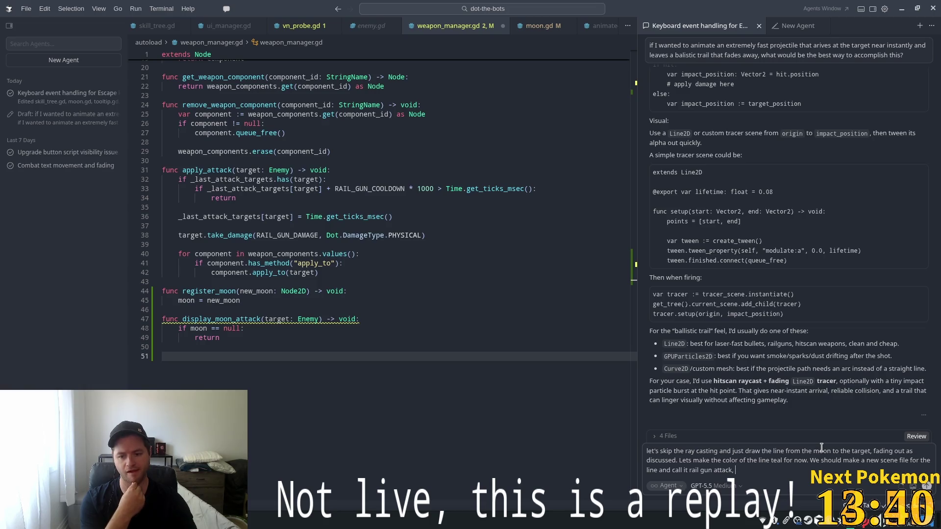
text(in)
Add that the weapon manager loads it when displaying the moon animation, and send the request.
key(BackSpace)
key(BackSpace)
text(load)
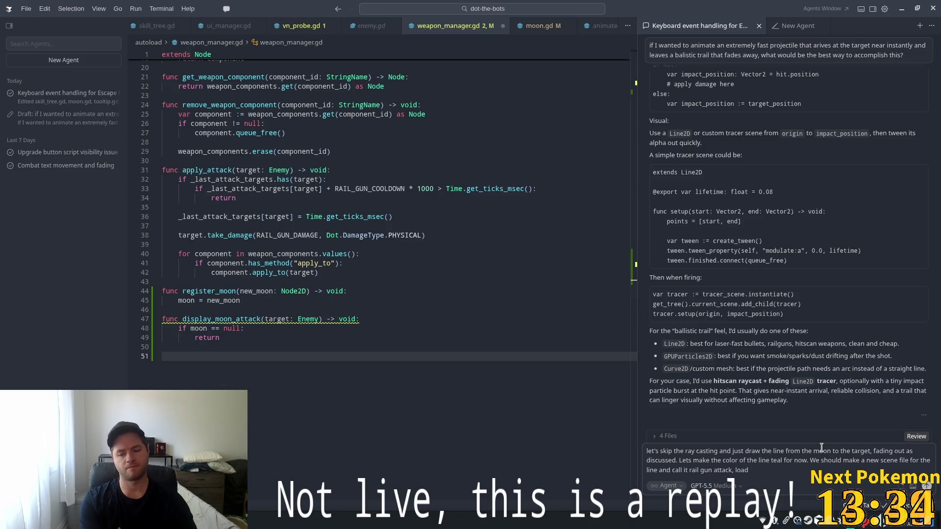
text( it in wera)
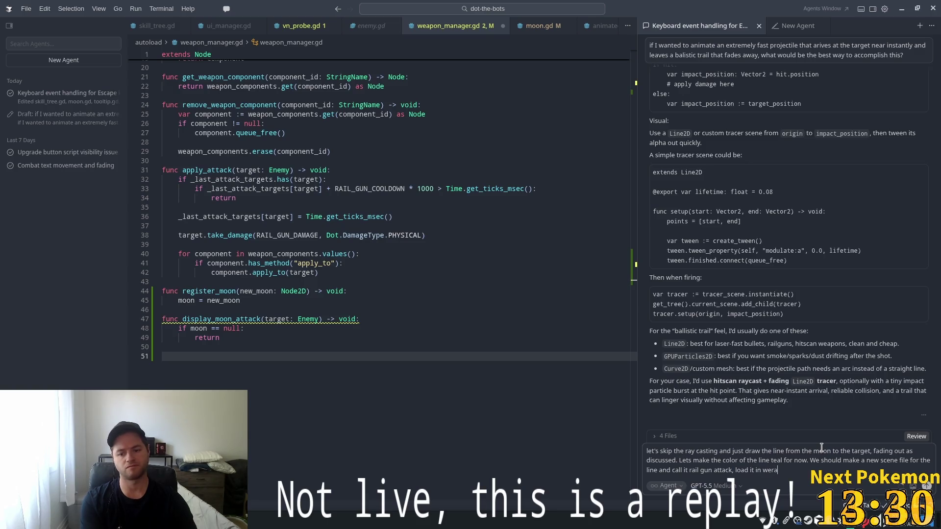
key(BackSpace)
key(BackSpace)
text(apon manager on ready and)
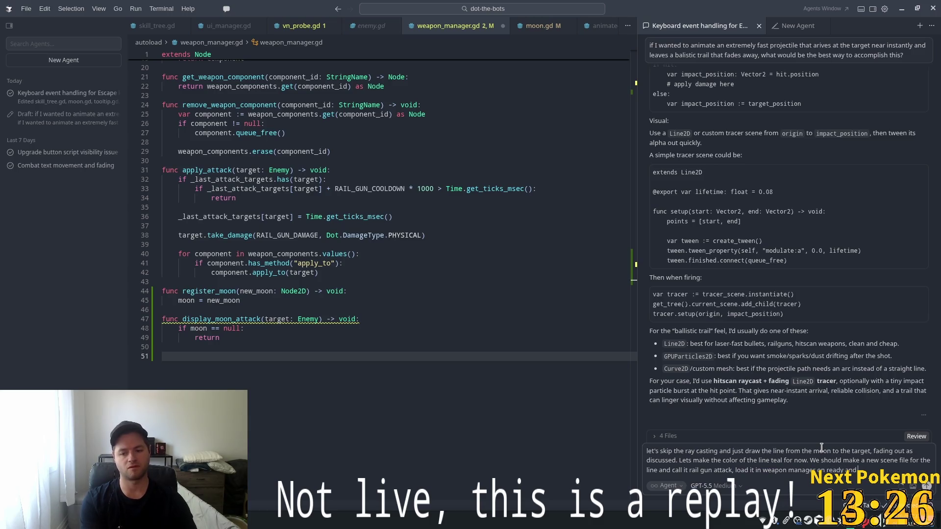
text( instantiate a new line)
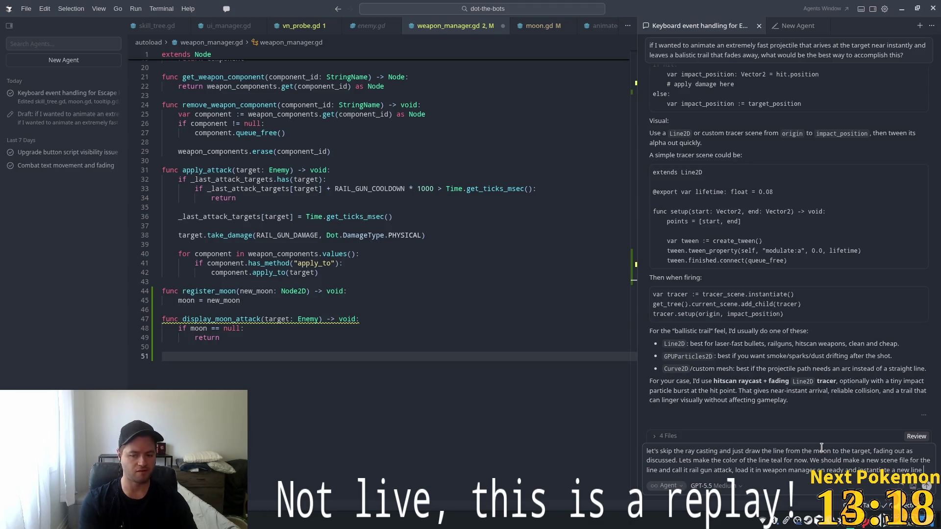
text(when we call)
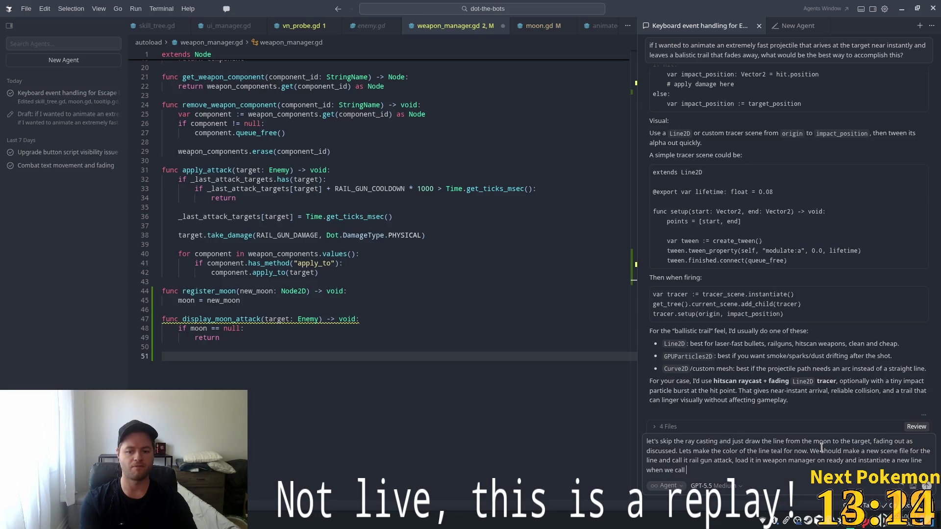
text(ayt)
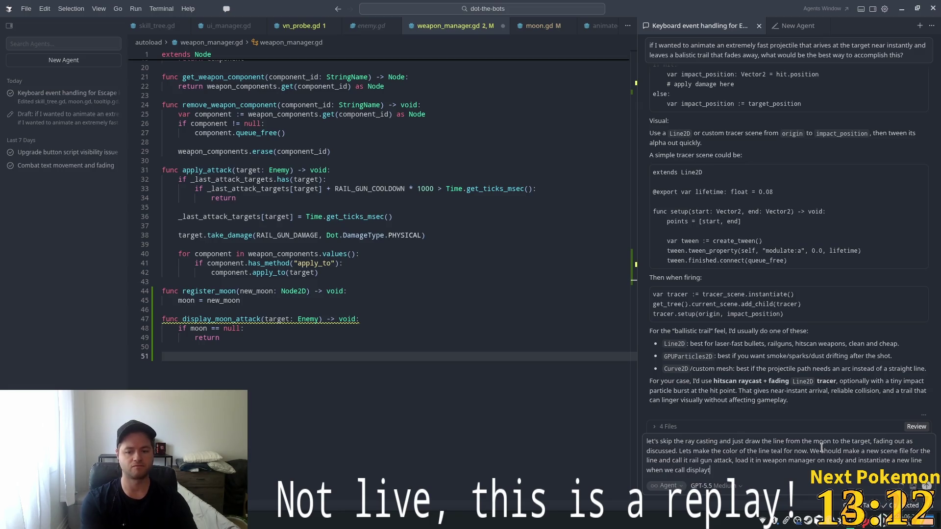
key(BackSpace)
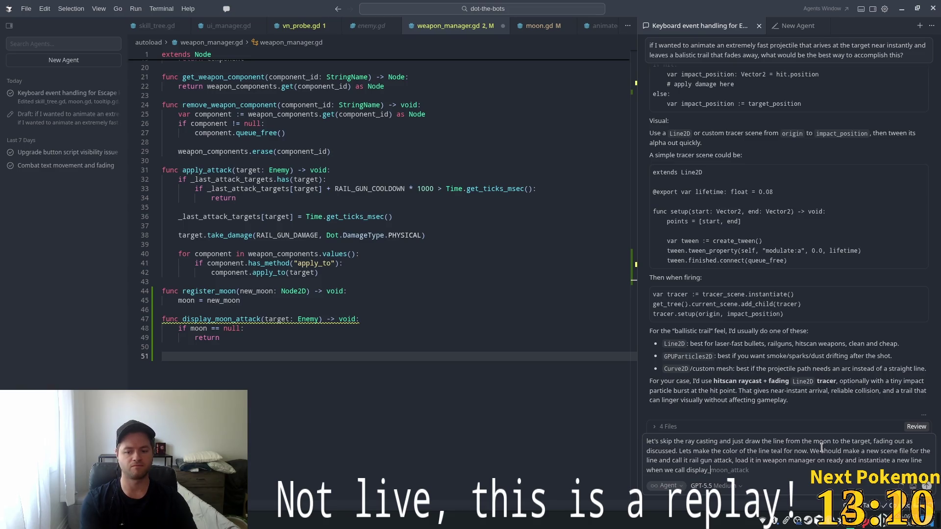
text(moon_attack. This way the rail gun attack manager)
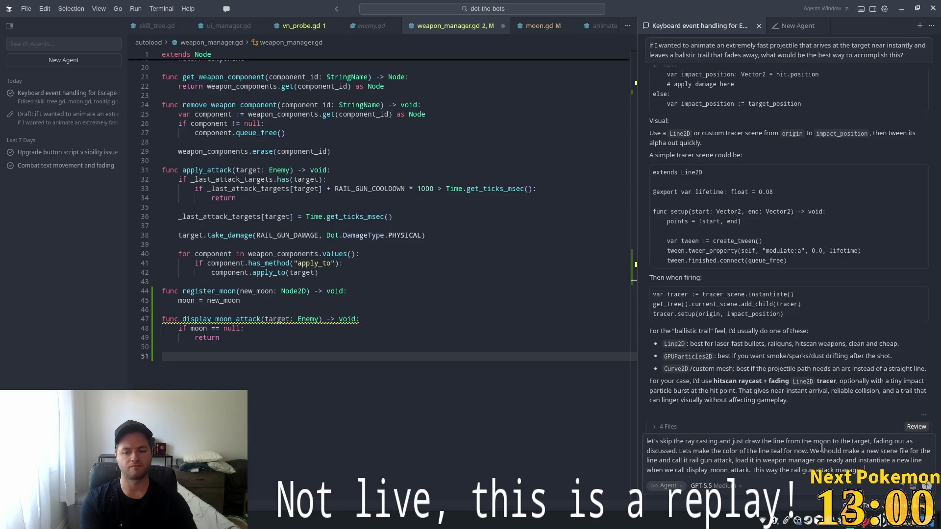
text(an)
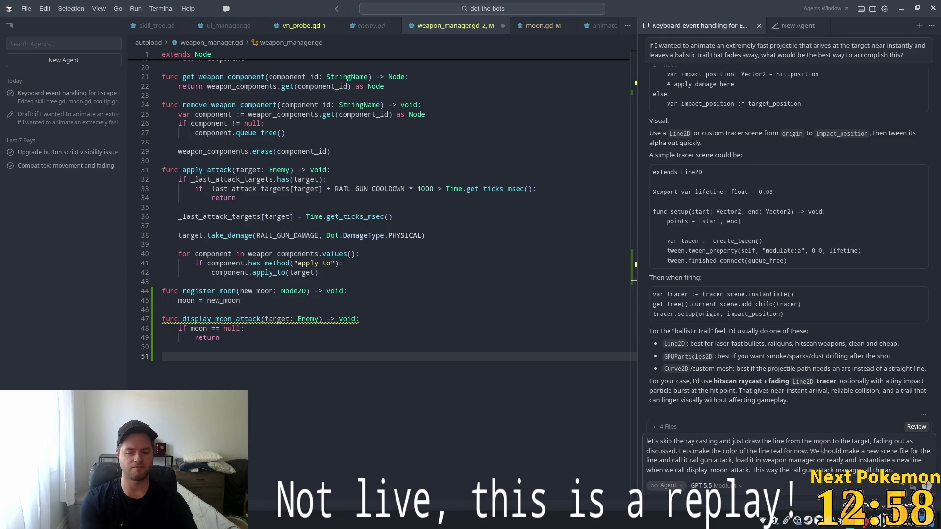
text(imation)
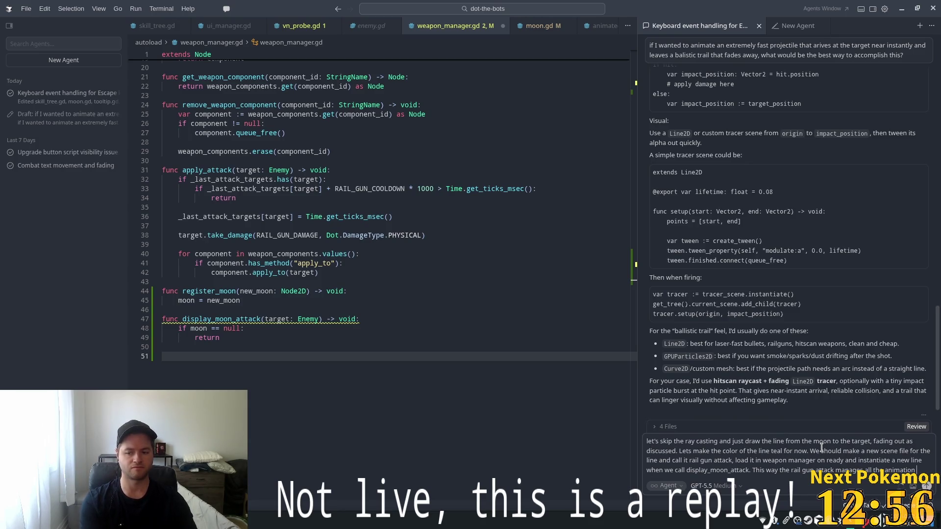
key(Return)
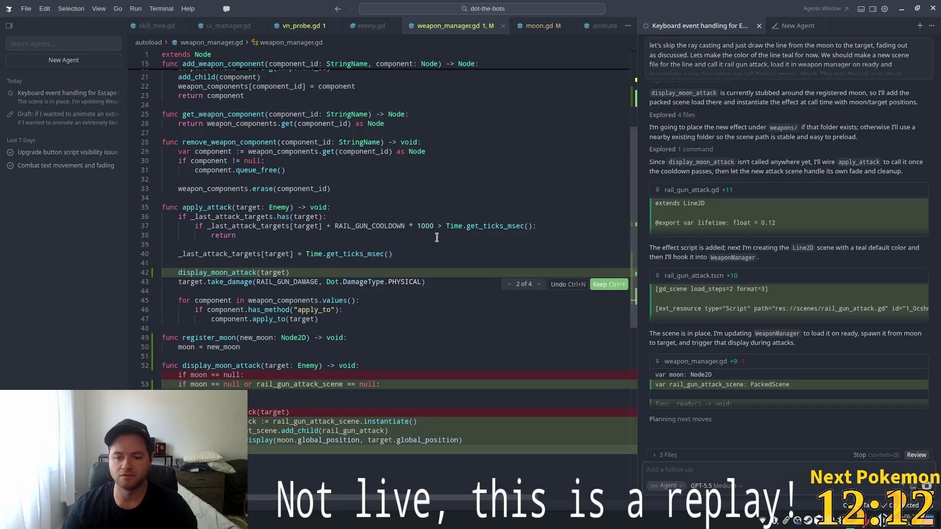
Review the weapon_manager.gd diff, accept all the agent's rail gun edits, and return to Godot.
scroll(433, 250, down, 4)
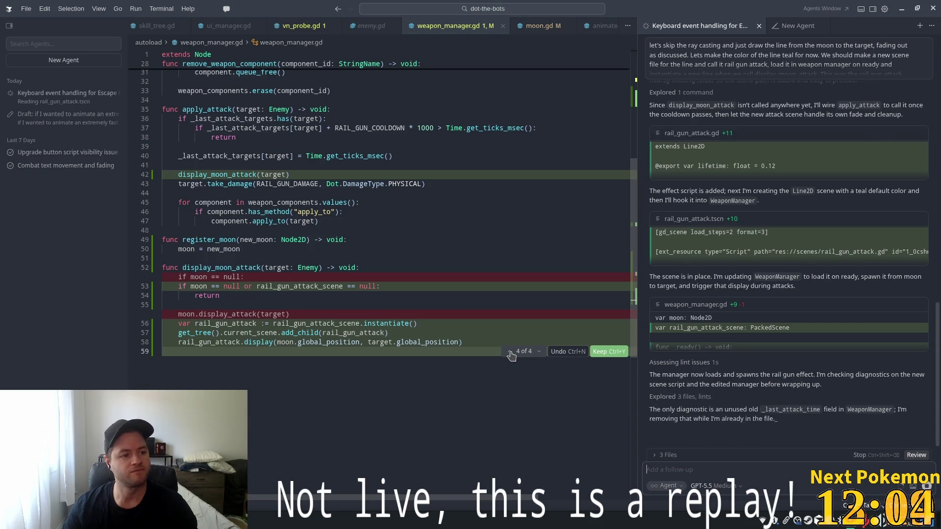
scroll(466, 281, down, 2)
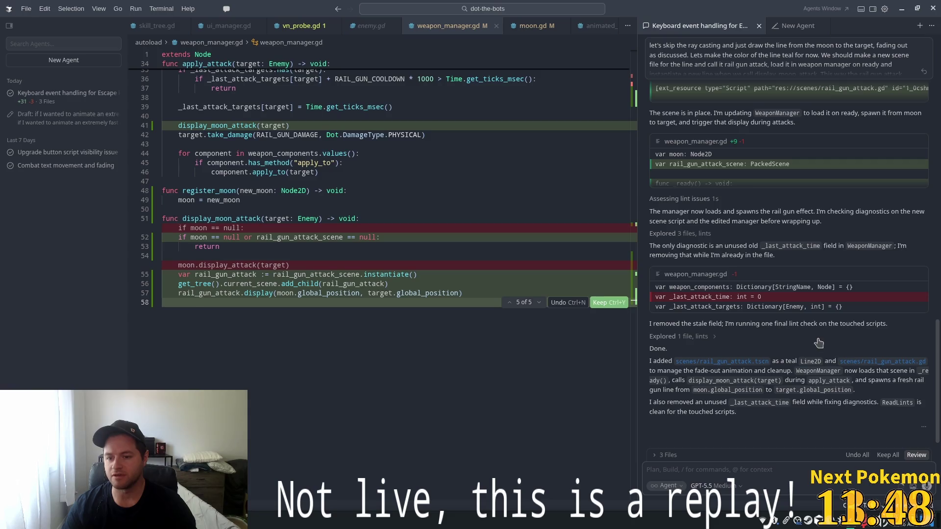
scroll(716, 277, down, 1)
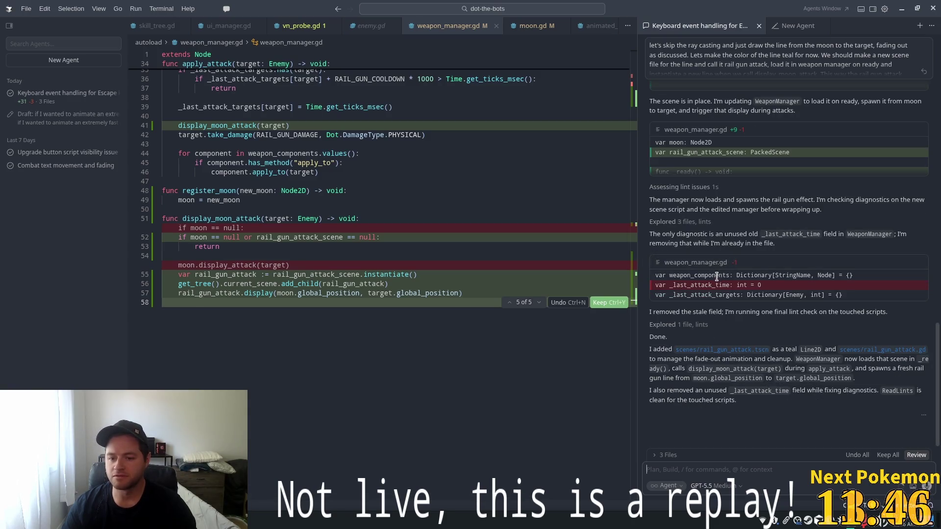
key(ctrl+Return)
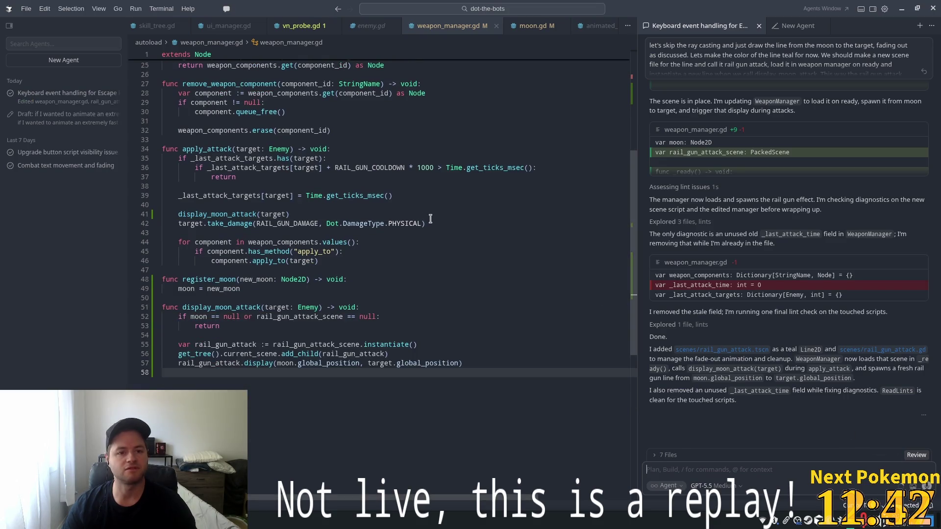
key(alt+Tab)
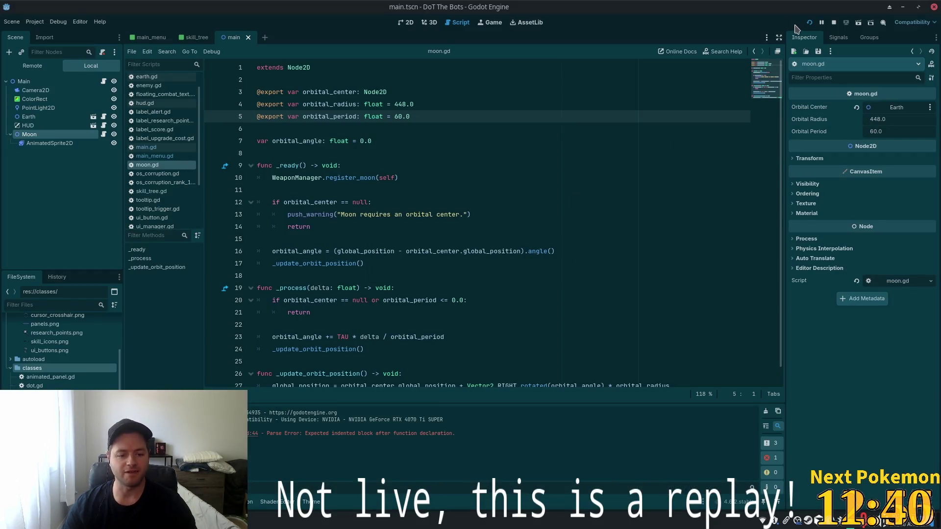
Run the game, buy the top skill-tree upgrade, close the panel, then quit the game.
click(808, 25)
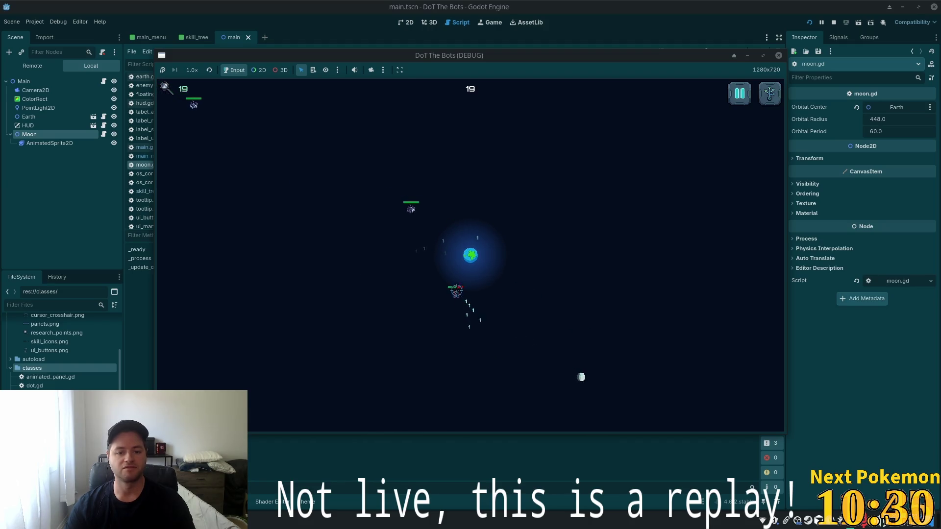
key(t)
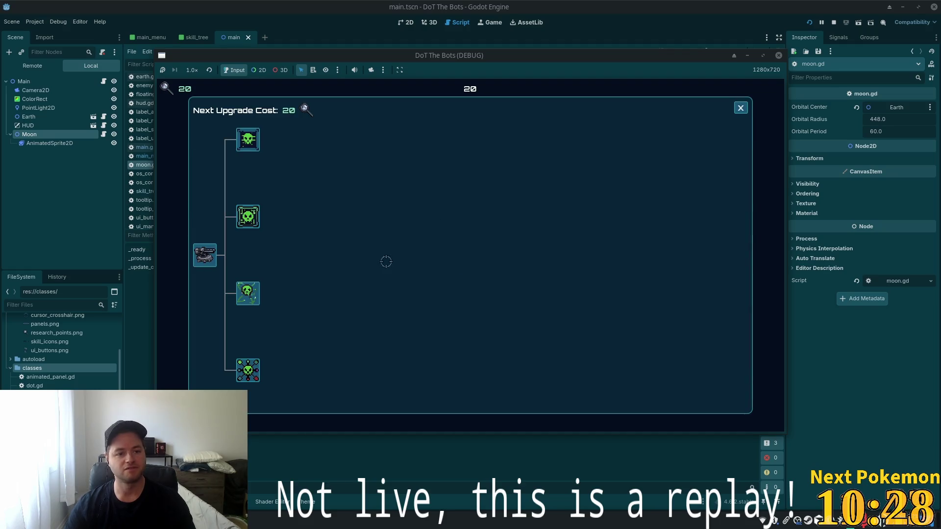
click(248, 139)
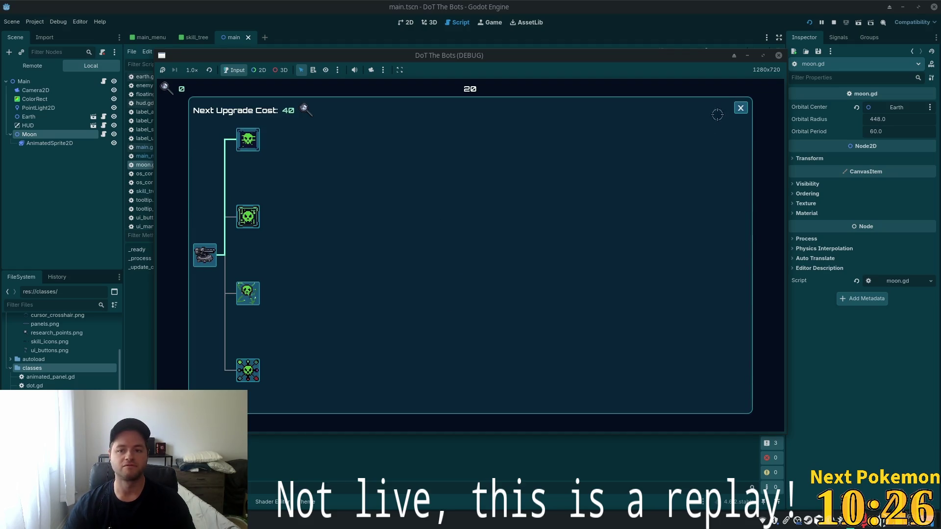
click(741, 109)
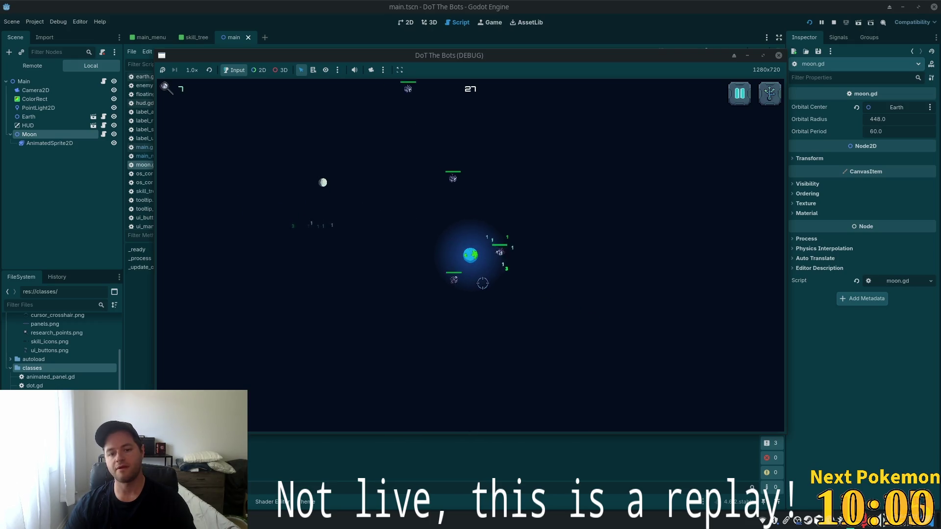
key(Escape)
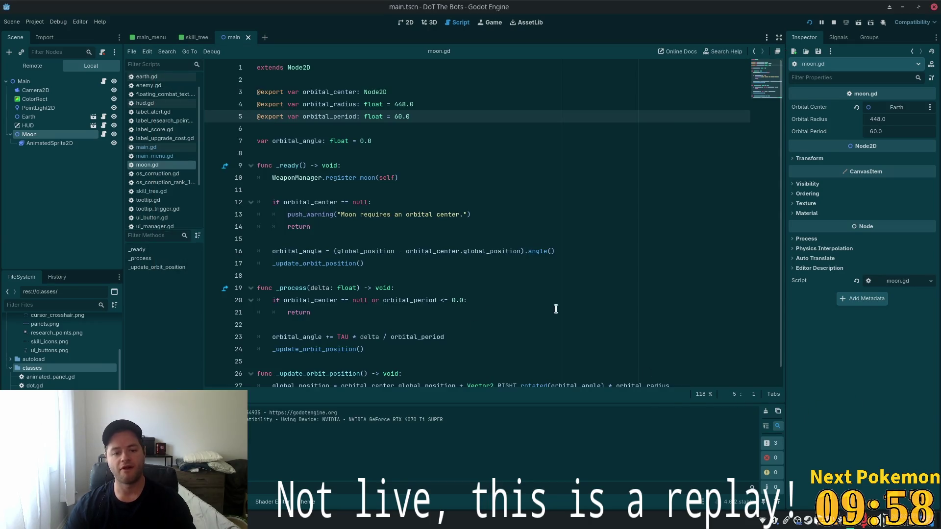
Review display_moon_attack in weapon_manager.gd, highlighting the rail_gun_attack uses on lines 53-57.
key(alt+Tab)
scroll(572, 350, down, 2)
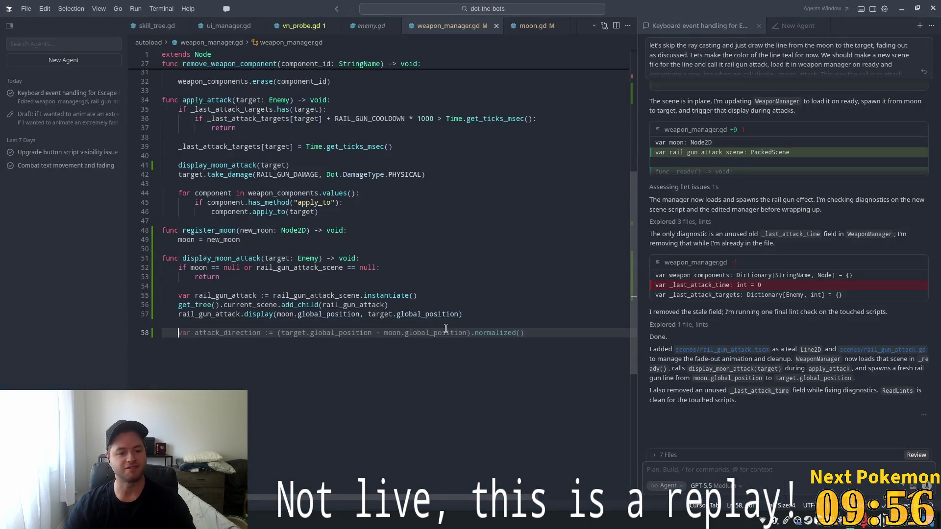
click(387, 296)
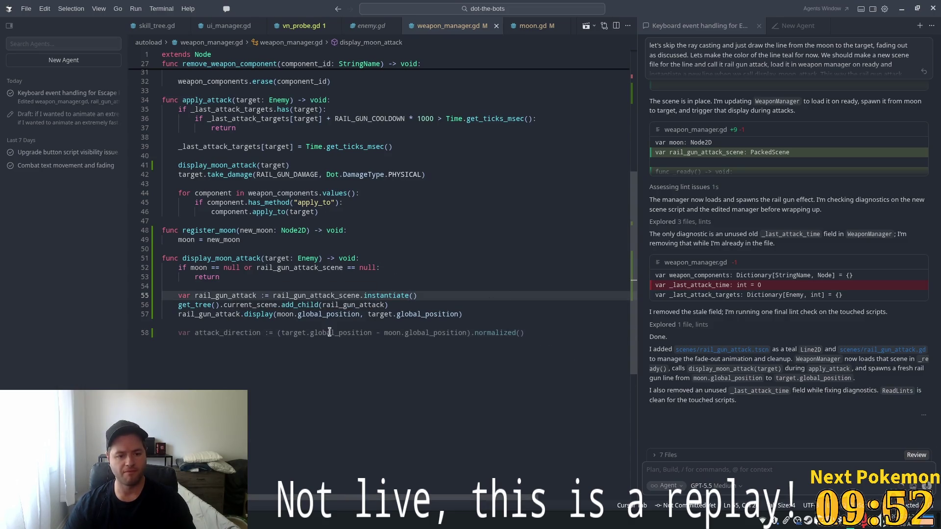
click(249, 314)
click(243, 278)
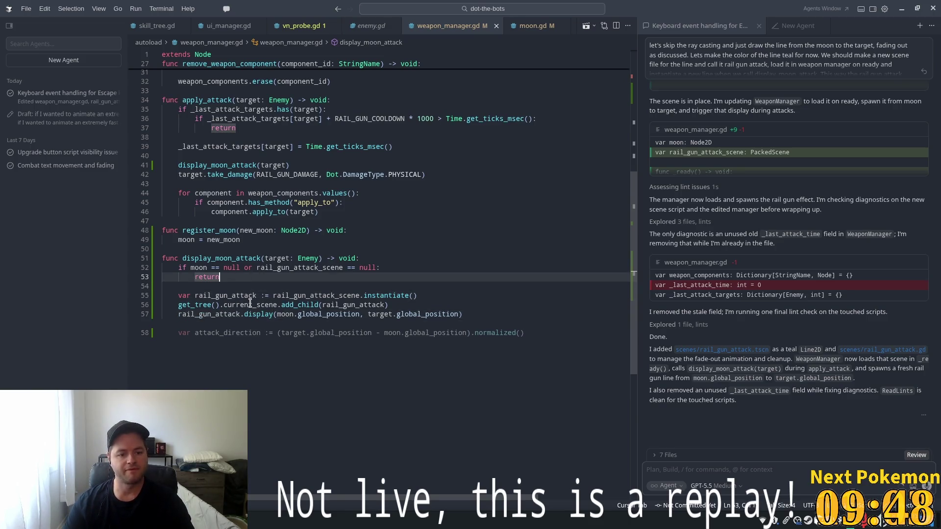
double_click(217, 314)
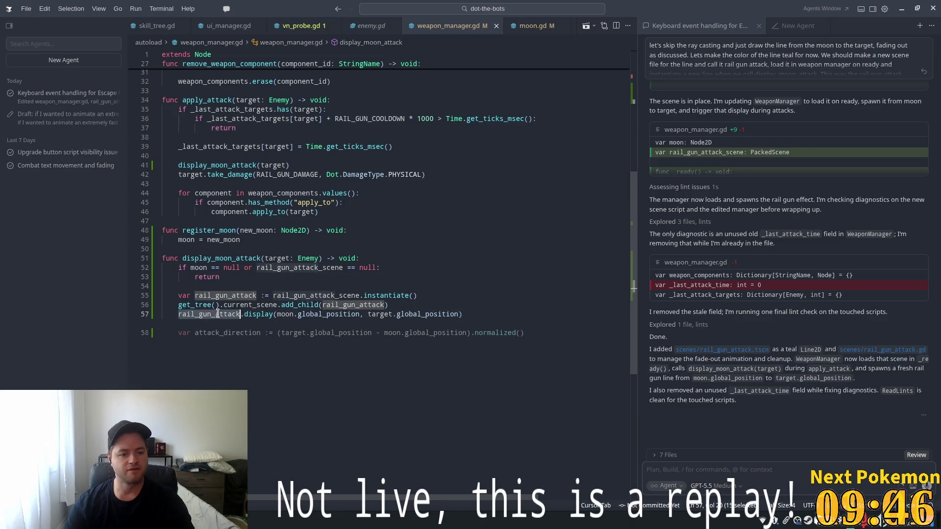
Open rail_gun_attack.tscn from its path on line 12.
key(ctrl+p)
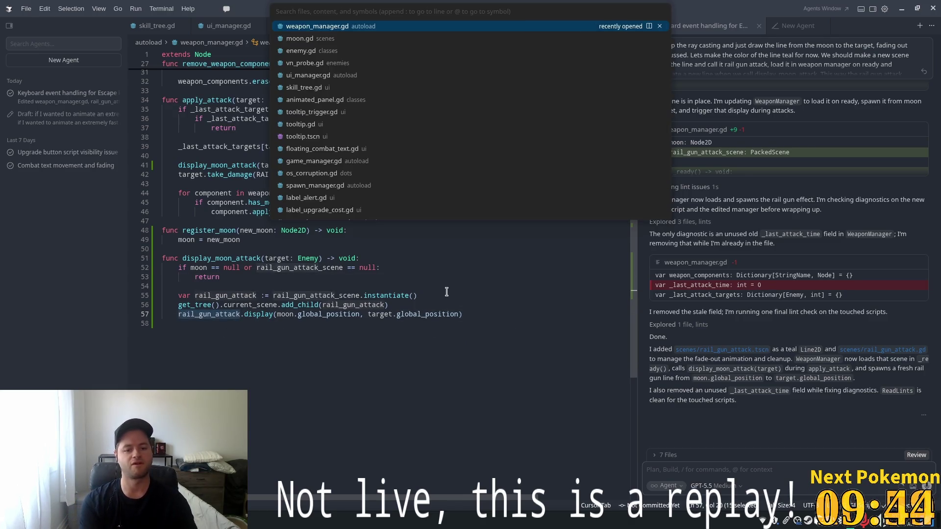
key(Escape)
scroll(446, 293, up, 10)
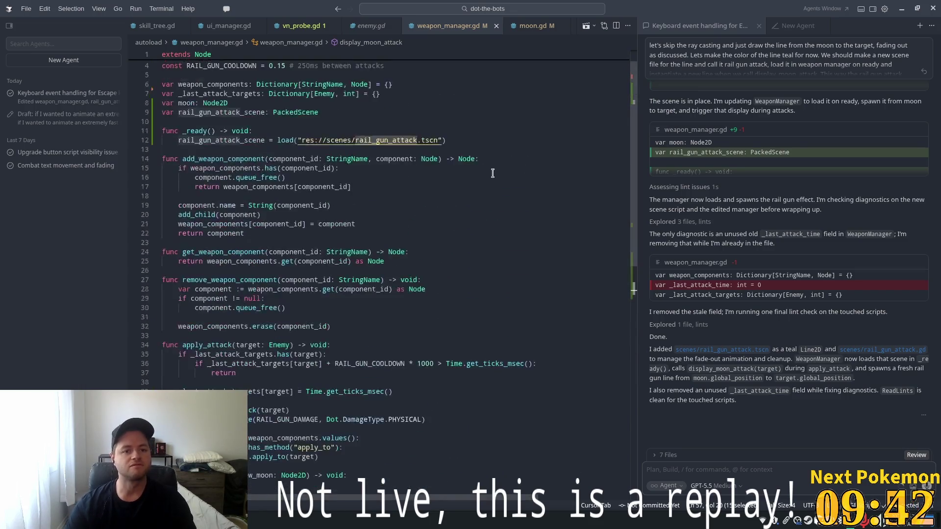
ctrl+click(398, 166)
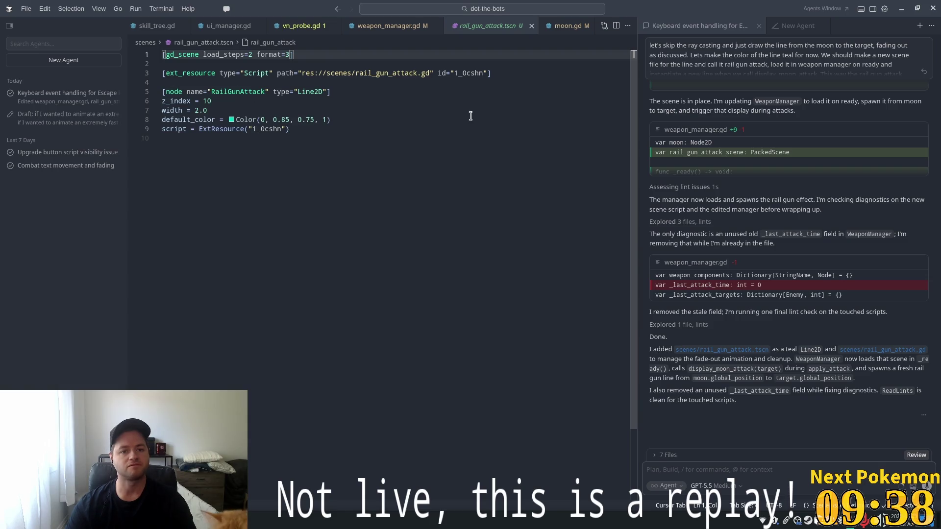
Quick-open rail_gun_attack.gd by searching 'rail'.
key(ctrl+p)
text(rail)
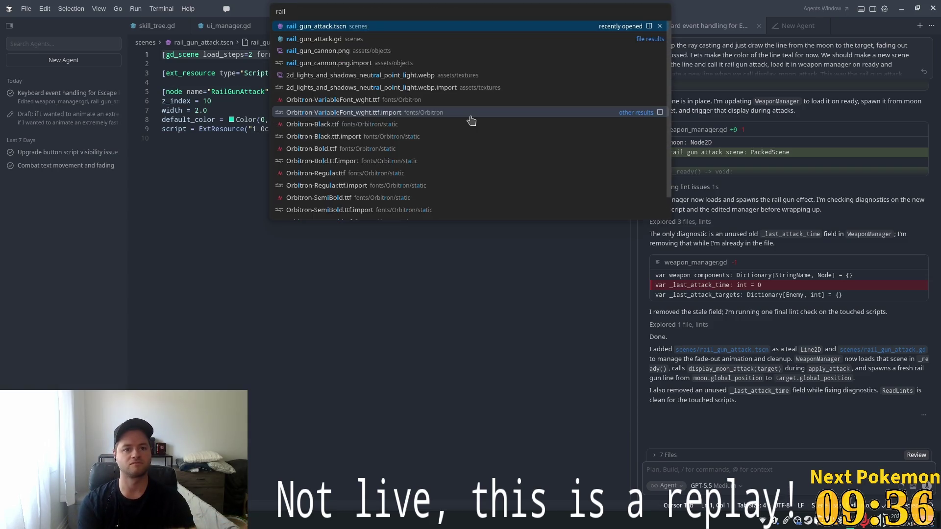
key(Down)
key(Return)
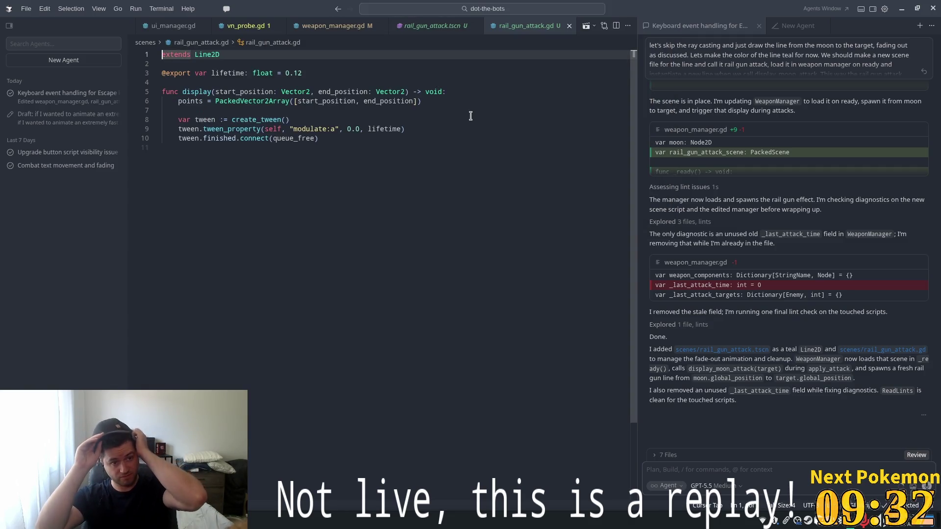
Select the script's display code and begin an agent chat message 'great now can we add a small'.
key(ctrl+End)
key(shift+Up)
key(shift+Up)
key(shift+Up)
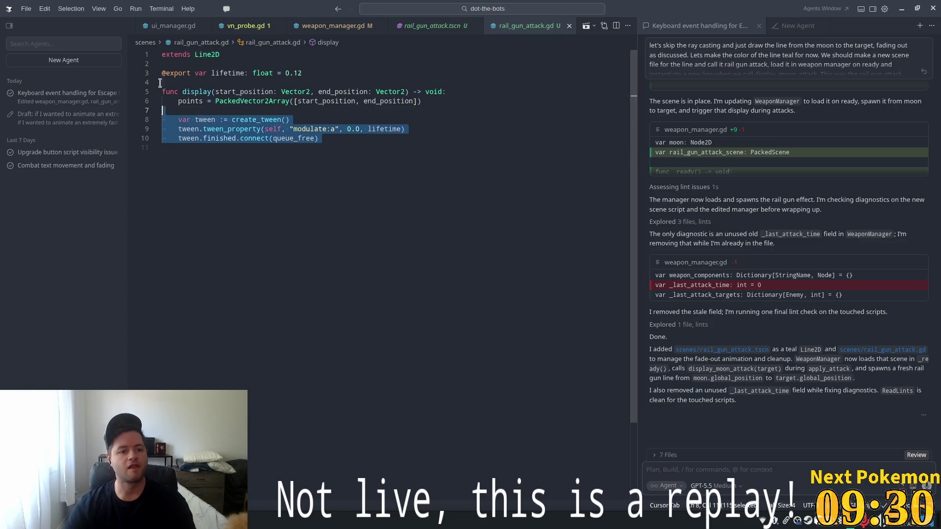
key(ctrl+l)
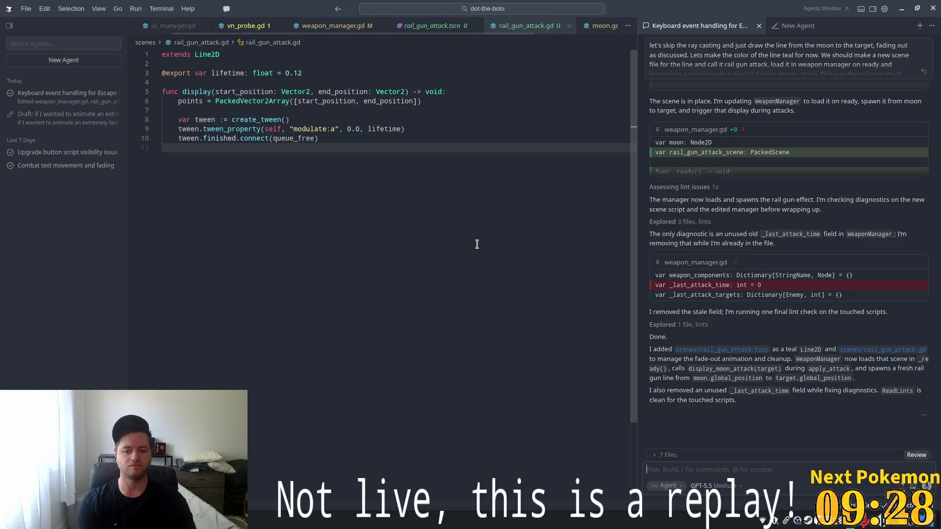
text(great now can we add a small)
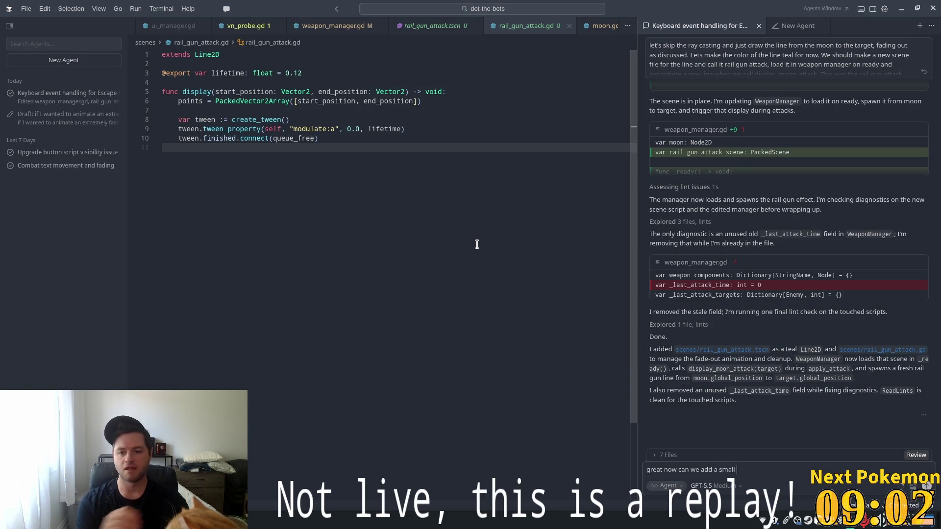
Send the agent a request to add a tiny particle burst at the target to indicate impact.
scroll(833, 259, up, 10)
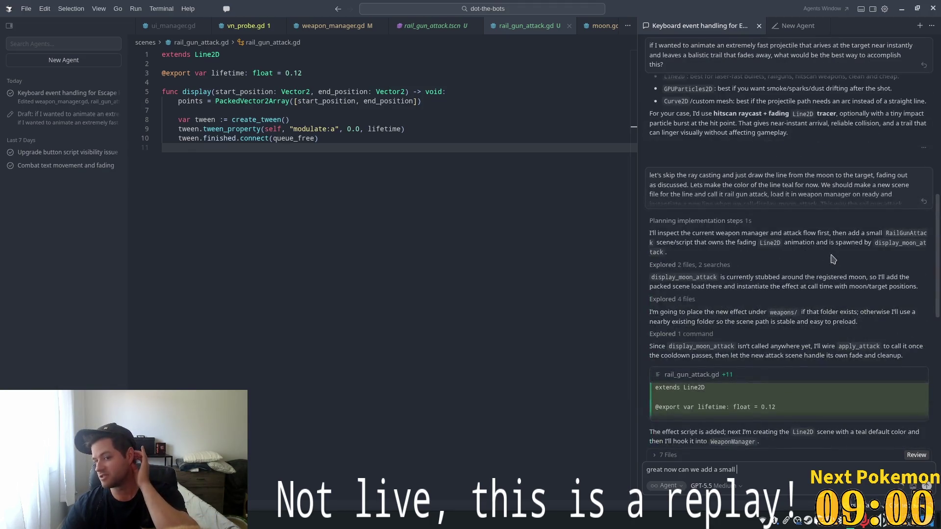
scroll(833, 259, up, 3)
scroll(832, 258, up, 3)
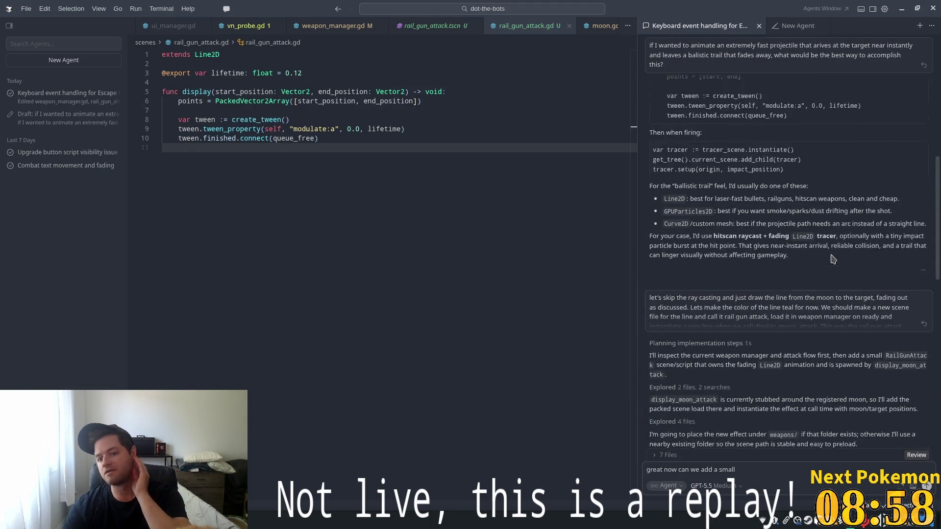
scroll(833, 259, up, 3)
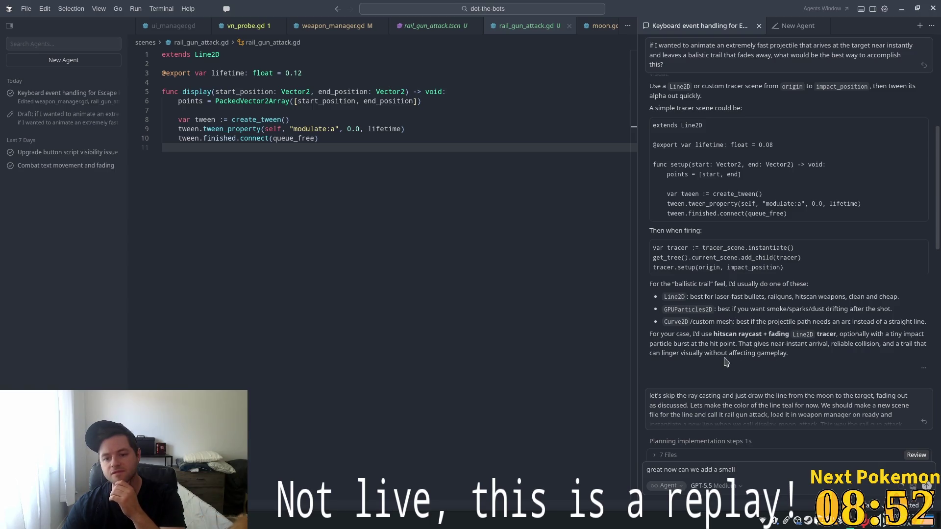
scroll(754, 351, down, 15)
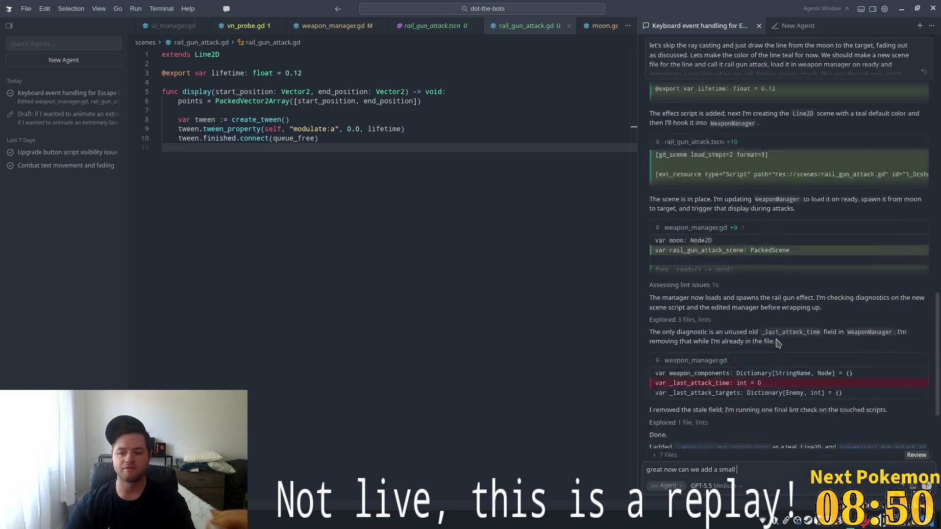
scroll(779, 343, down, 4)
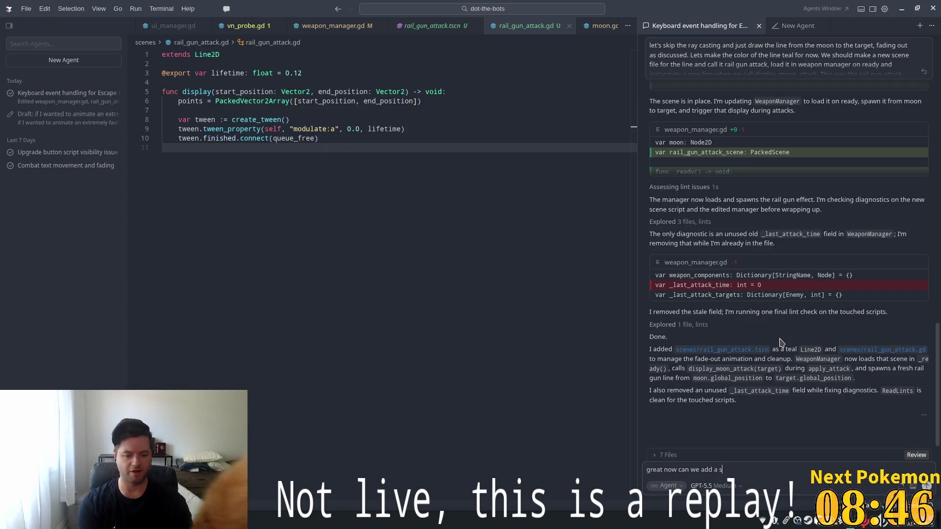
key(BackSpace)
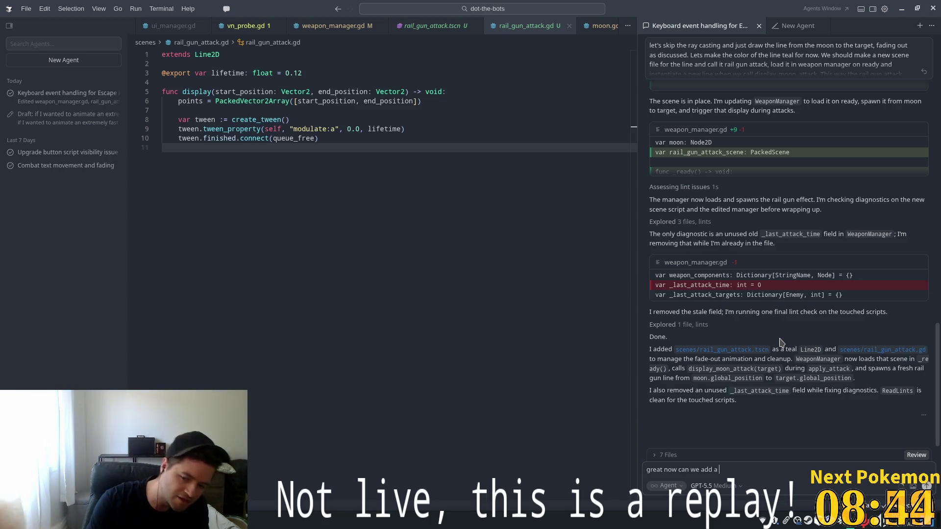
text(tiny partic)
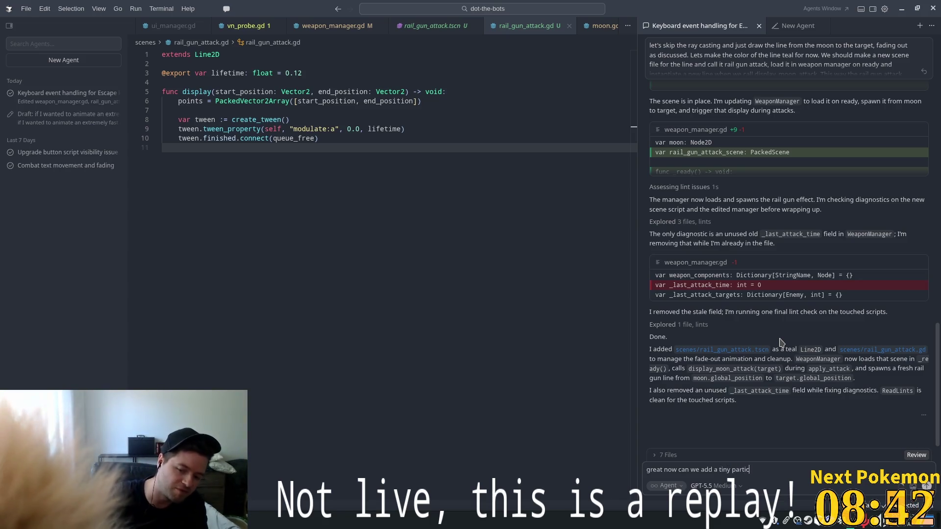
text(le burst )
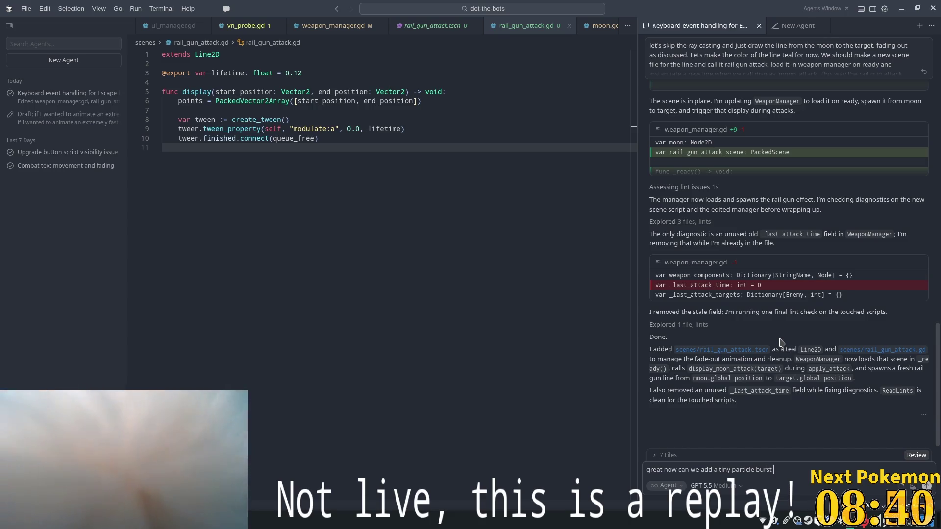
text(at the target to)
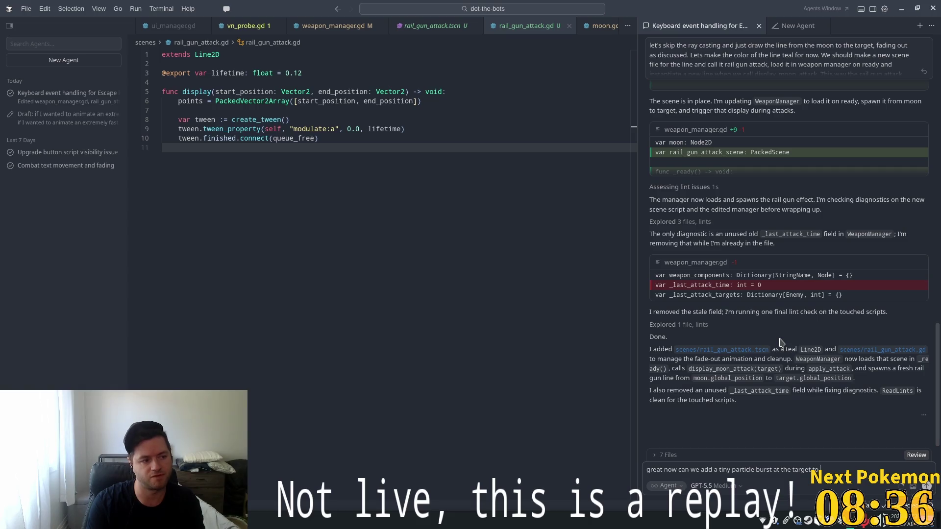
text( indicate impact?)
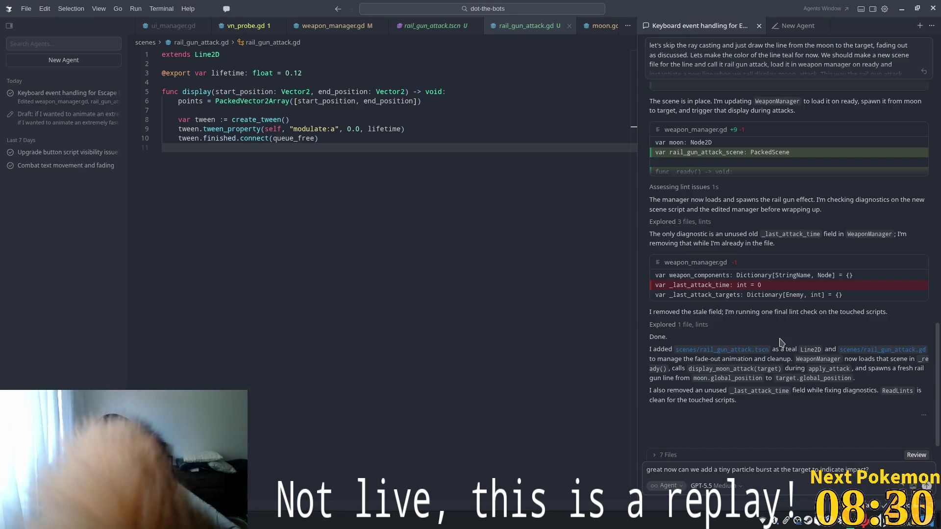
key(Return)
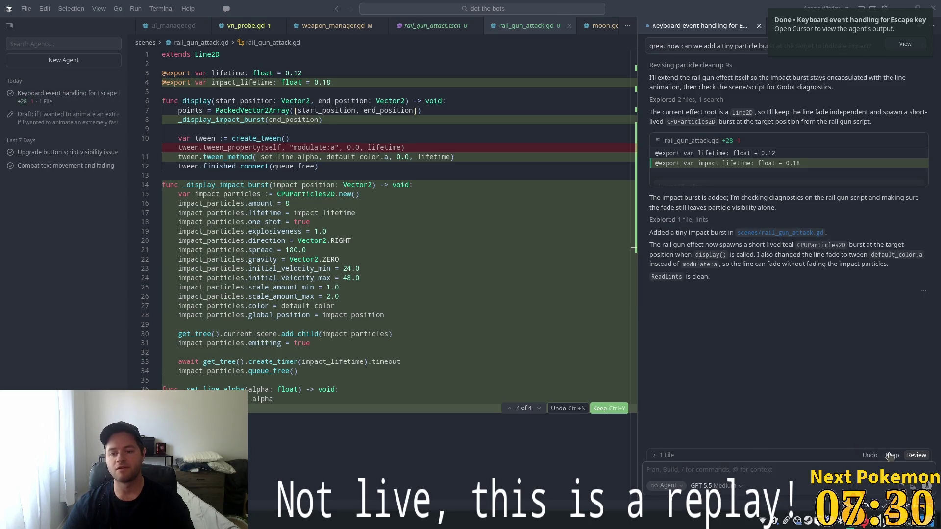
Keep all of the agent's rail_gun_attack.gd impact burst edits and return to Godot.
click(891, 456)
click(446, 271)
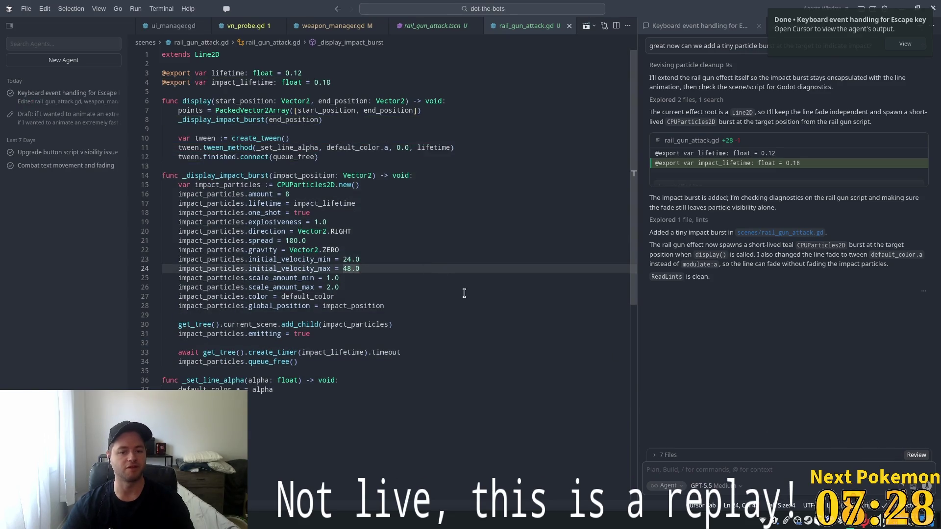
key(alt+Tab)
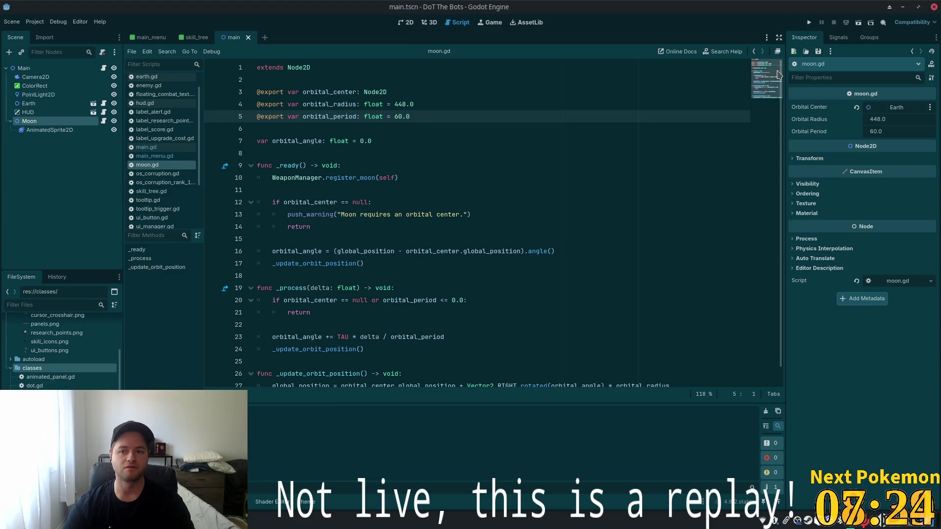
click(810, 23)
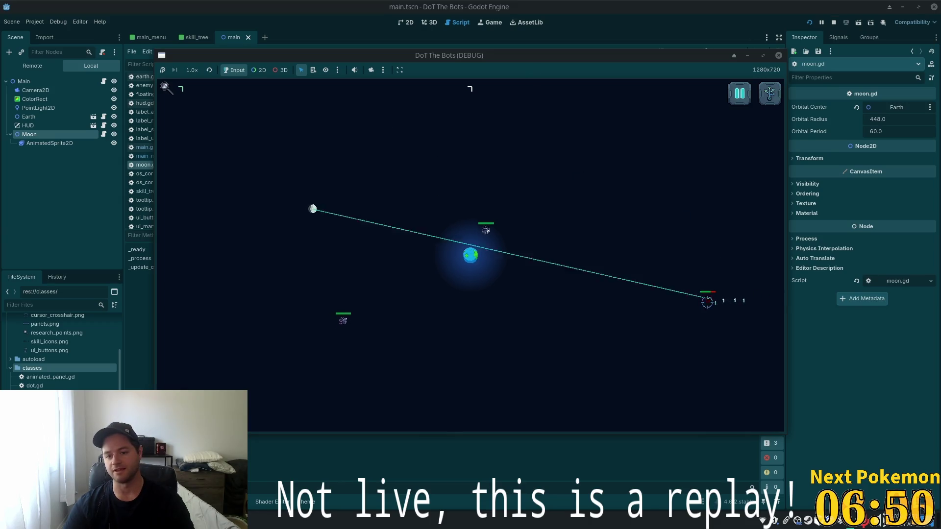
click(834, 24)
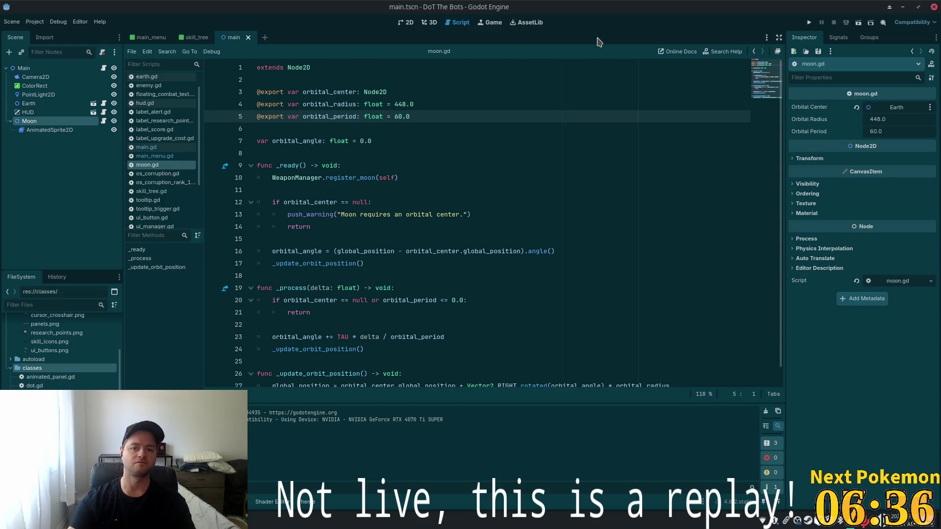
Quick-open rail_gun_attack.tscn and select its RailGunAttack root node.
key(alt+shift+o)
text(rail_)
key(Down)
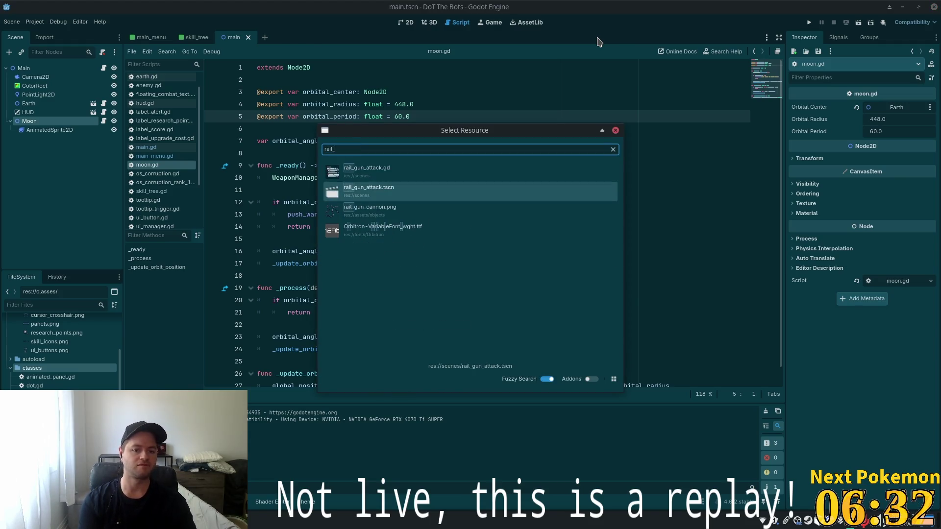
key(Return)
click(59, 68)
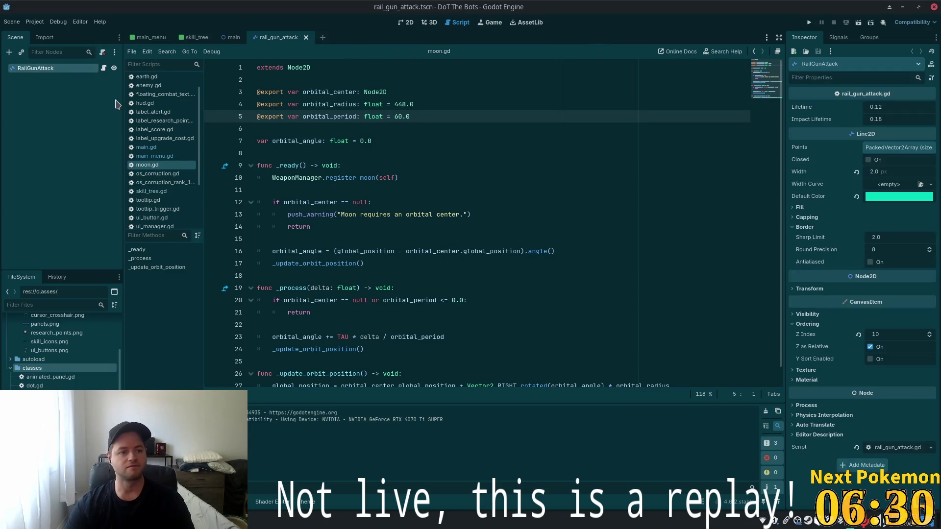
Change the line's Default Color to light blue, save the scene, and run the game.
click(897, 197)
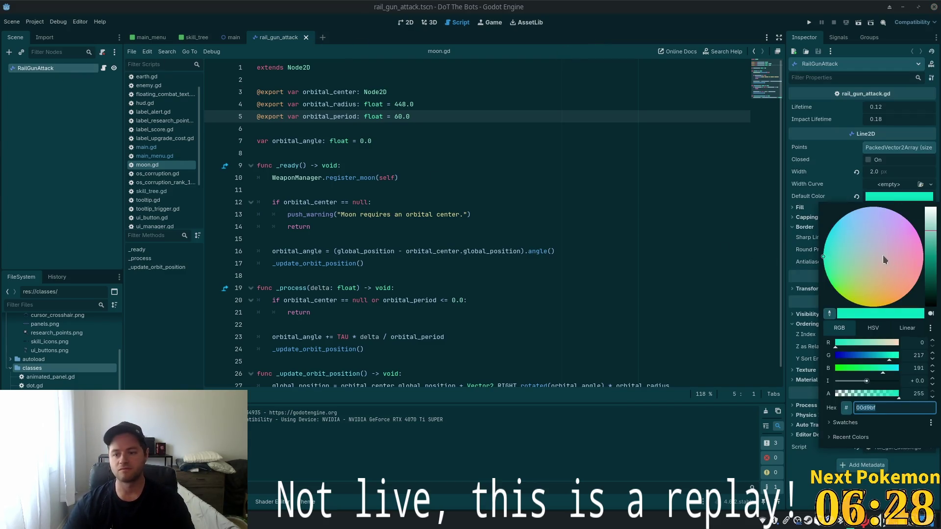
mouse_move(855, 243)
mouse_down()
mouse_move(844, 248)
mouse_move(849, 223)
mouse_up()
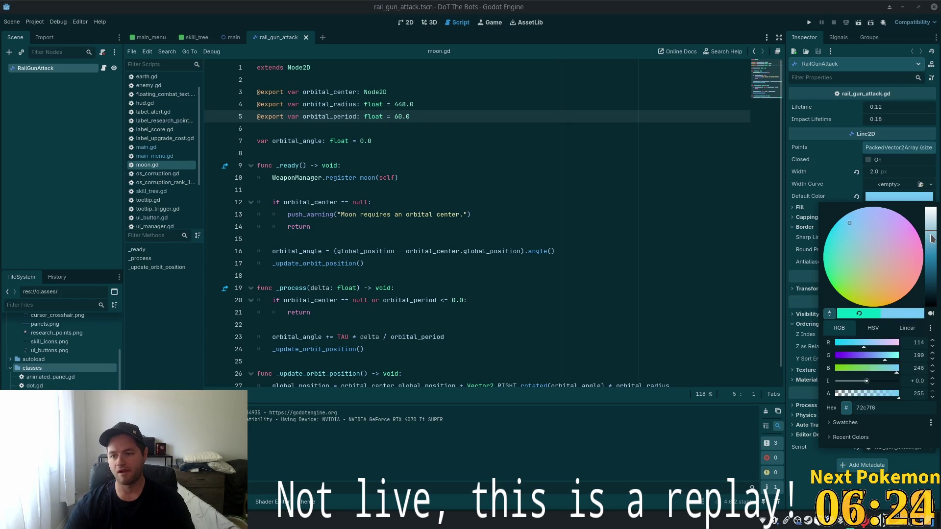
drag(932, 239, 932, 226)
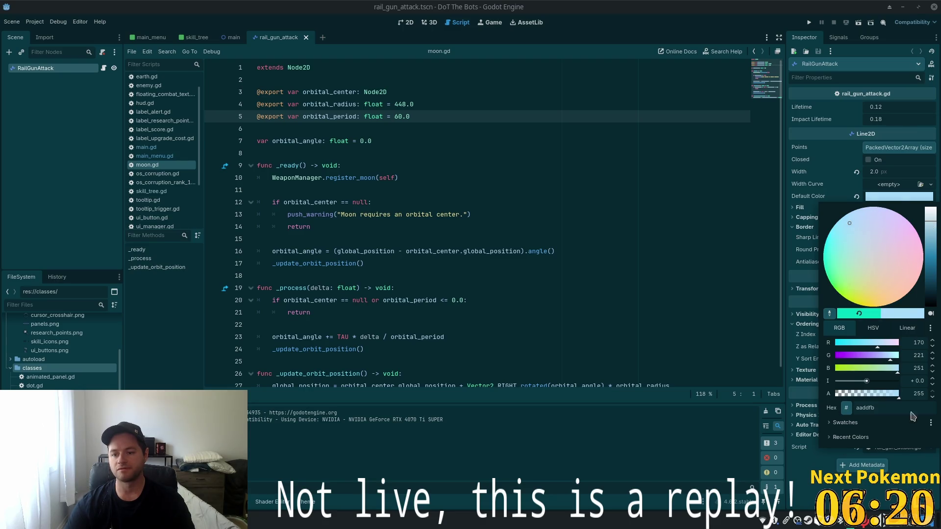
click(907, 487)
key(ctrl+s)
click(809, 22)
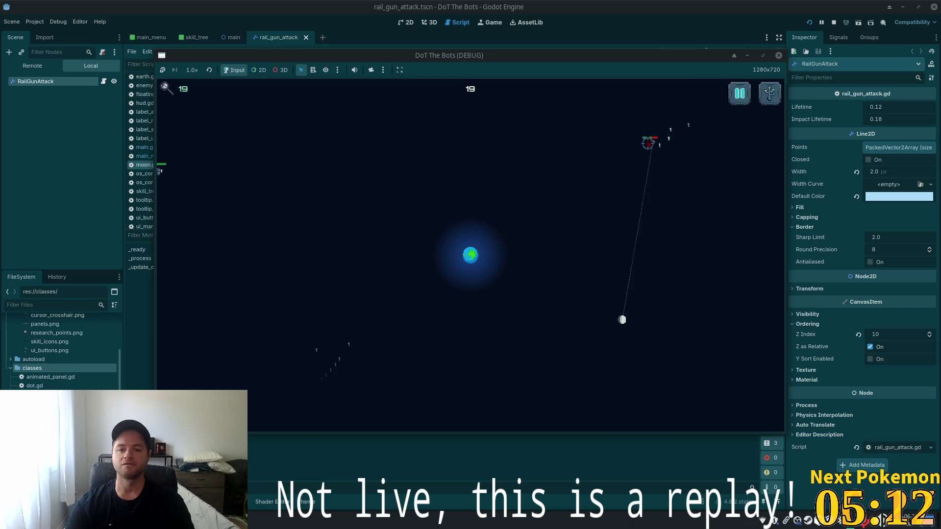
Open the skill tree in the running game and buy the top skill upgrade.
key(Tab)
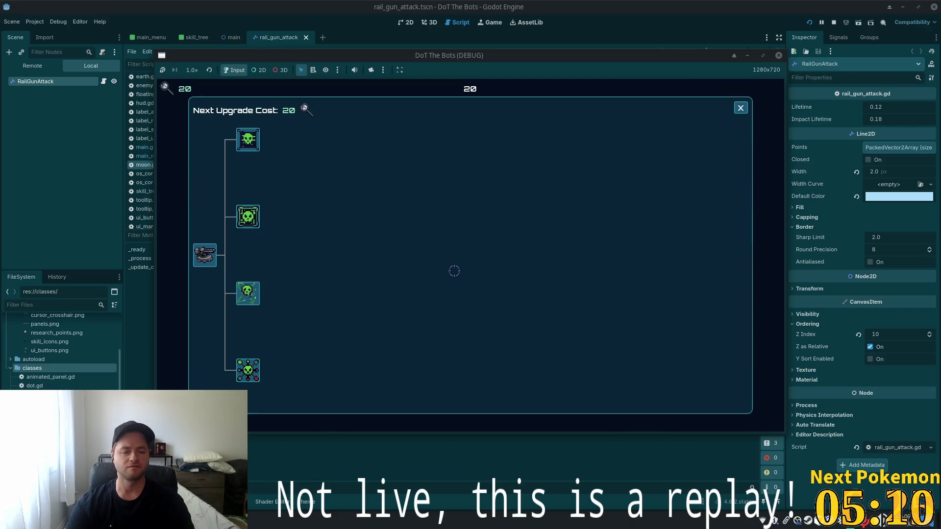
click(259, 142)
click(740, 107)
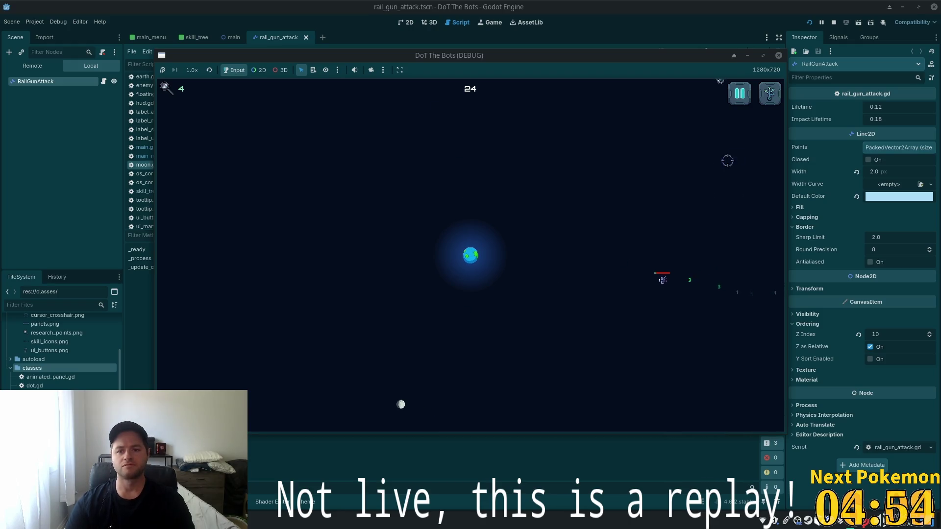
Repeatedly open and close the upgrade panel with T, Tab, Escape and its X, then stop the game.
key(Tab)
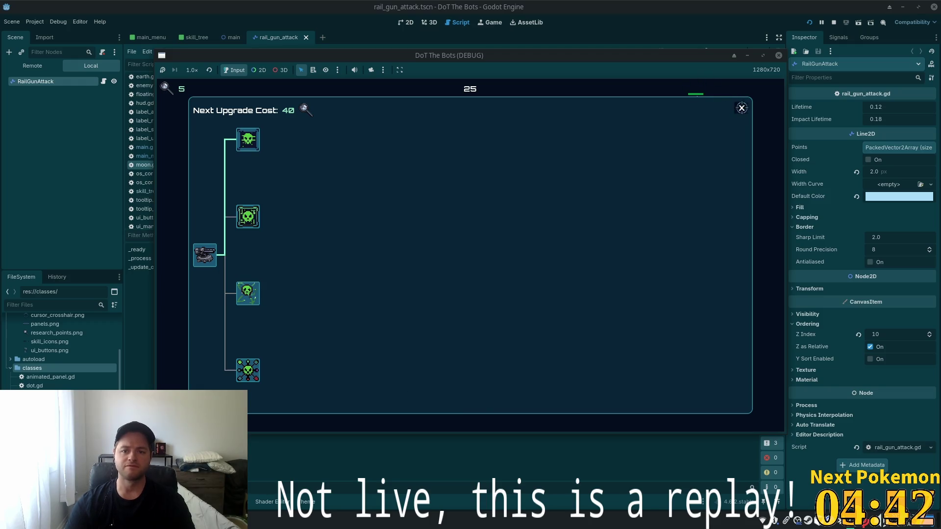
key(Escape)
key(Escape)
key(Escape)
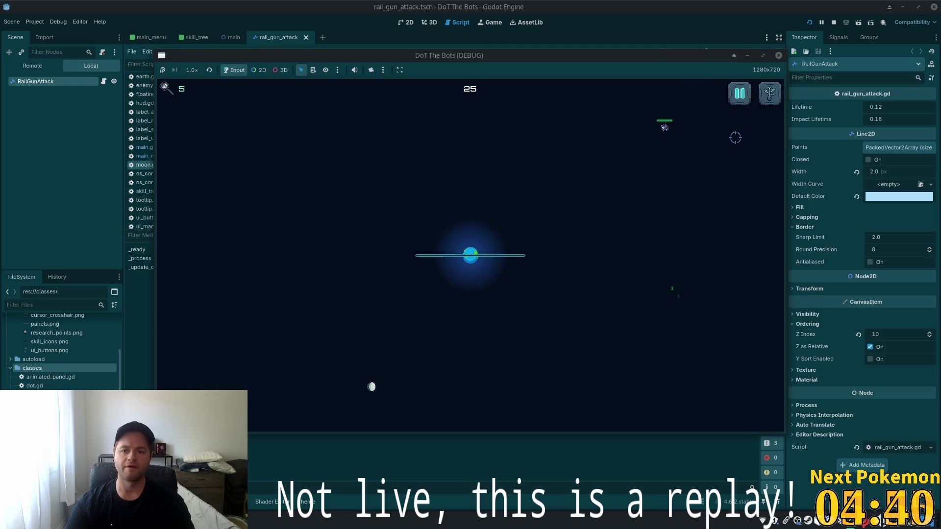
key(t)
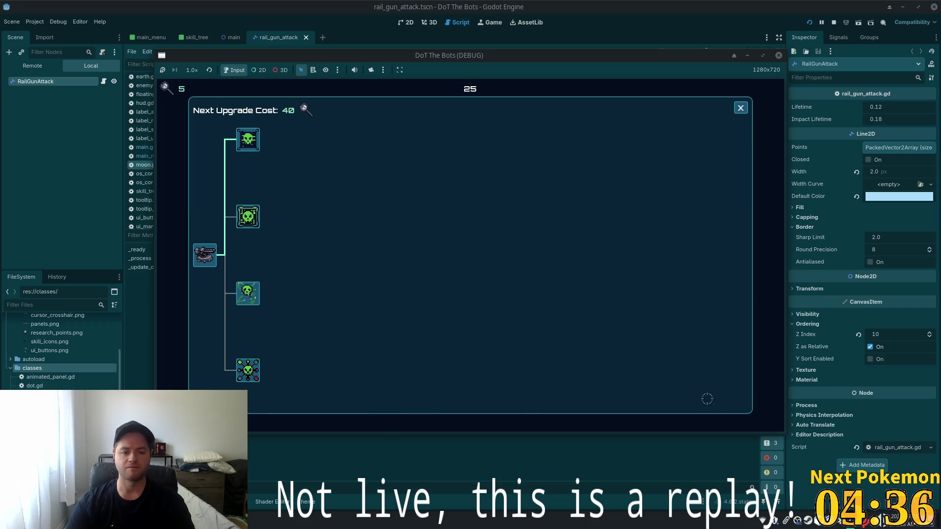
click(740, 108)
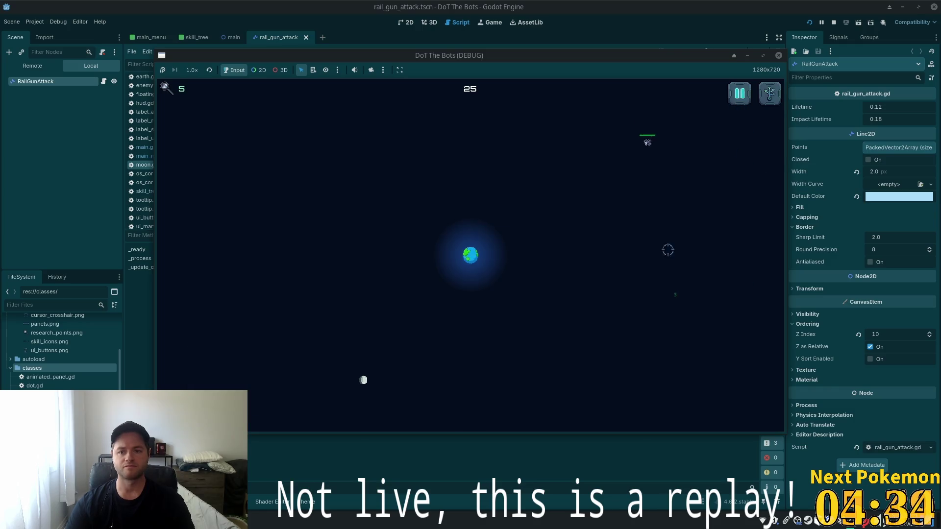
key(t)
click(740, 108)
key(t)
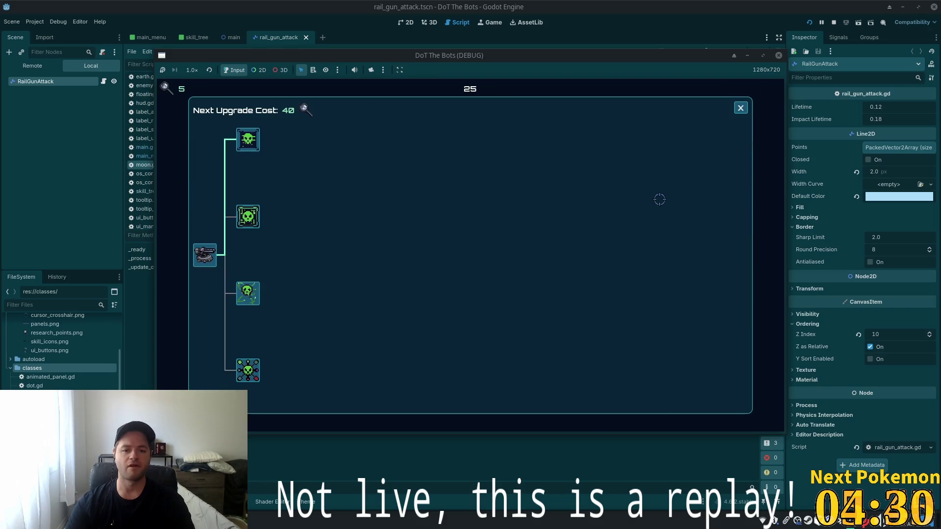
key(t)
key(t)
key(t)
key(t)
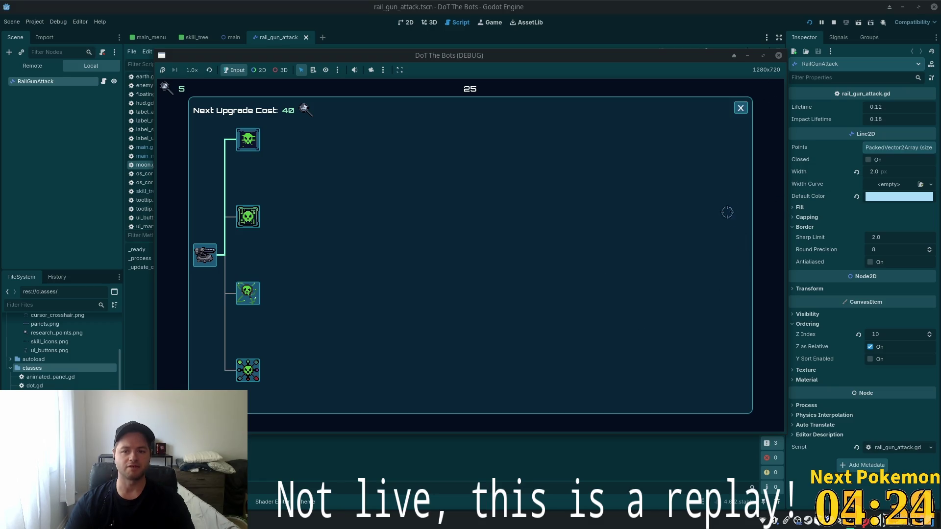
click(743, 108)
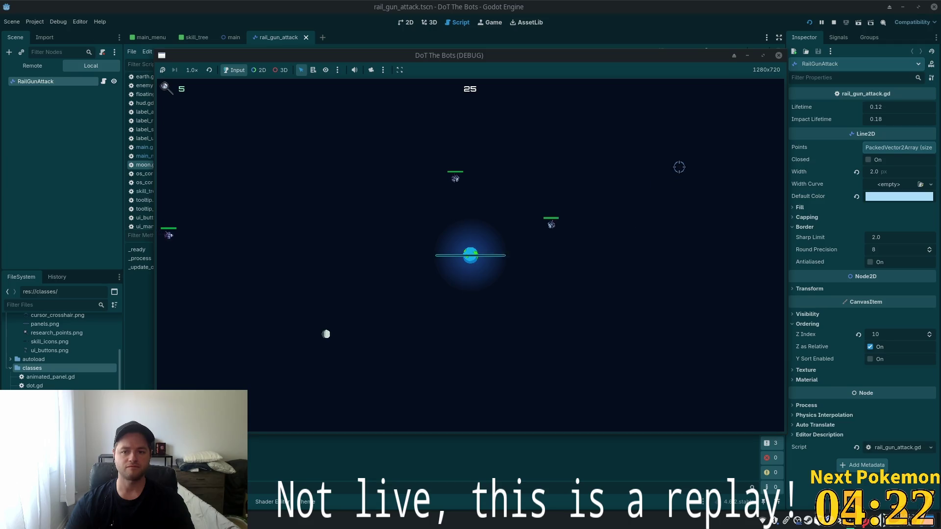
click(739, 92)
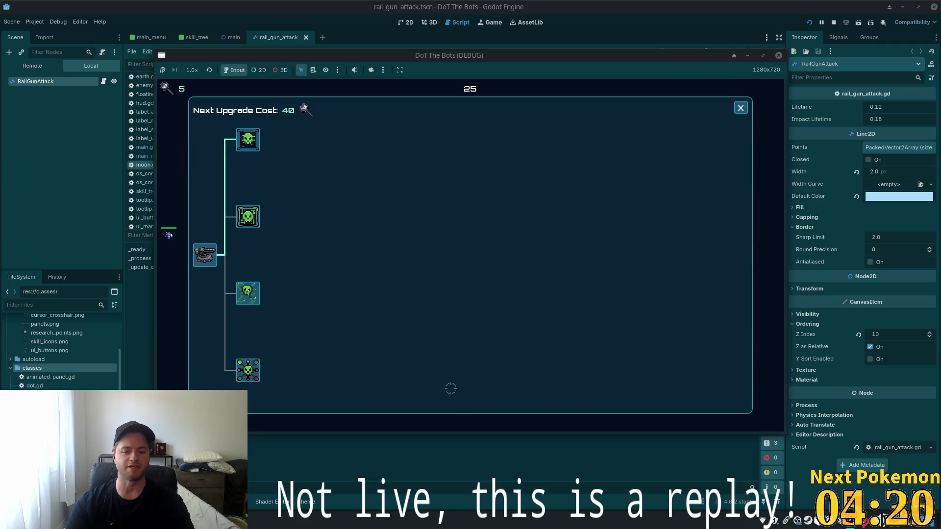
click(741, 108)
click(740, 93)
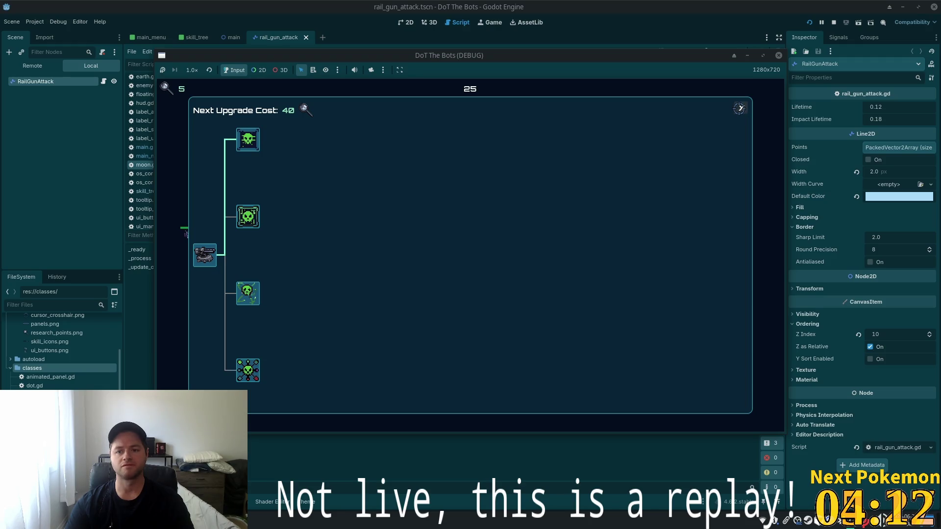
click(740, 108)
click(740, 93)
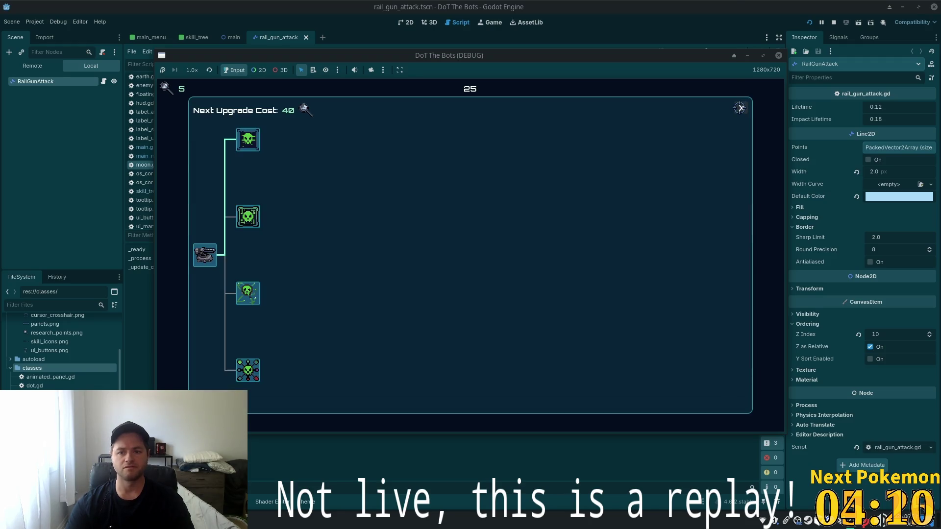
click(741, 108)
click(770, 93)
click(741, 108)
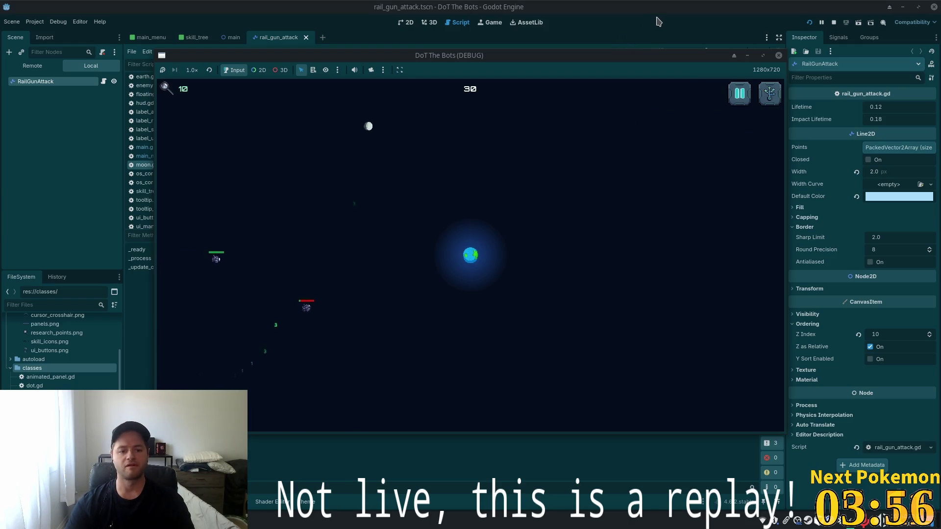
key(F8)
Open the skill_tree scene in the 2D editor view.
click(445, 227)
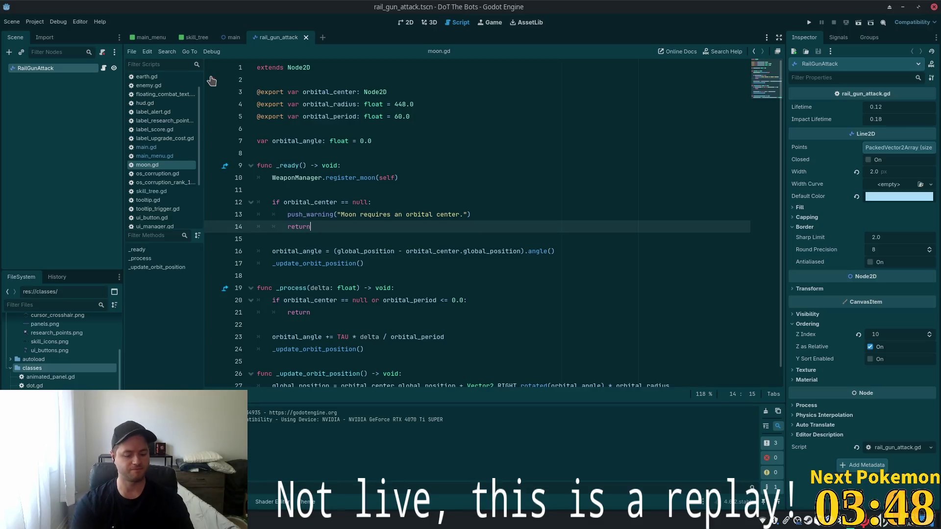
key(shift+alt+o)
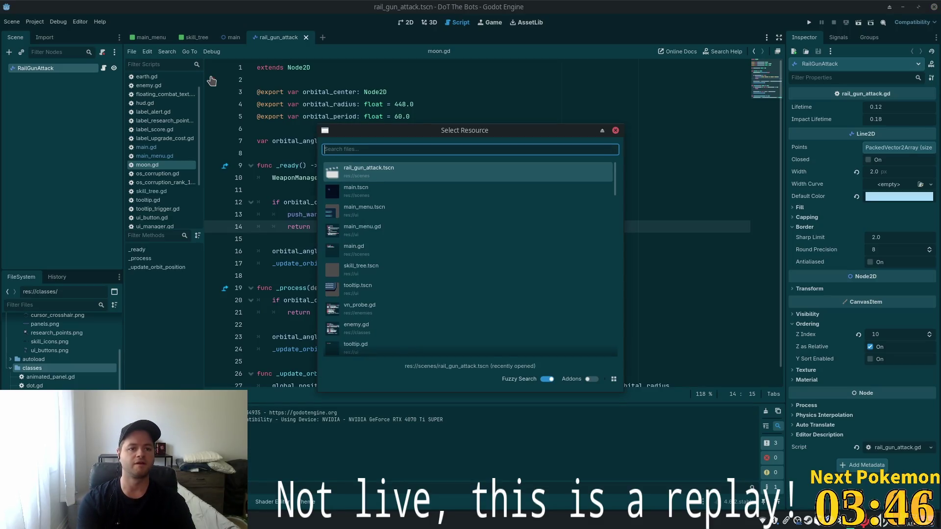
key(Escape)
click(196, 37)
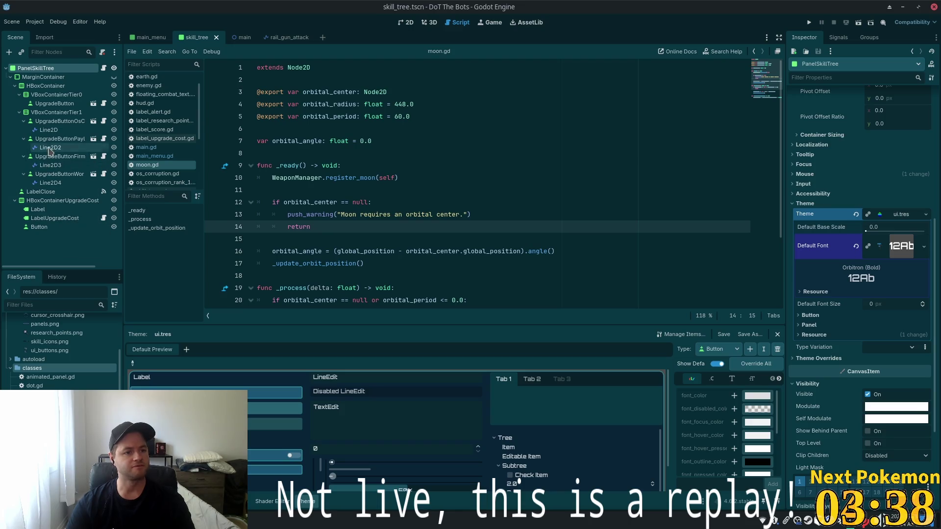
click(409, 22)
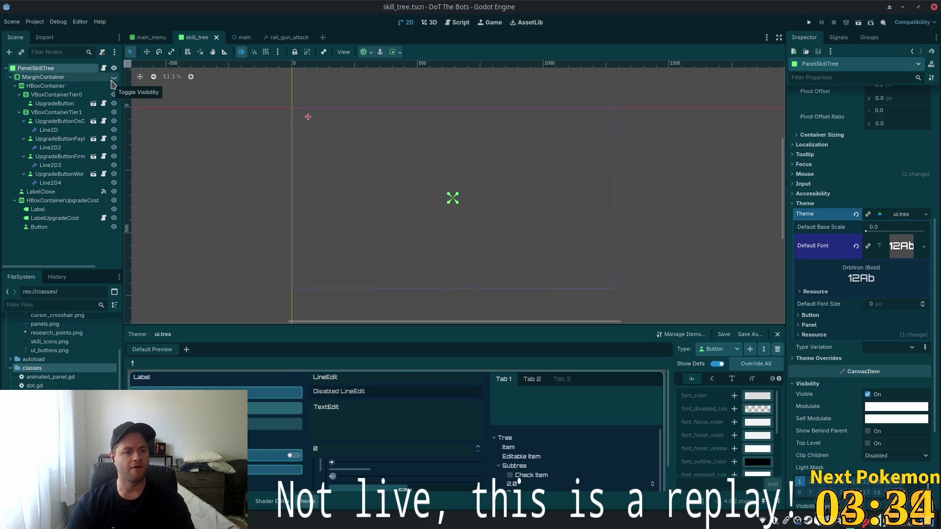
Select the Button and then LabelClose nodes, and bring up the scene list to instance.
click(41, 232)
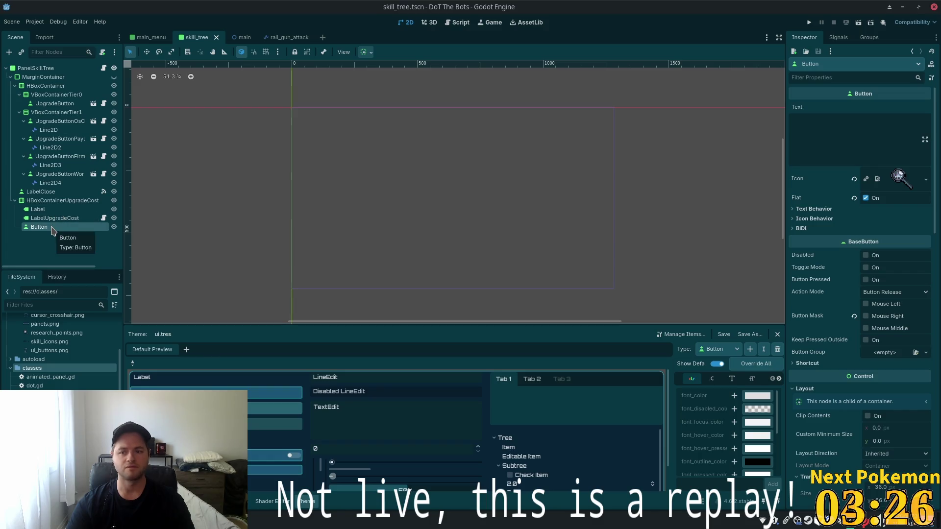
click(59, 191)
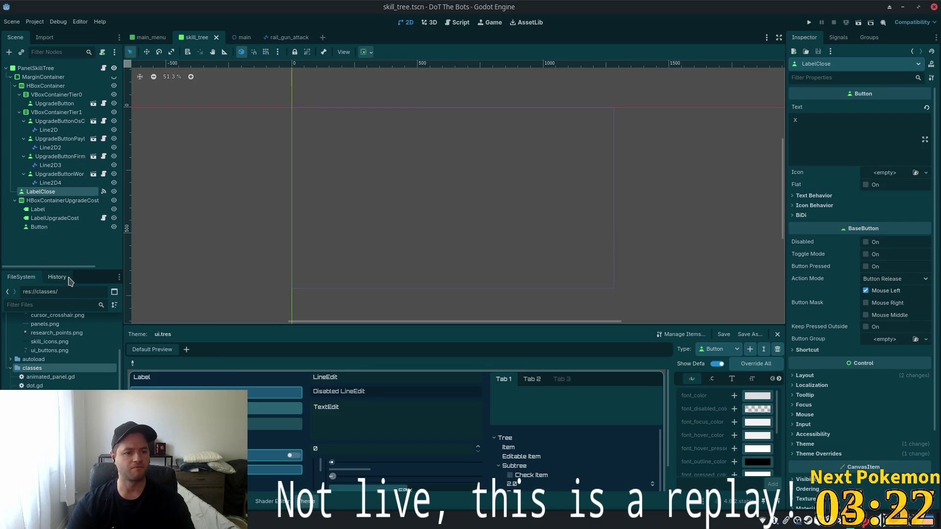
key(ctrl+shift+o)
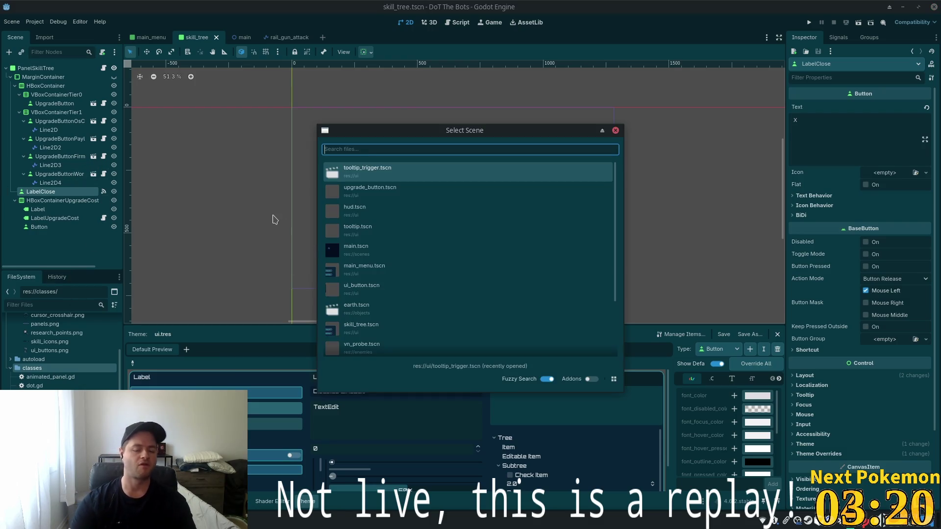
Instance tooltip_trigger.tscn under LabelClose and set its title to 'Close (S)'.
double_click(371, 170)
double_click(893, 107)
text(T)
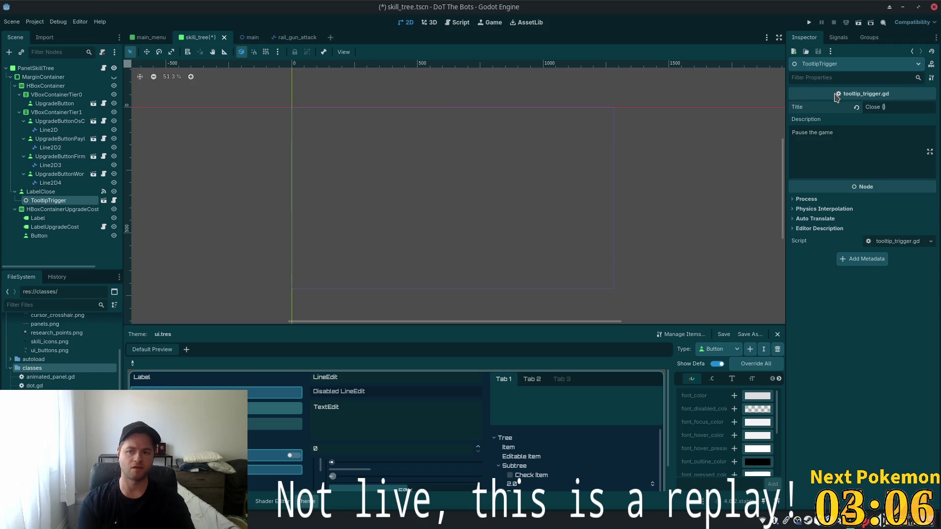
text())
Set the tooltip description to 'Return to battle!', save the scene, and run the game.
key(Tab)
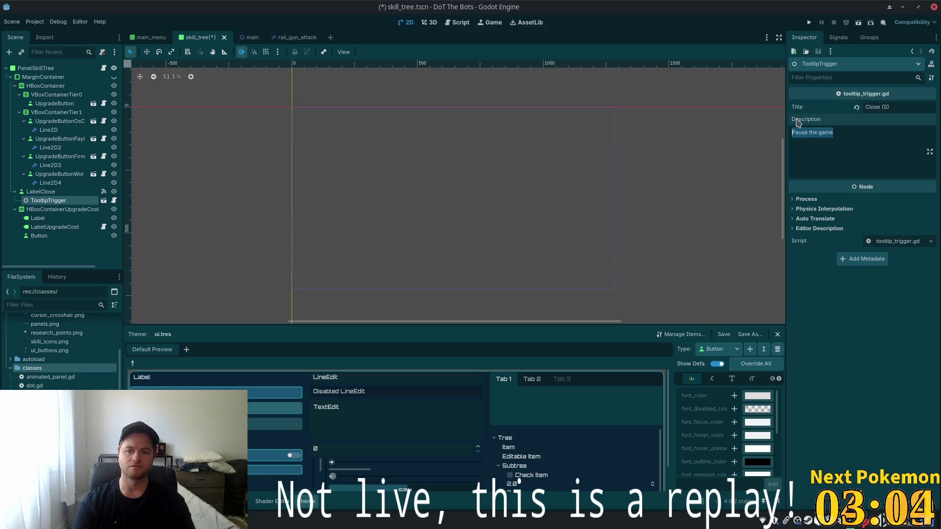
text(Return to battle!)
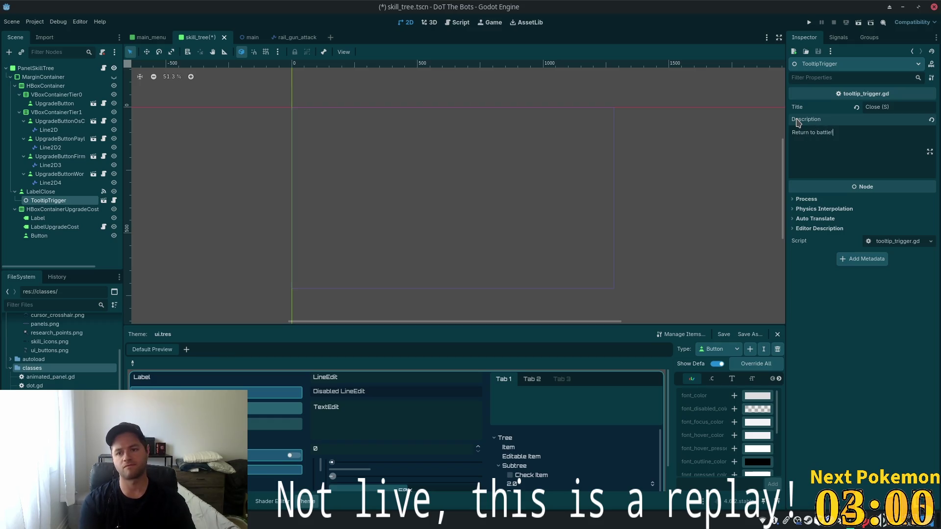
key(ctrl+s)
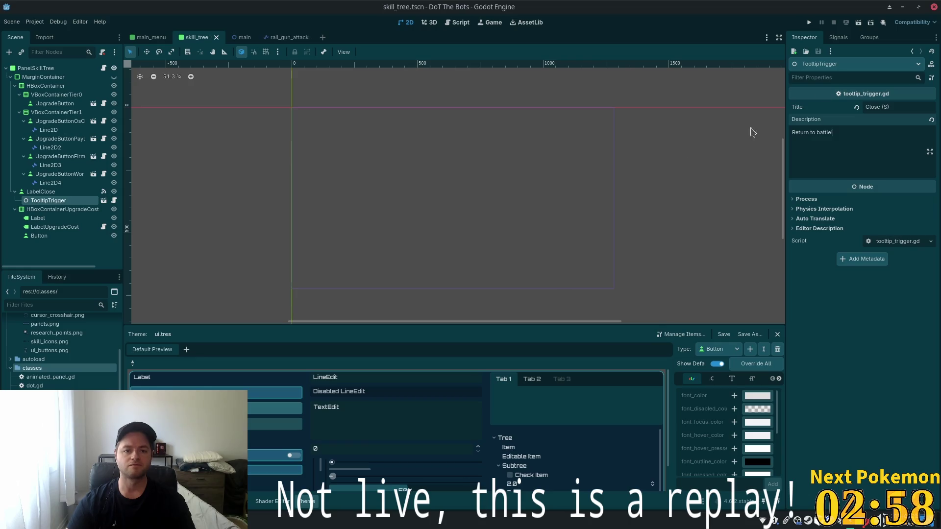
click(809, 22)
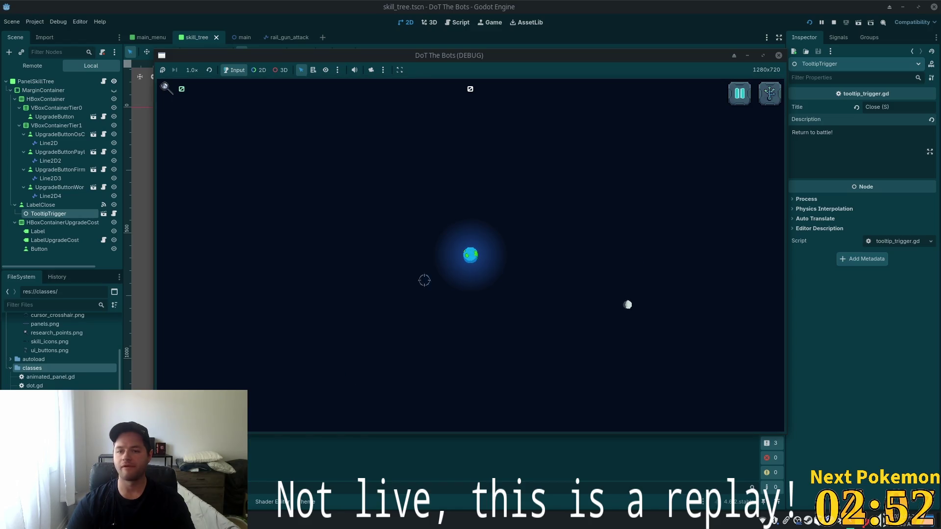
key(s)
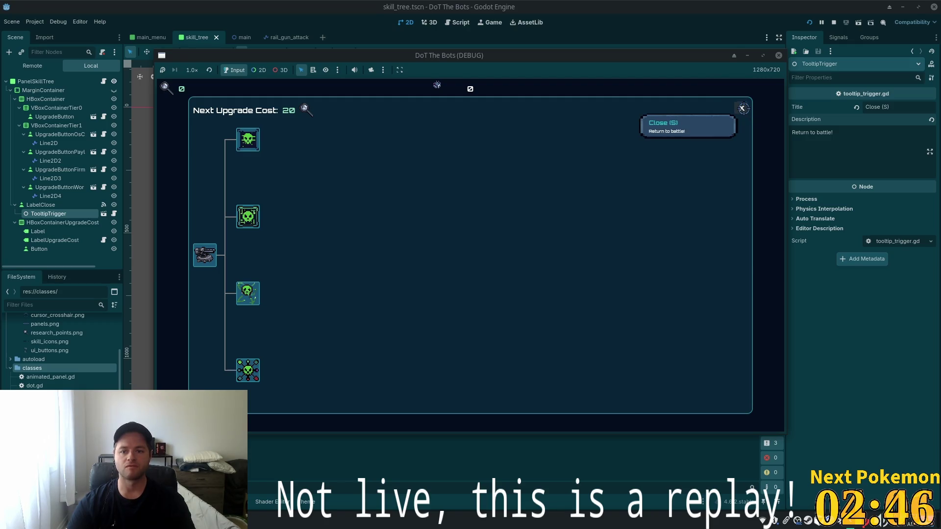
click(740, 110)
click(739, 93)
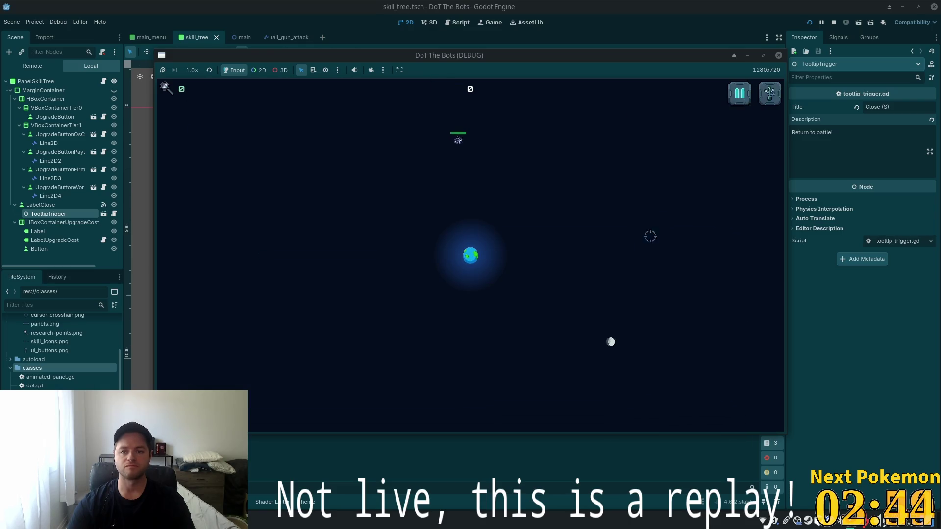
click(741, 108)
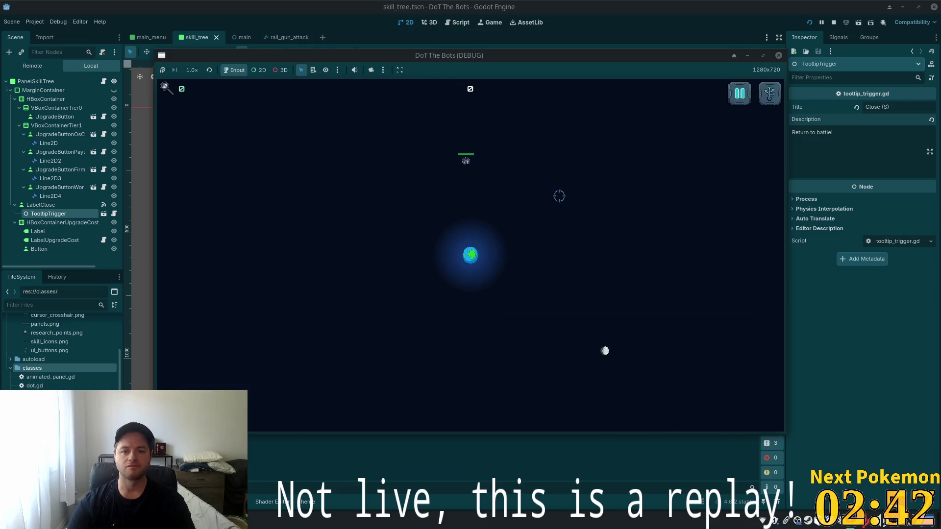
key(s)
key(s)
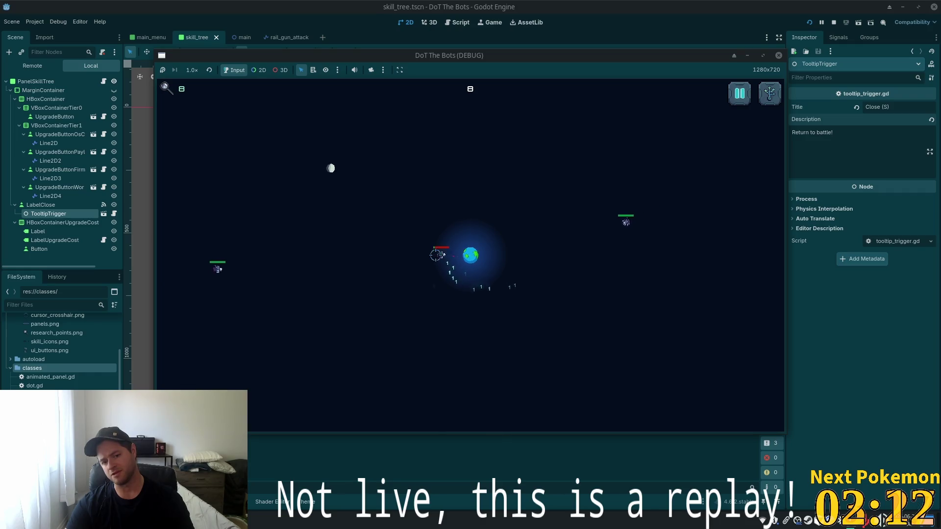
key(Escape)
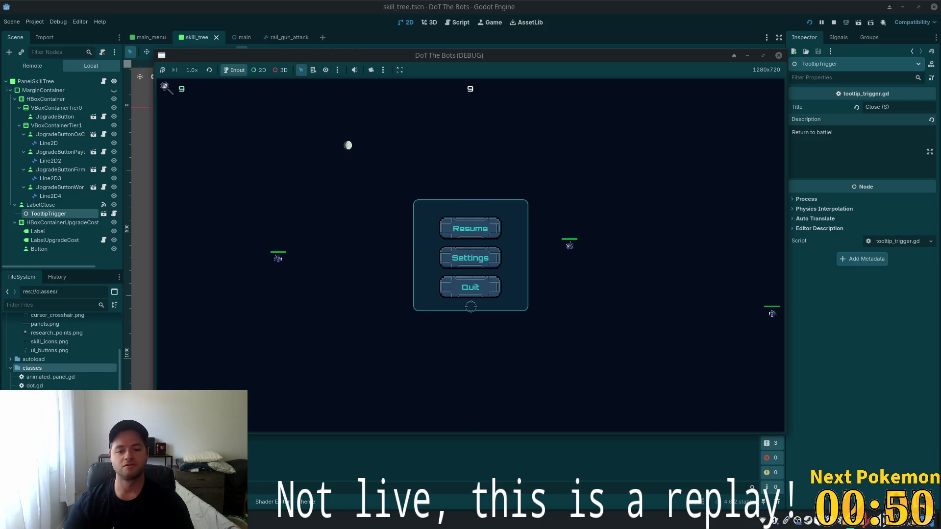
Quit the debug game and return to the skill_tree scene; a stray '2' lands in the description.
click(470, 289)
text(2)
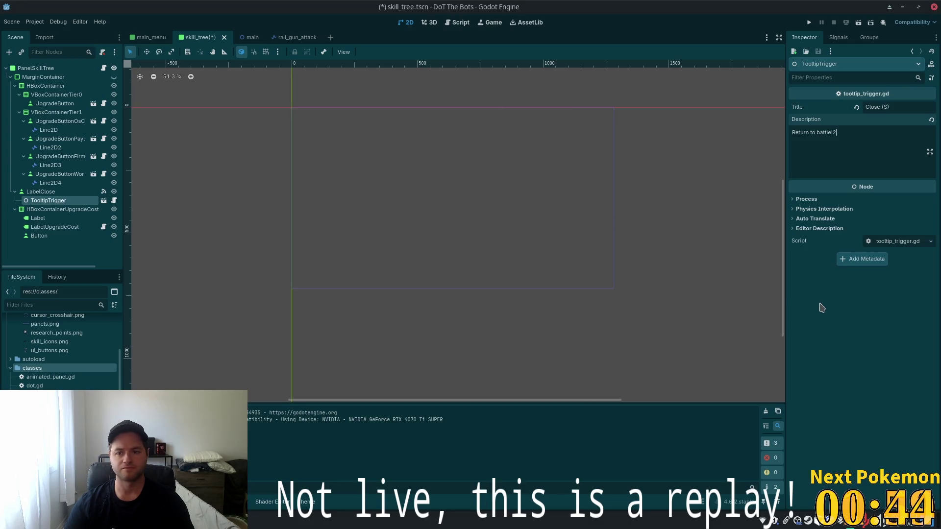
Undo the stray '2' so the TooltipTrigger description reads 'Return to battle!' again.
key(ctrl+z)
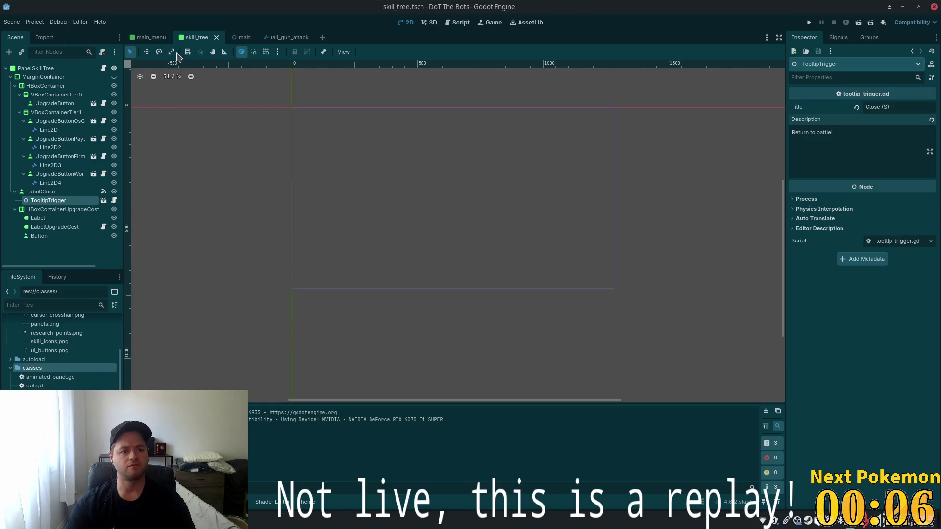
click(284, 38)
Switch via the main_menu tab to main.tscn and pan to view Earth and Moon.
click(148, 37)
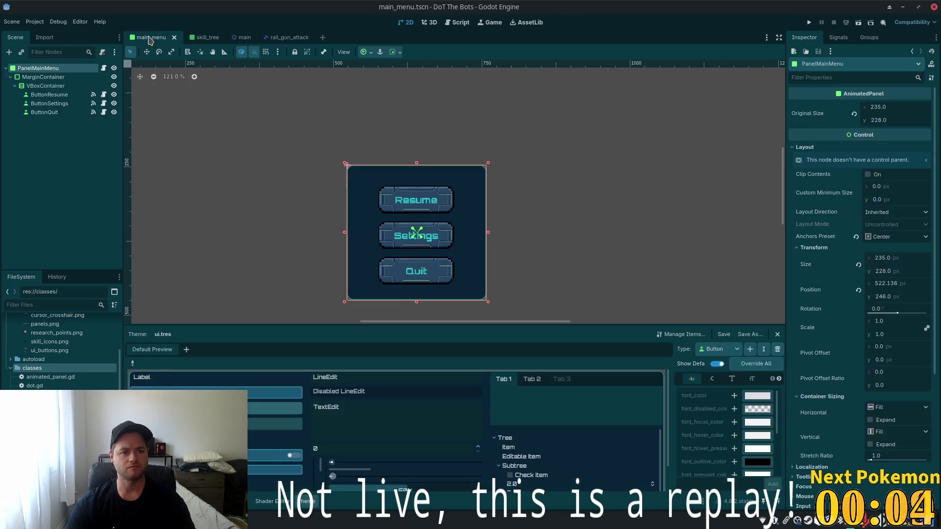
click(239, 38)
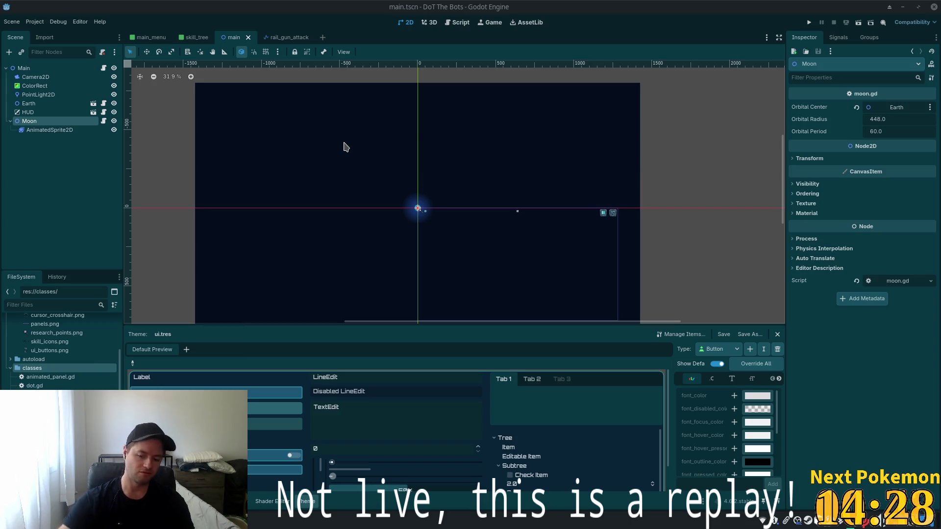
scroll(212, 96, up, 2)
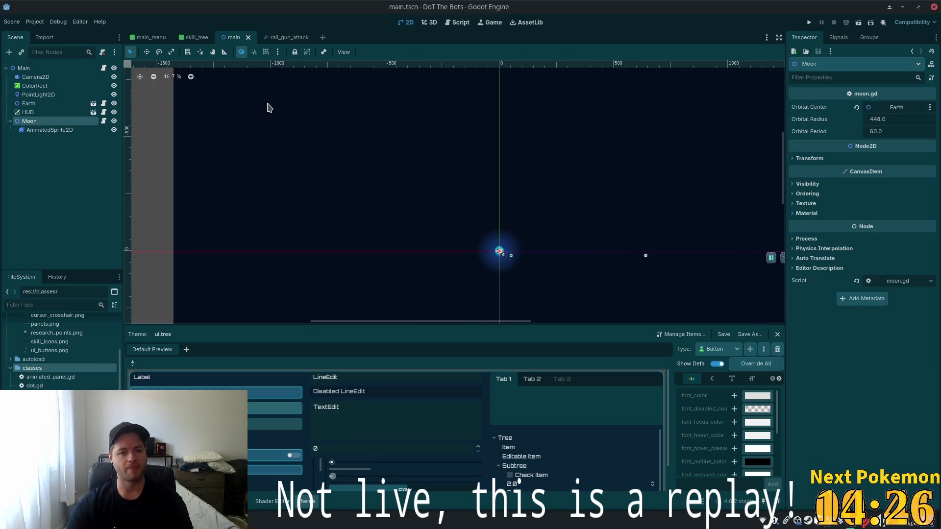
drag(288, 128, 302, 184)
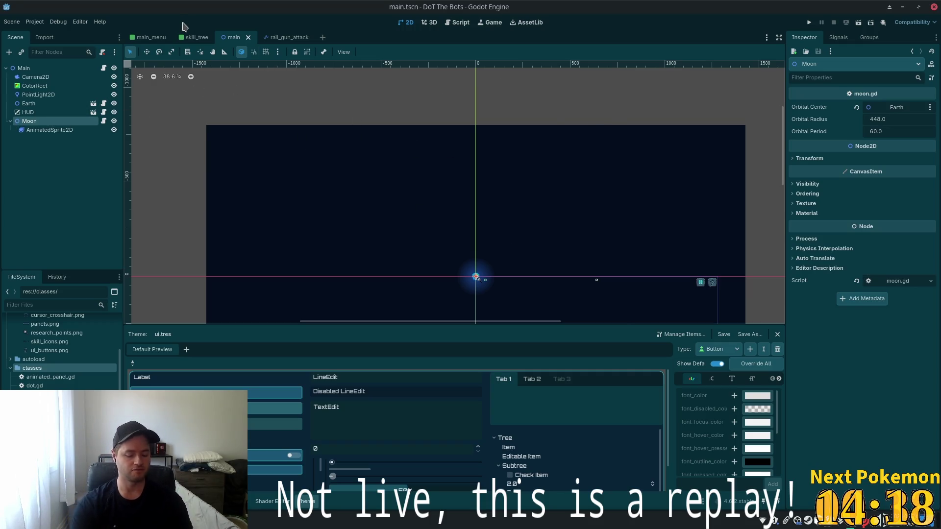
Quick Open hud.tscn and close all other scene tabs.
key(alt+shift+o)
text(hud)
key(Down)
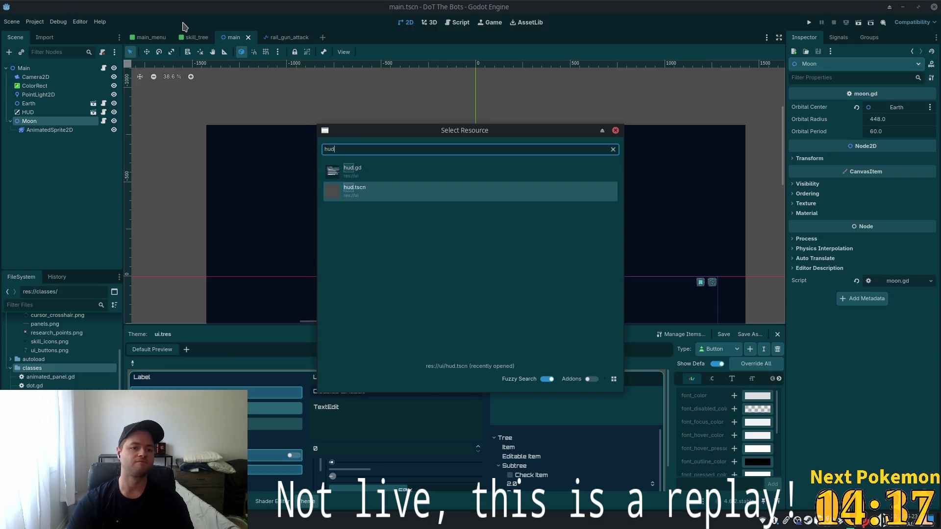
key(Return)
right_click(318, 38)
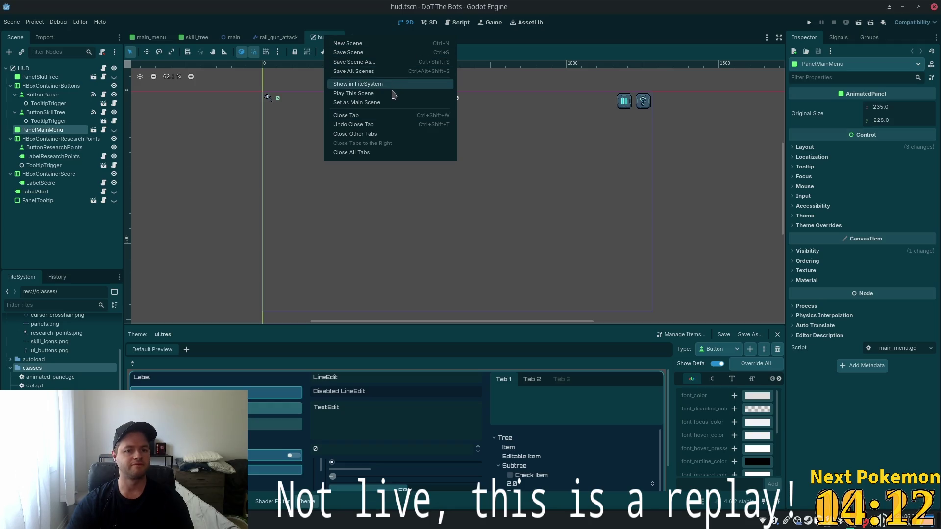
click(389, 134)
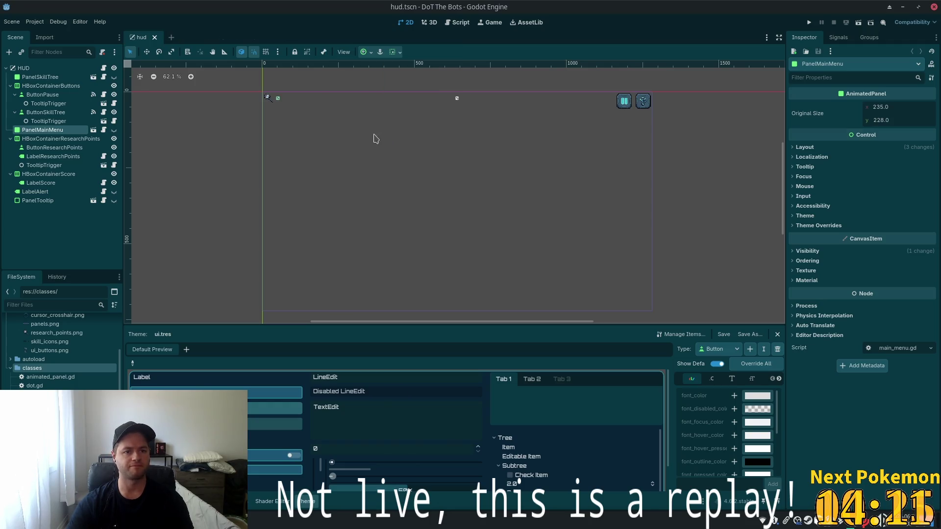
Look over the HUD canvas and nodes, then select the HUD root to add a child node.
scroll(350, 123, up, 3)
scroll(367, 219, up, 5)
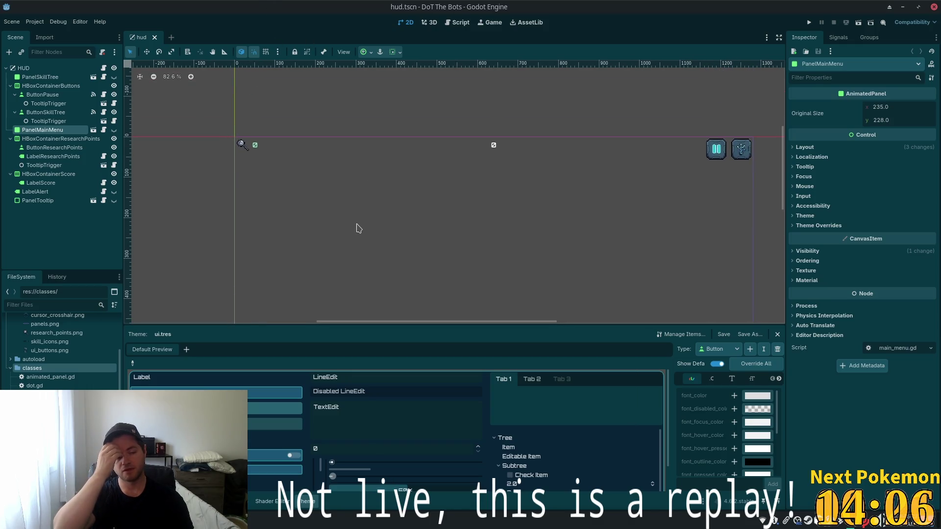
scroll(285, 191, up, 3)
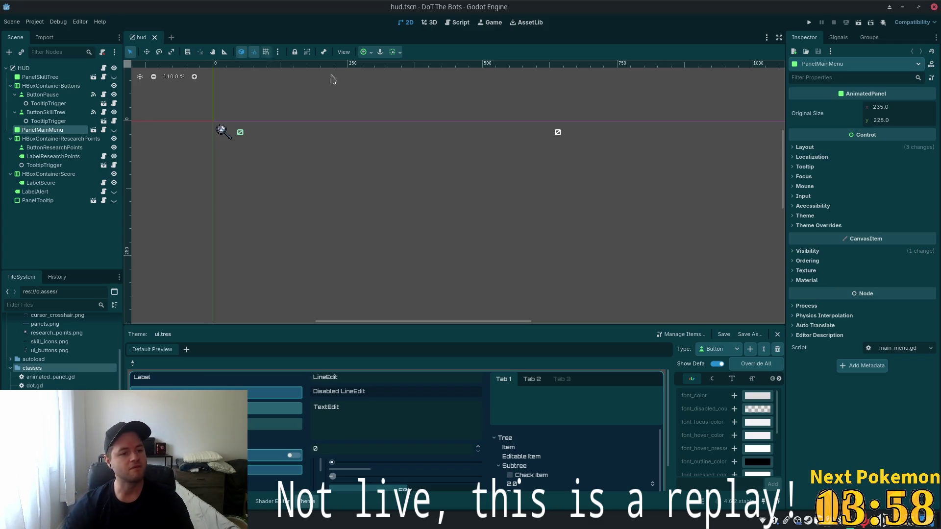
scroll(202, 117, up, 4)
scroll(214, 120, up, 1)
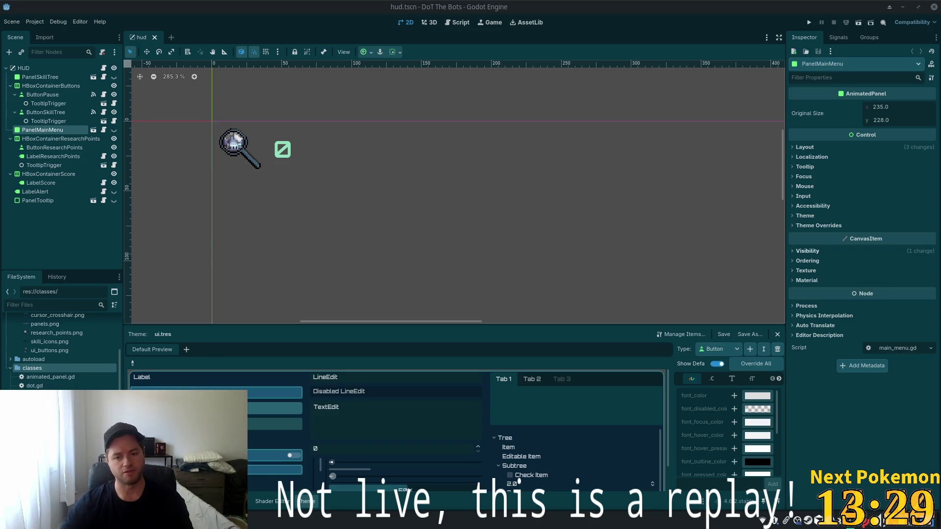
scroll(569, 181, down, 5)
scroll(590, 222, down, 7)
mouse_move(640, 258)
mouse_down()
mouse_move(488, 69)
mouse_move(548, 142)
mouse_up()
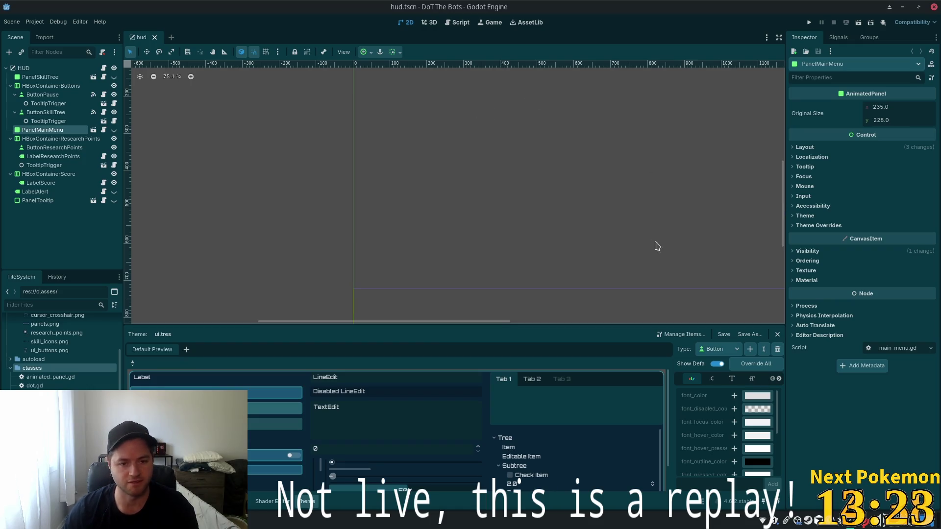
scroll(553, 156, down, 1)
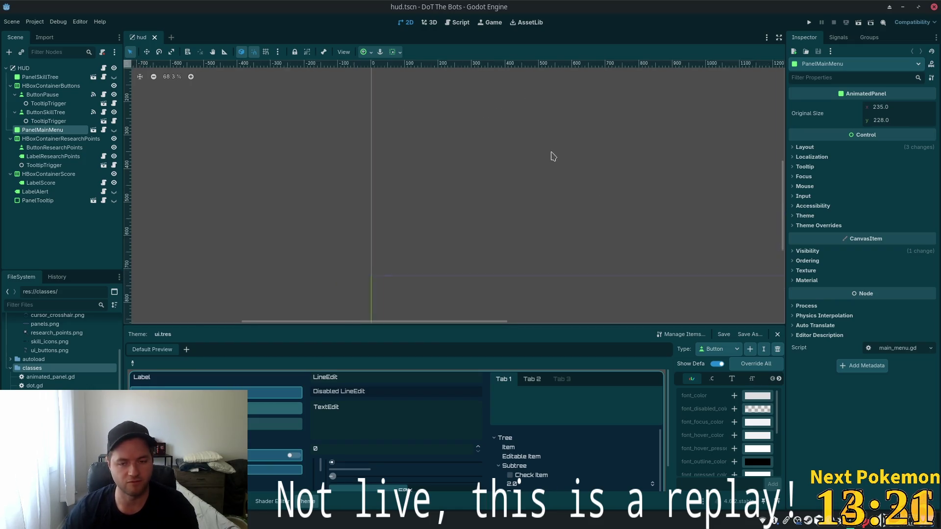
scroll(553, 155, up, 3)
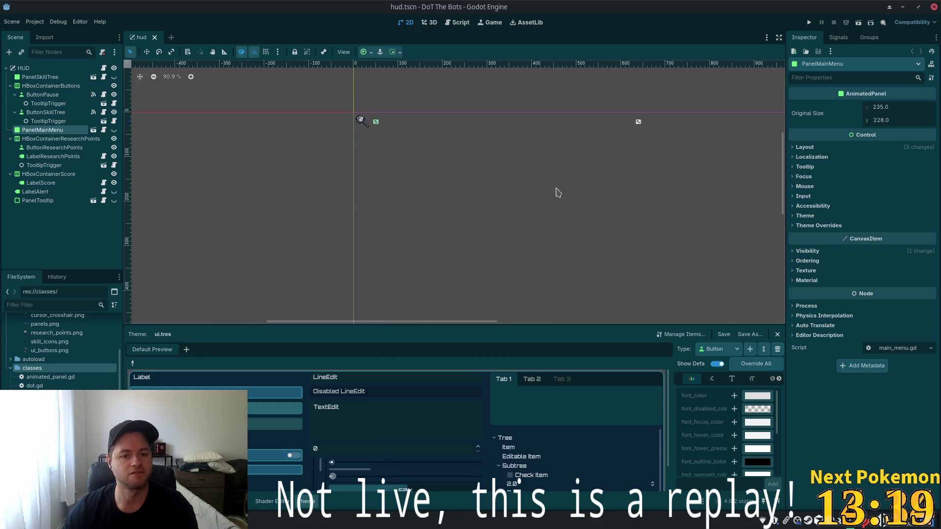
scroll(400, 154, up, 4)
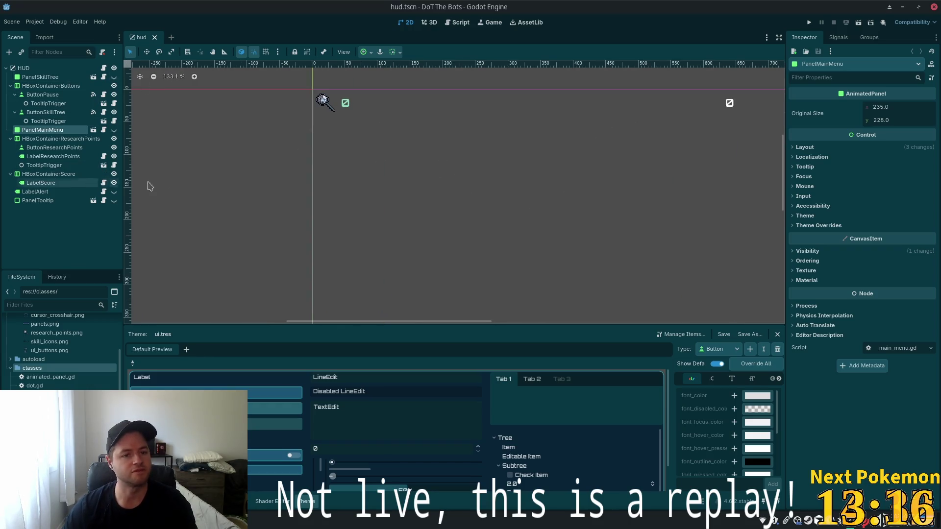
click(66, 184)
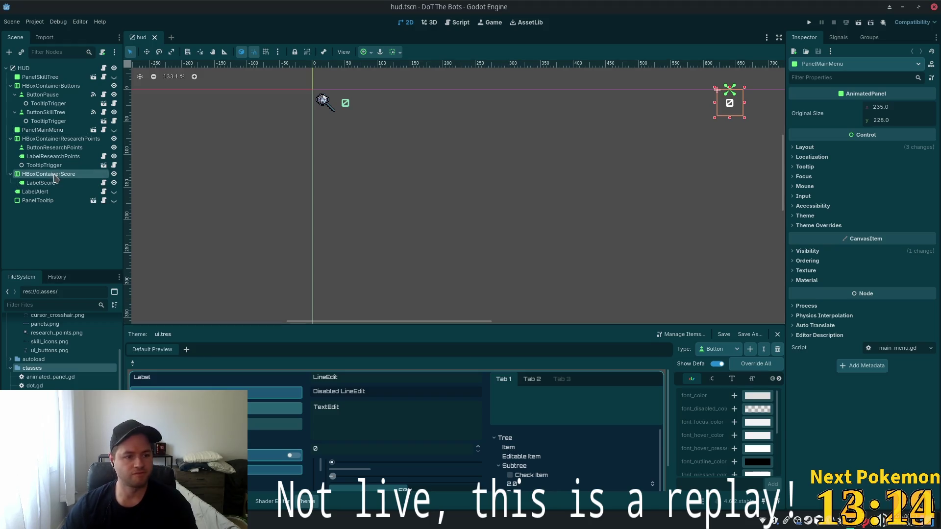
click(37, 139)
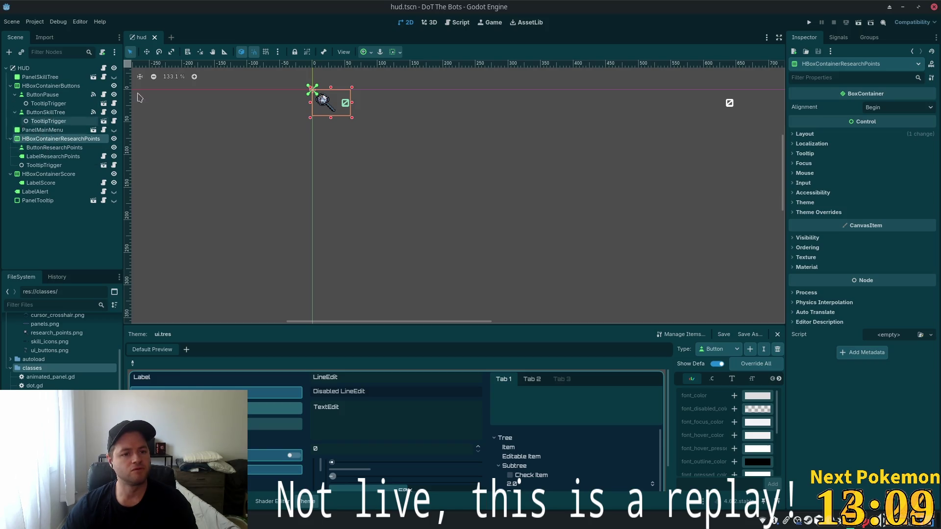
click(76, 71)
key(ctrl+a)
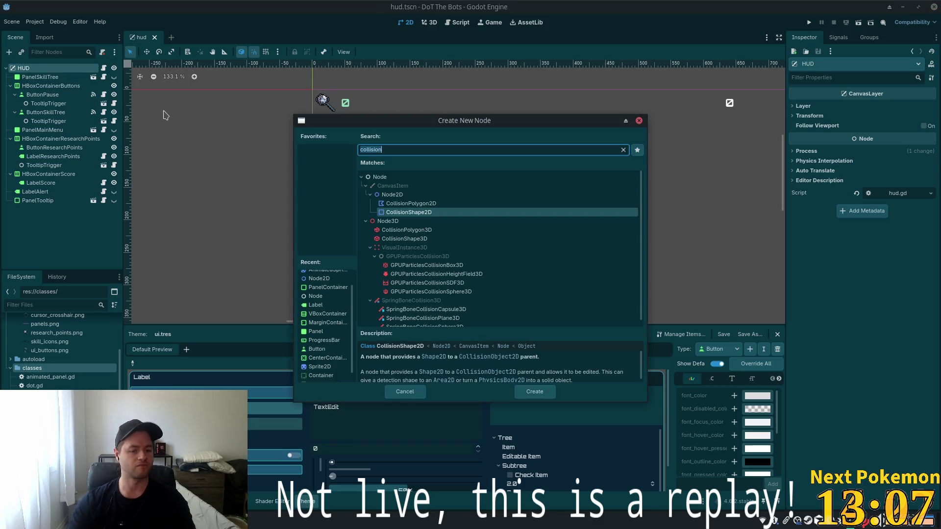
Create an HBoxContainer under HUD and move HBoxContainerResearchPoints inside it.
text(hbx)
key(BackSpace)
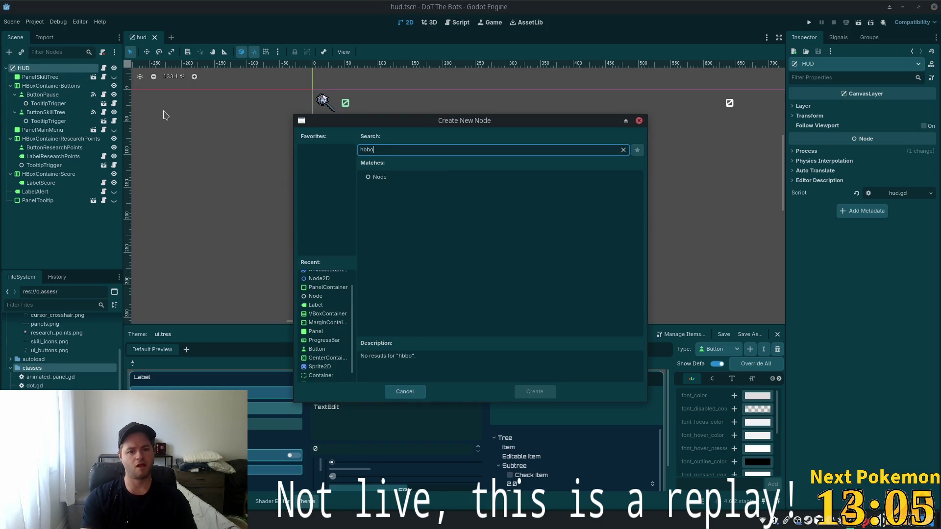
text(ox)
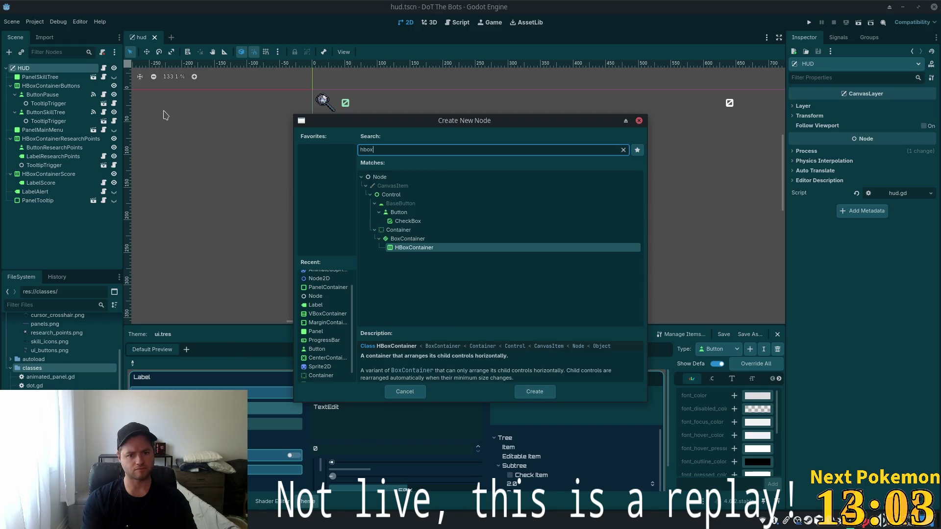
key(Return)
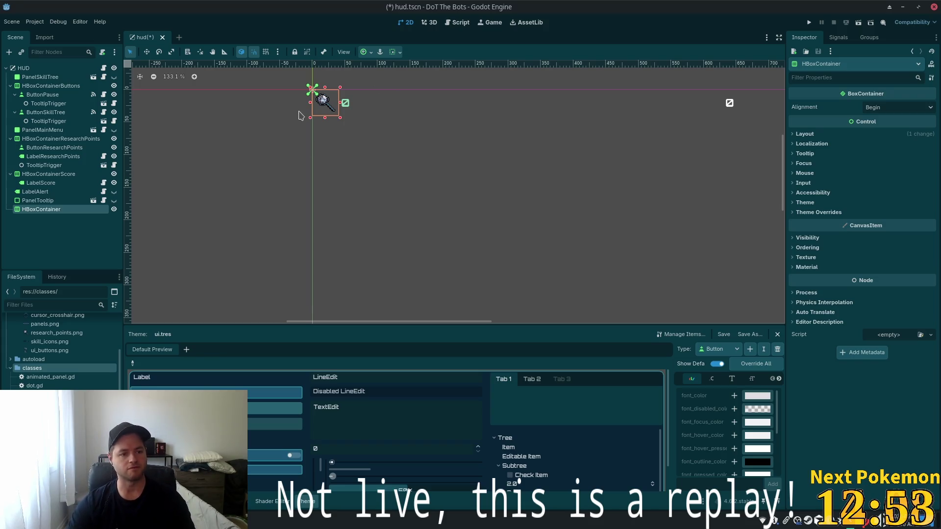
mouse_move(68, 210)
mouse_down()
mouse_move(34, 215)
mouse_move(27, 138)
mouse_up()
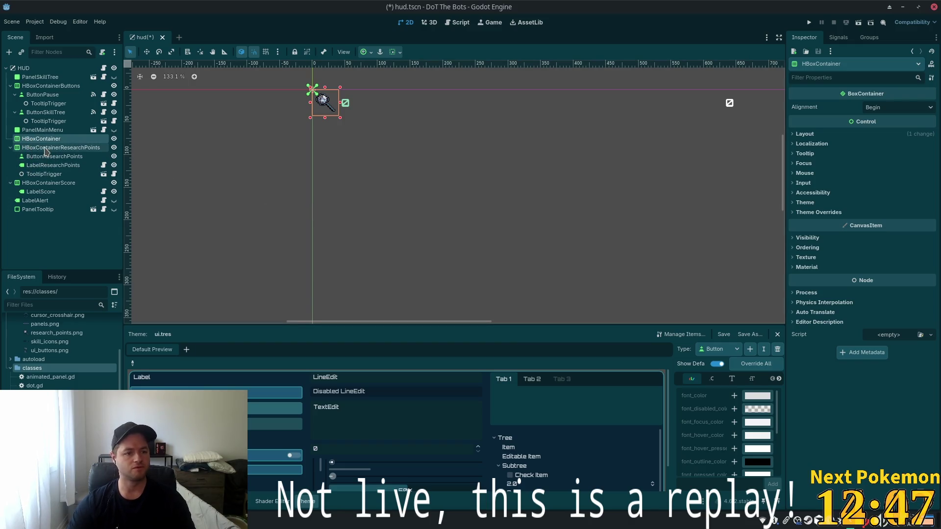
drag(33, 150, 32, 143)
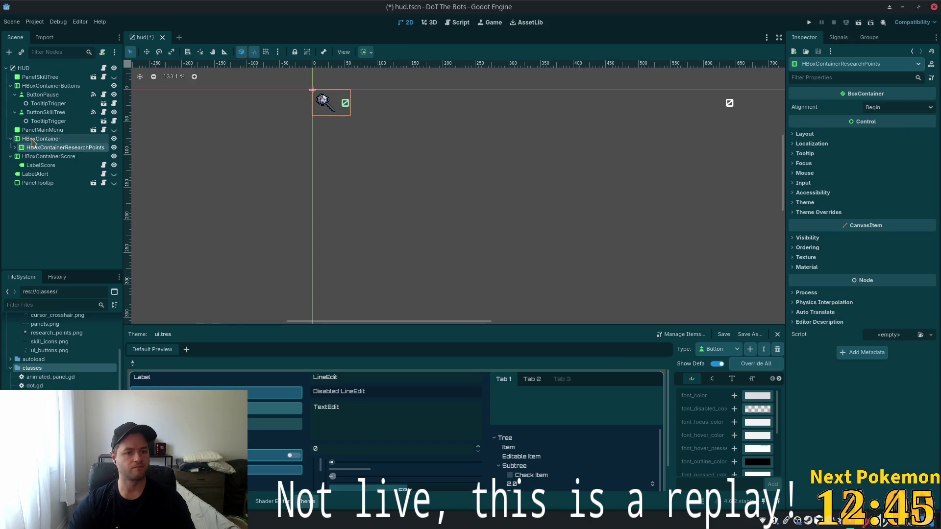
Add a second HBoxContainer inside it, placed above HBoxContainerResearchPoints.
click(32, 139)
key(ctrl+a)
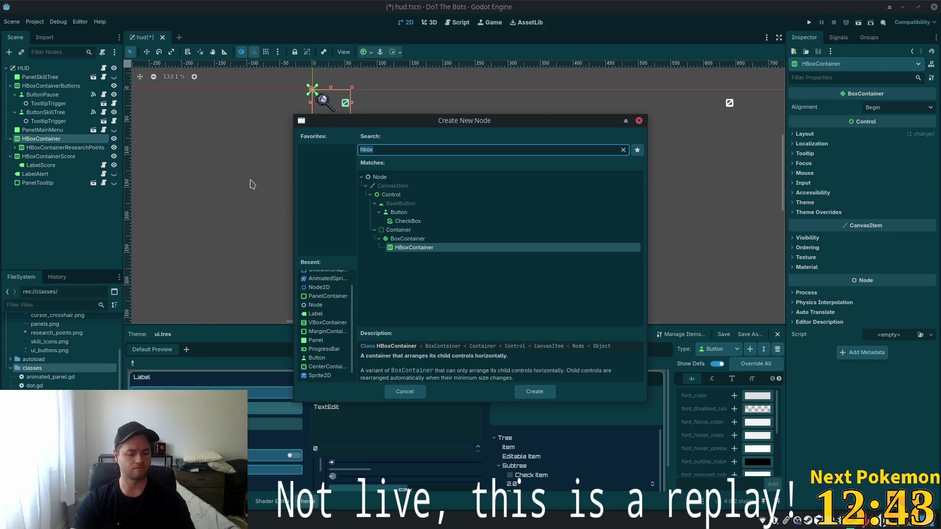
text(hbox)
key(Return)
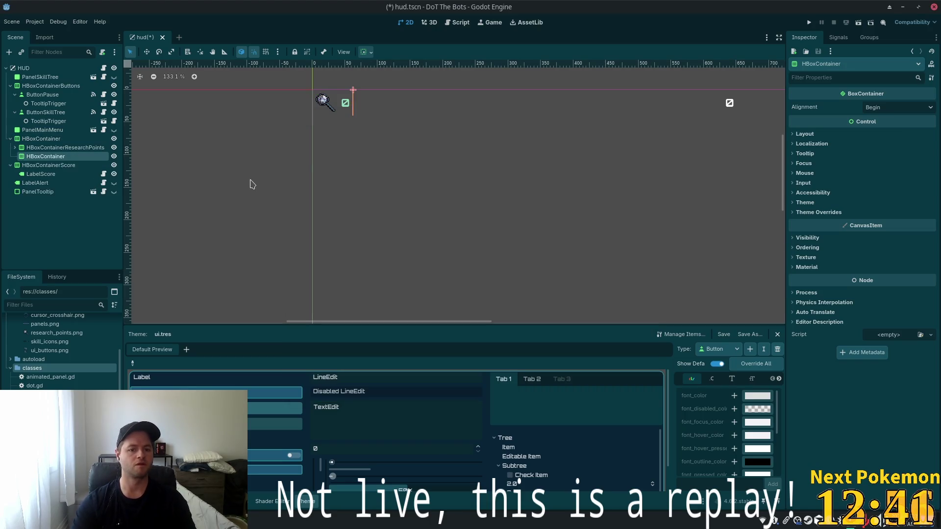
drag(30, 157, 30, 147)
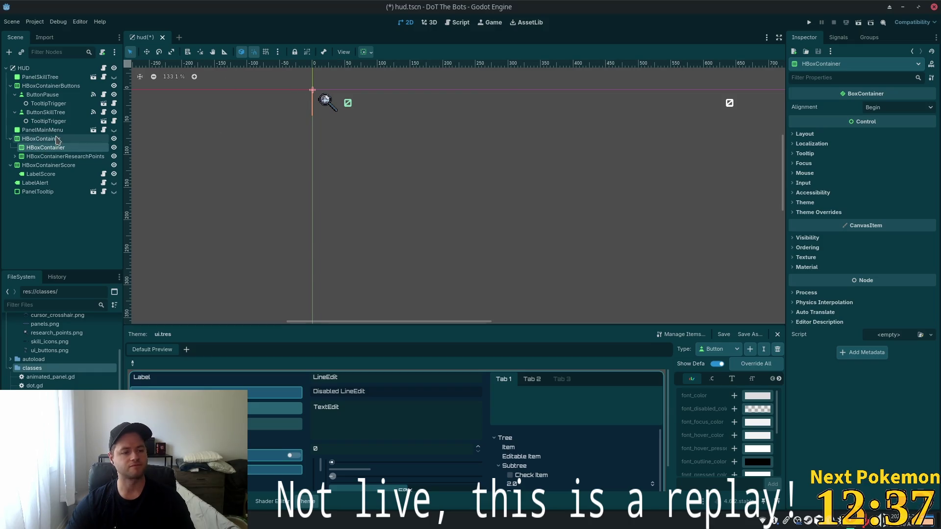
Copy ButtonResearchPoints and paste it into the new inner HBoxContainer.
click(45, 156)
click(15, 156)
click(98, 165)
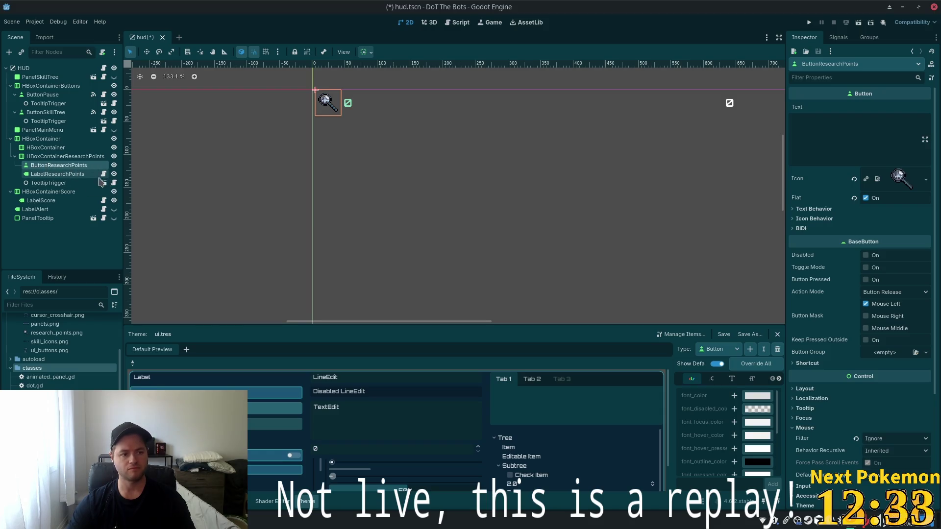
right_click(45, 148)
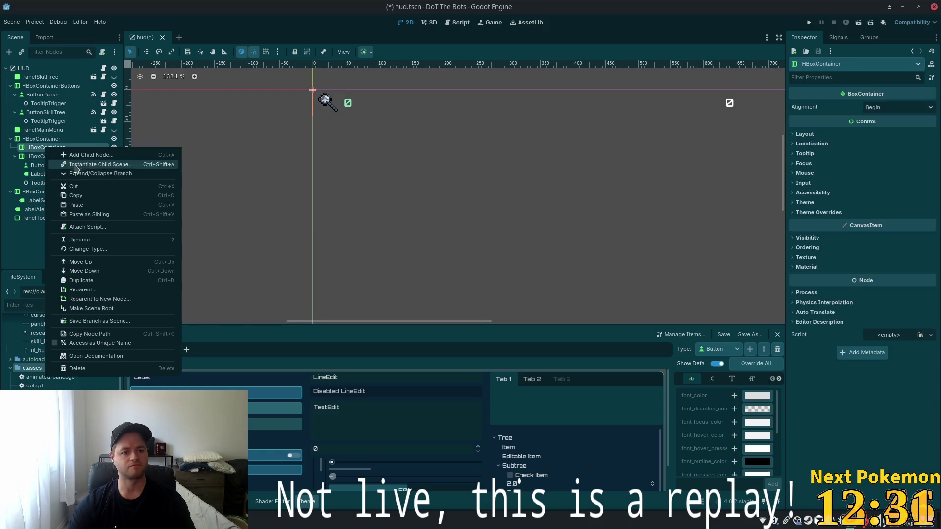
click(101, 204)
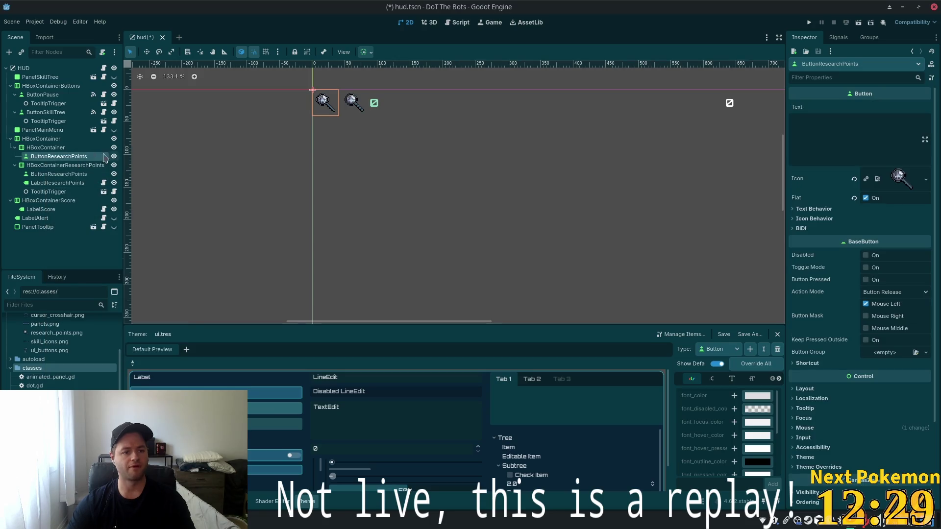
Make the copied button's icon unique and assign earth.png to it.
right_click(892, 185)
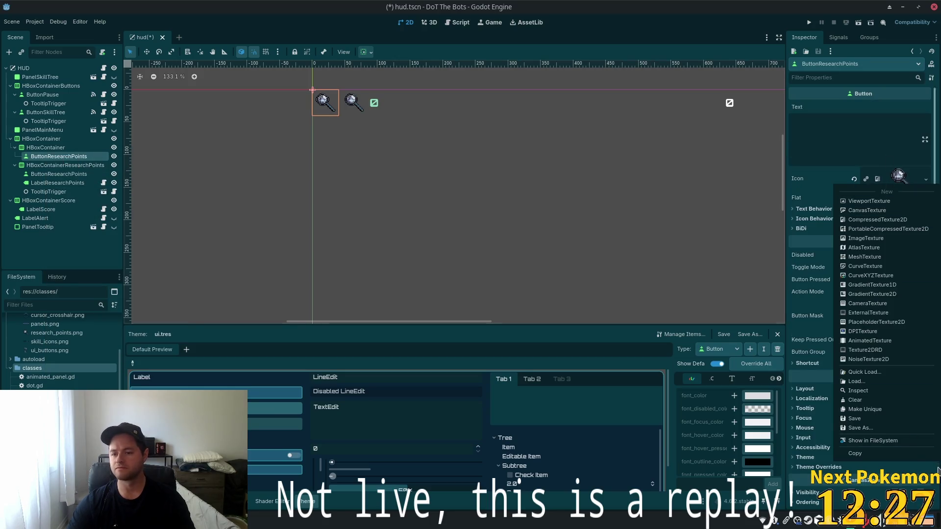
click(863, 413)
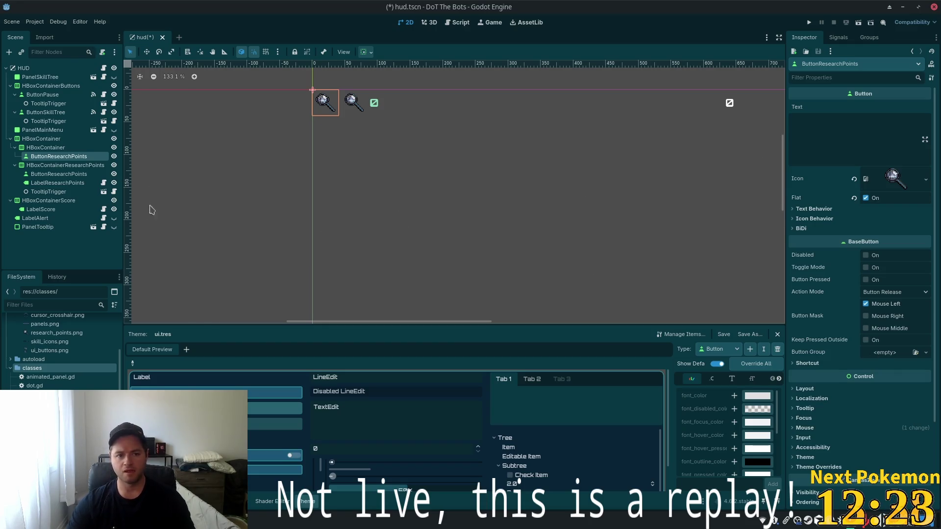
scroll(68, 363, up, 5)
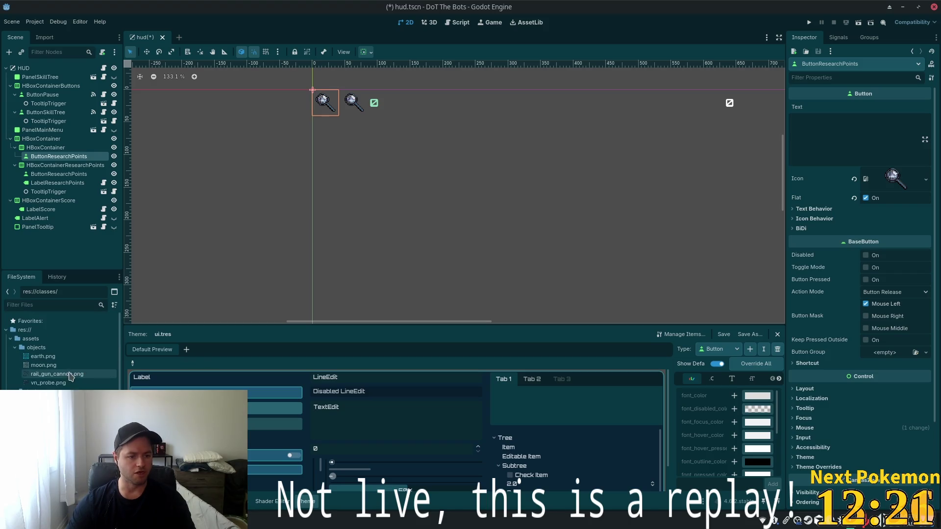
mouse_move(43, 357)
mouse_down()
mouse_move(811, 204)
mouse_move(891, 179)
mouse_up()
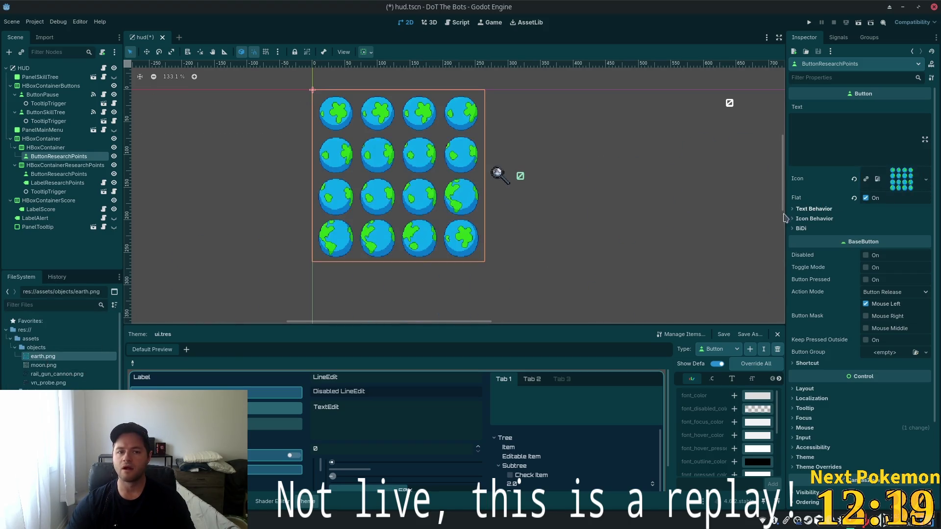
Clear earth.png from the icon, try an ImageTexture, then set a new empty AtlasTexture.
click(894, 182)
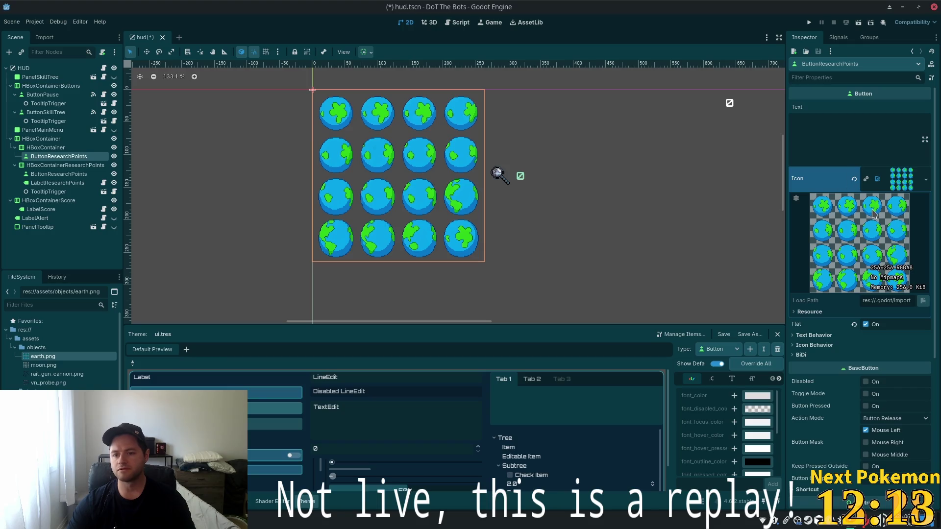
click(855, 180)
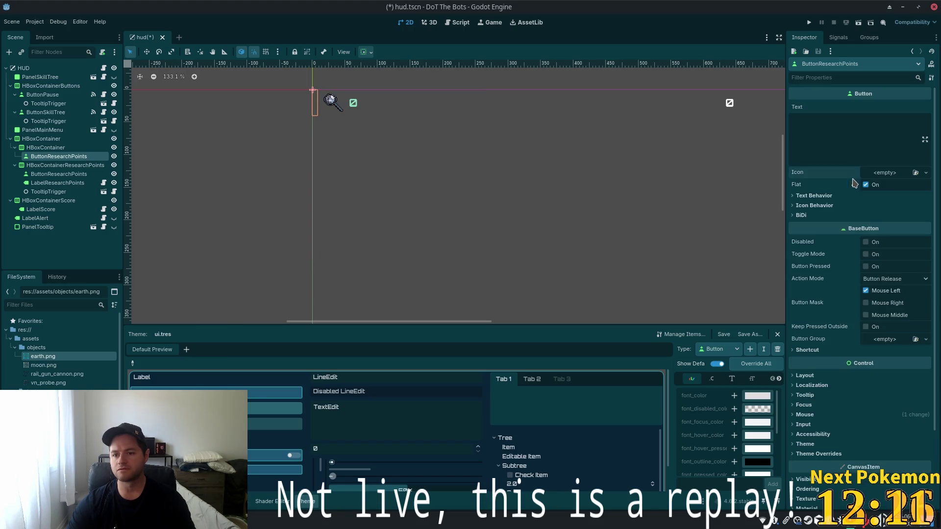
click(926, 173)
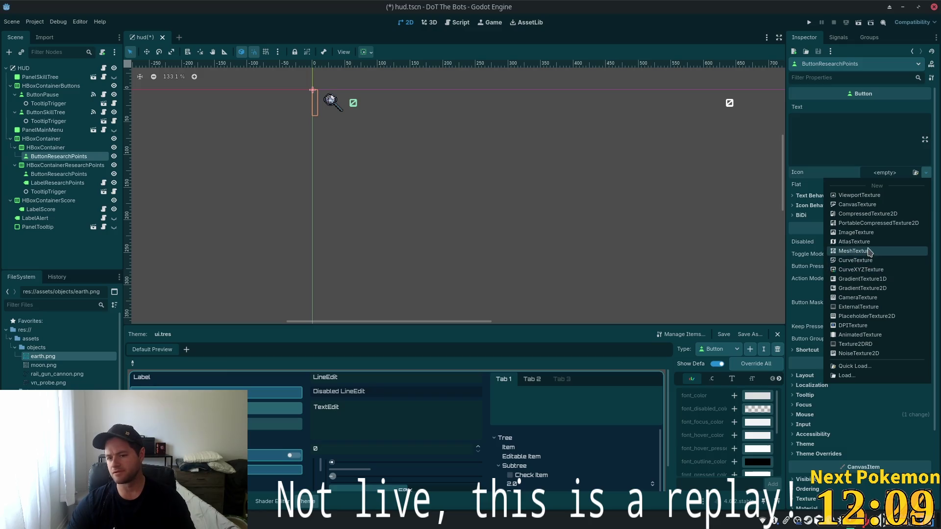
click(865, 233)
click(926, 172)
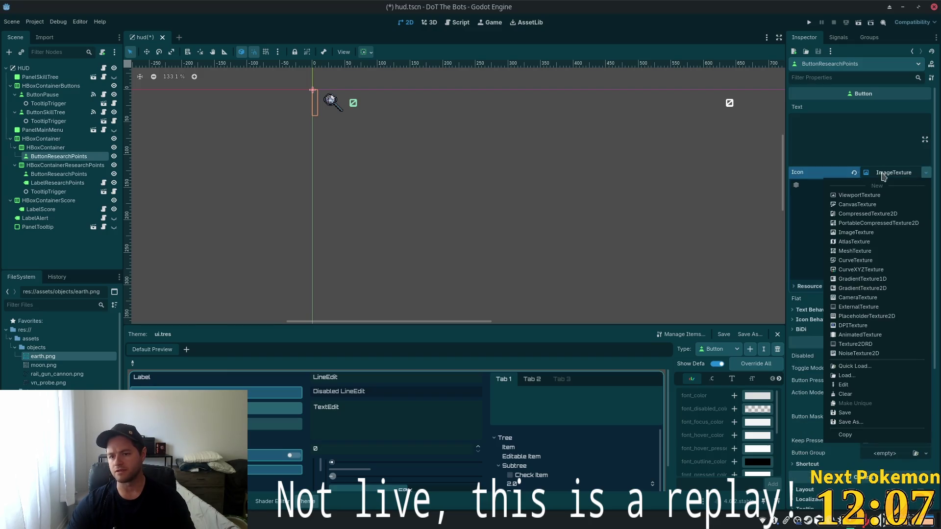
click(855, 174)
click(924, 174)
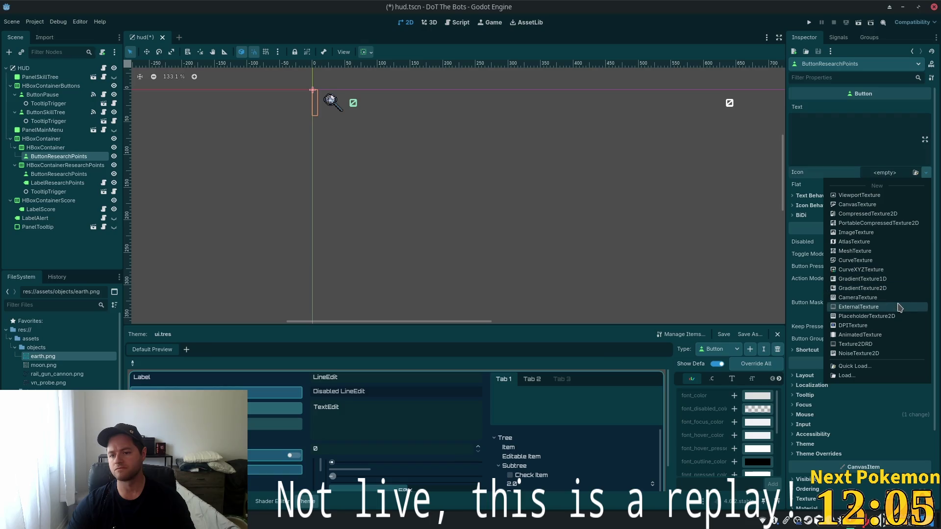
click(902, 243)
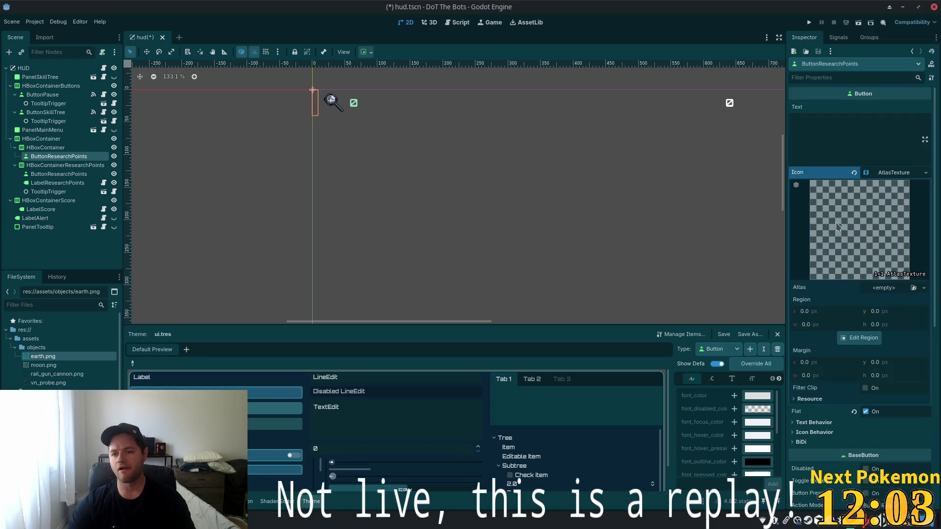
Use earth.png as the atlas and pick the row 3, column 4 frame (197,132, 54×57).
drag(35, 356, 873, 298)
click(860, 351)
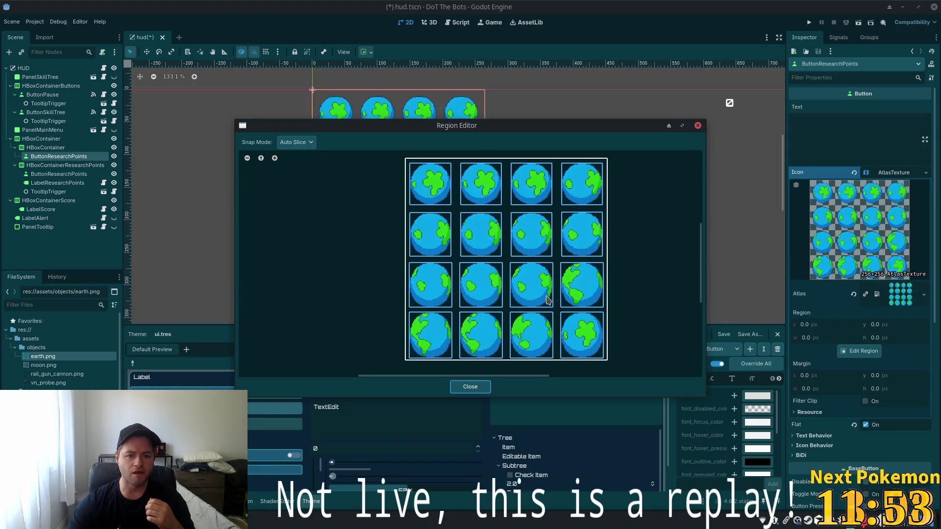
click(582, 289)
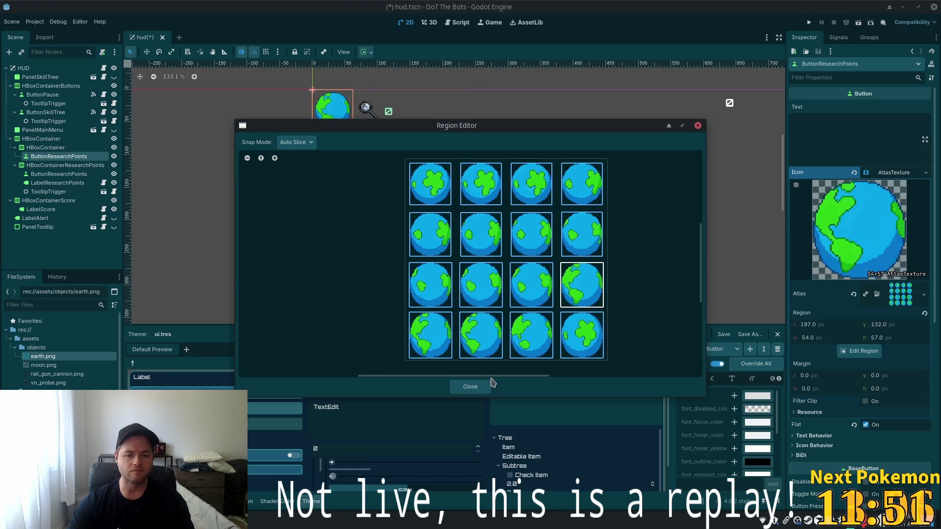
click(489, 386)
scroll(368, 151, up, 5)
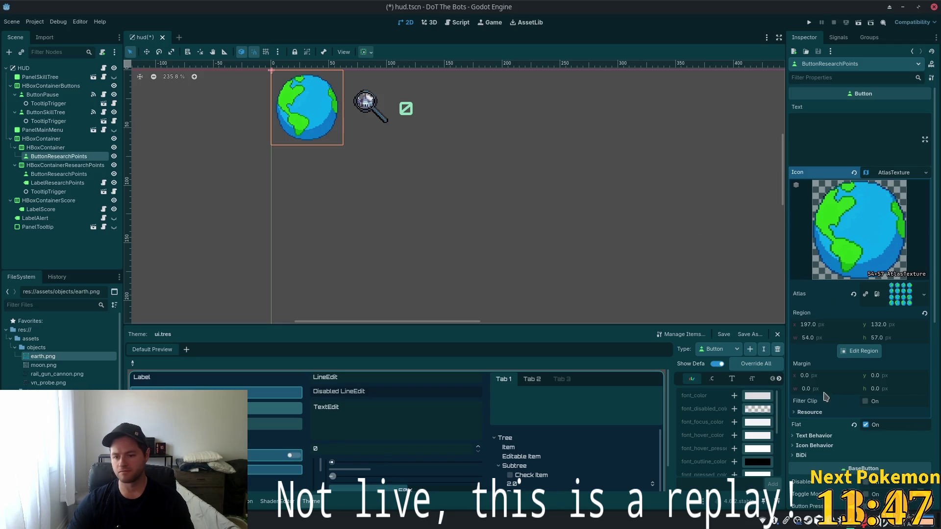
Try narrower atlas region widths of 50 and 51.
click(822, 339)
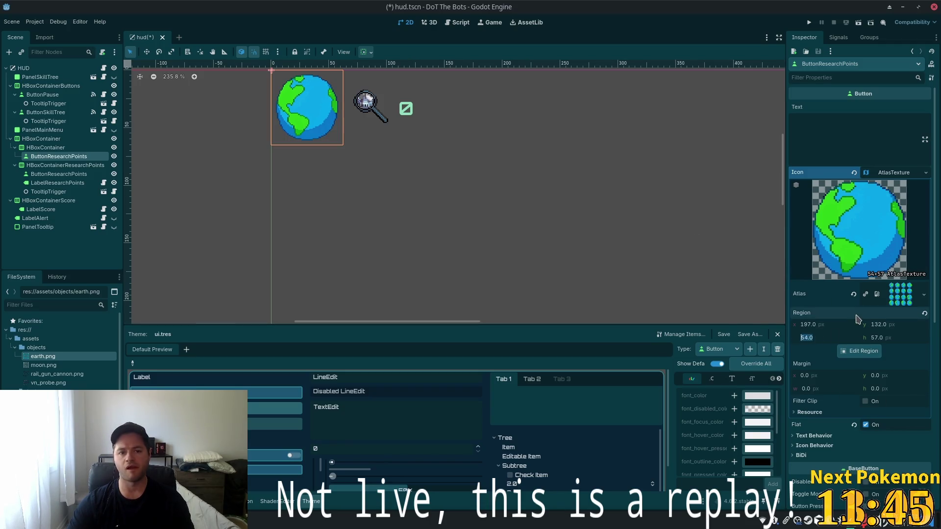
text(50)
key(Return)
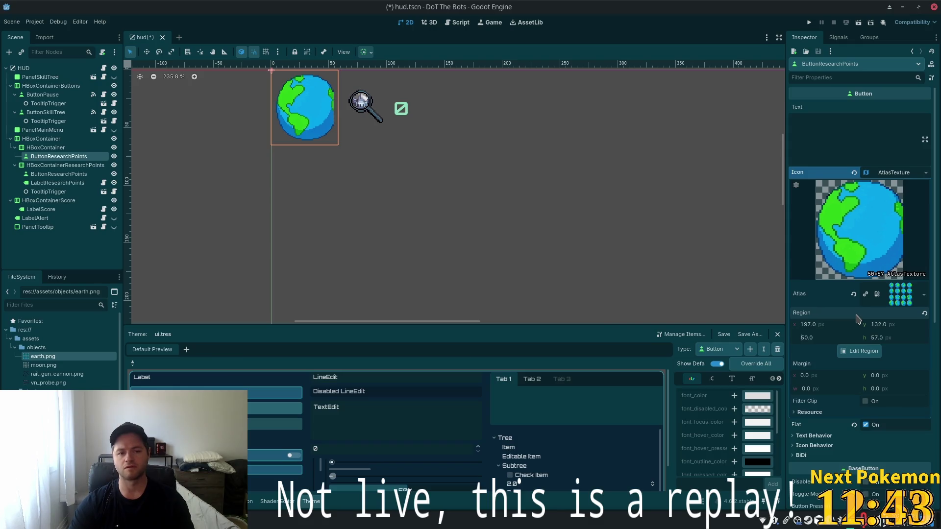
key(Up)
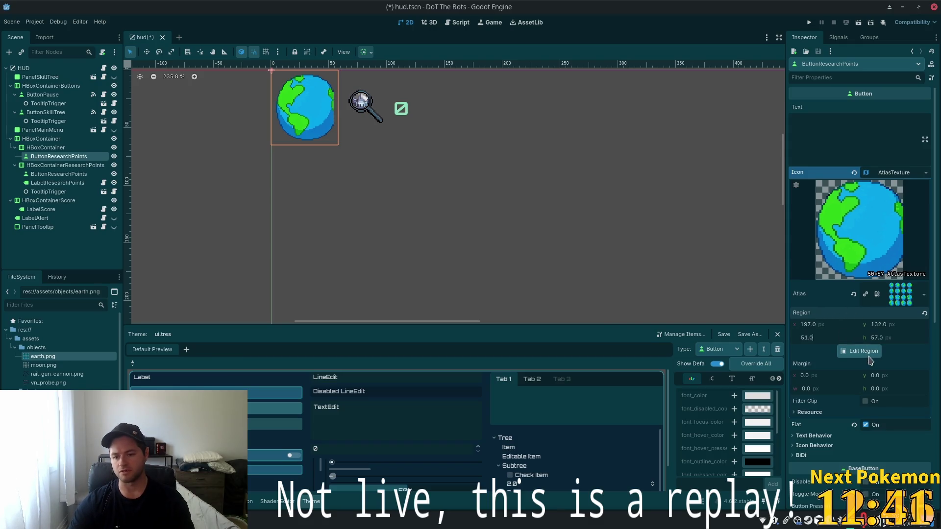
Set the icon's horizontal alignment to Center and restore the region width to 54.
click(804, 447)
scroll(870, 426, down, 2)
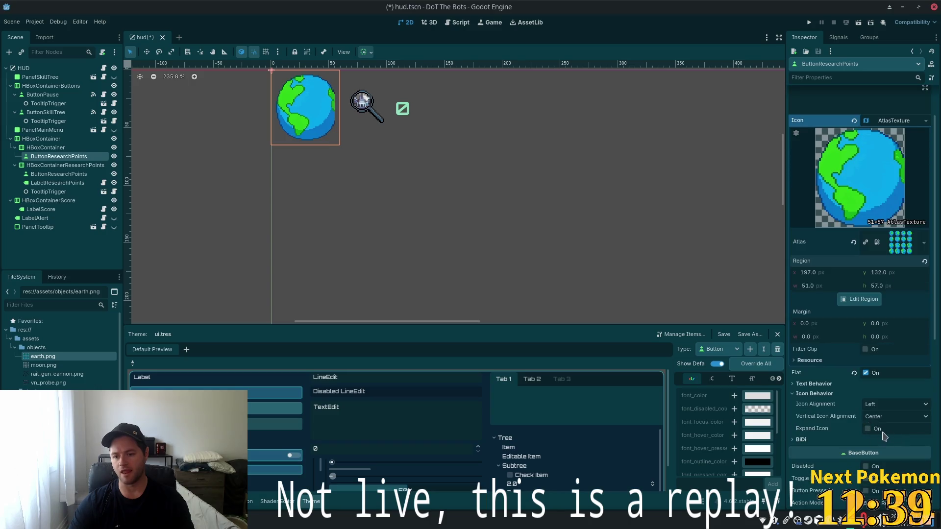
click(874, 428)
click(877, 427)
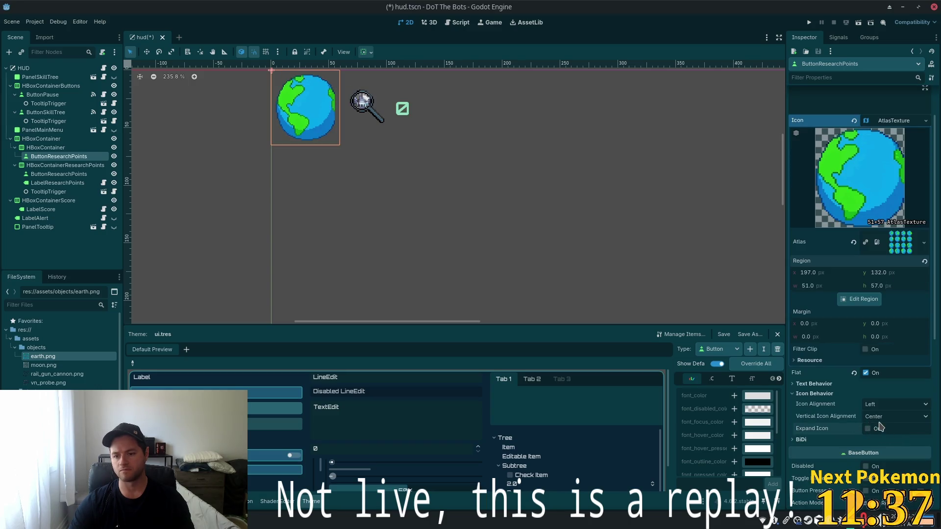
click(889, 417)
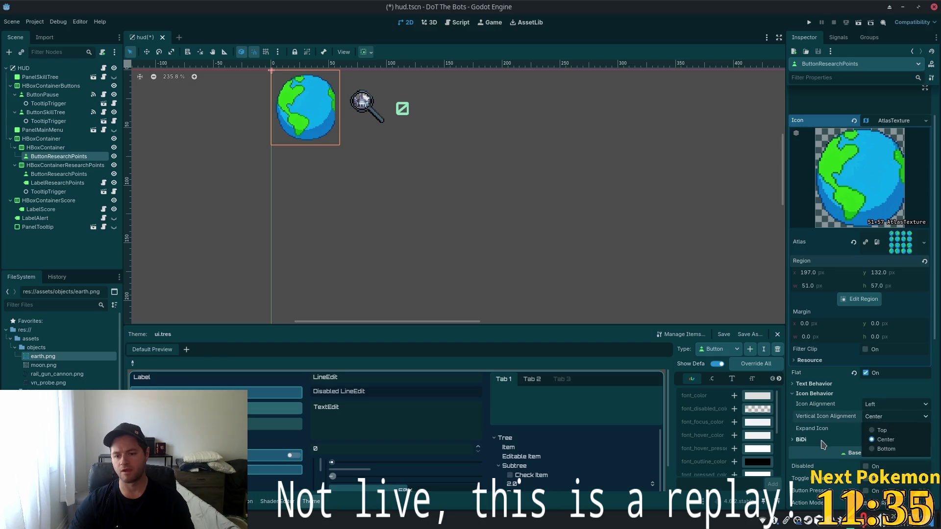
click(882, 439)
click(902, 404)
click(882, 428)
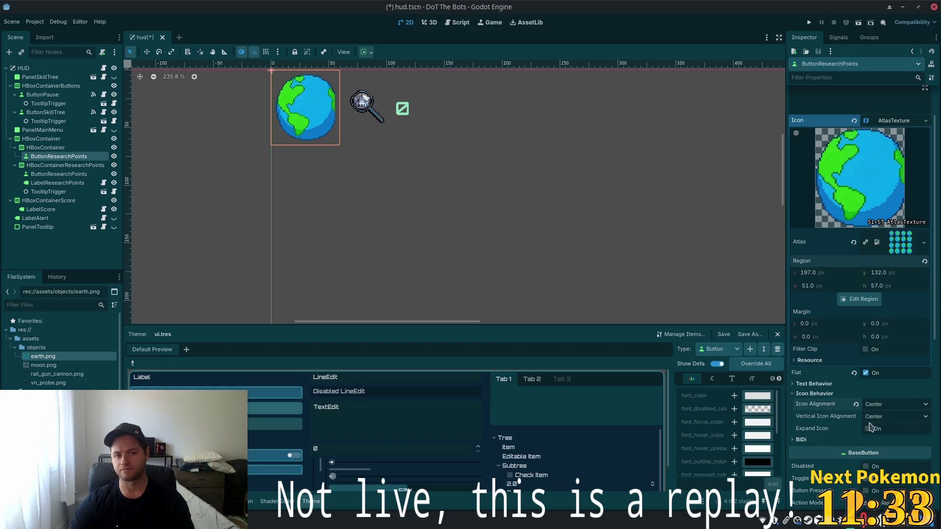
click(817, 287)
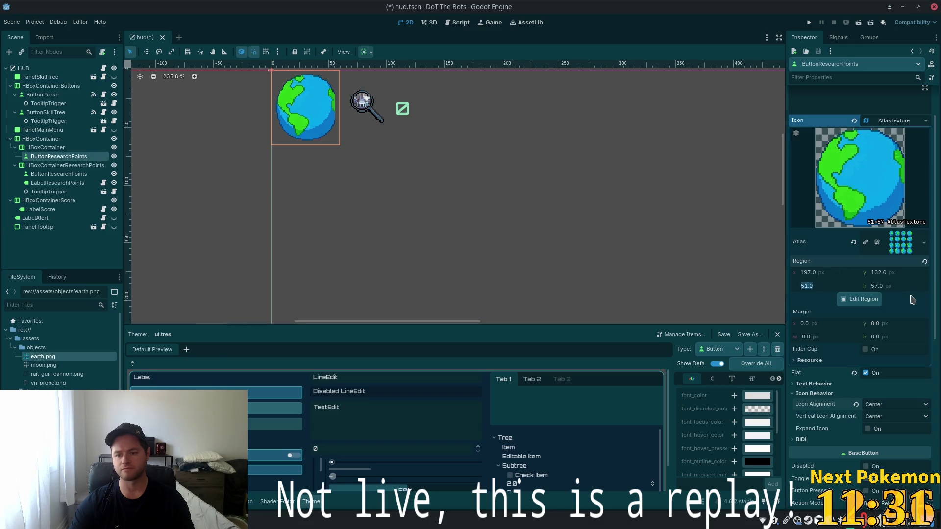
text(54)
key(Return)
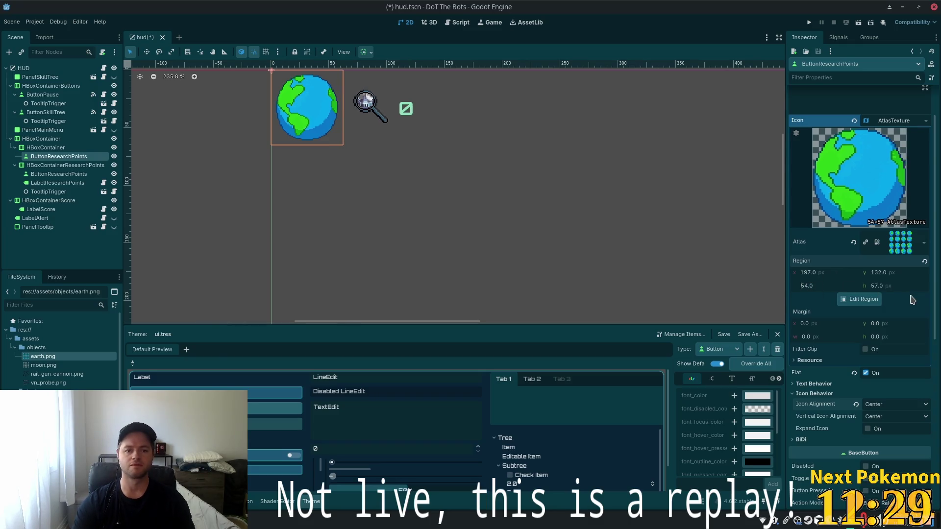
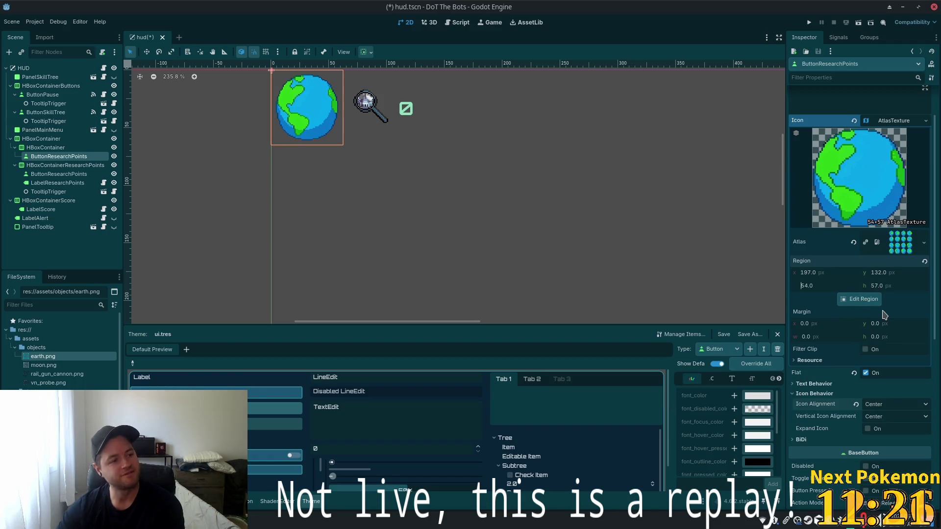
Browse ButtonResearchPoints' text direction, theme override, icon and style sections in the Inspector without changing anything.
scroll(860, 315, down, 2)
scroll(860, 316, down, 2)
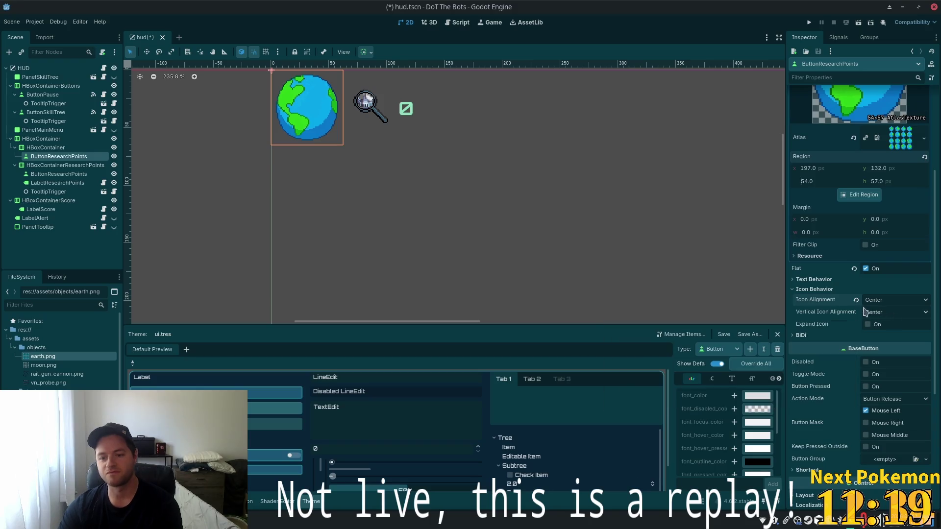
click(799, 336)
click(796, 337)
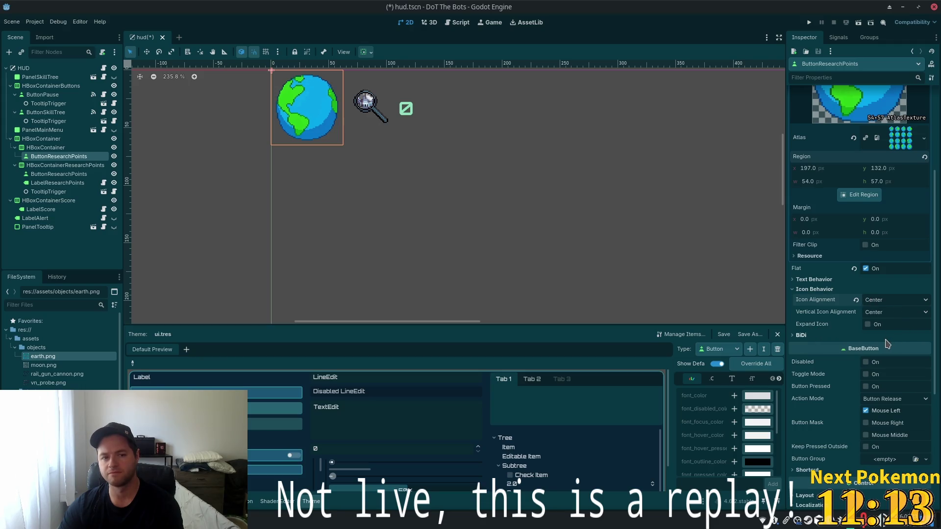
scroll(886, 343, up, 5)
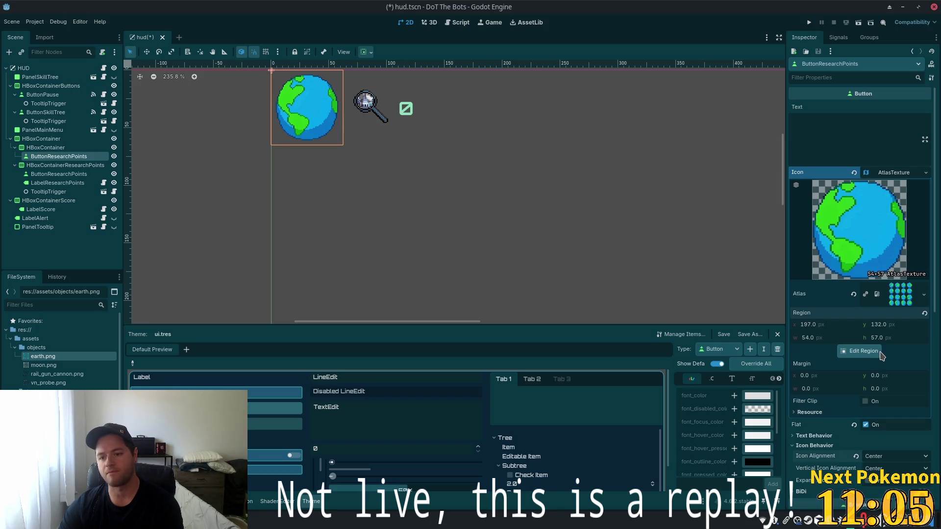
scroll(881, 354, down, 5)
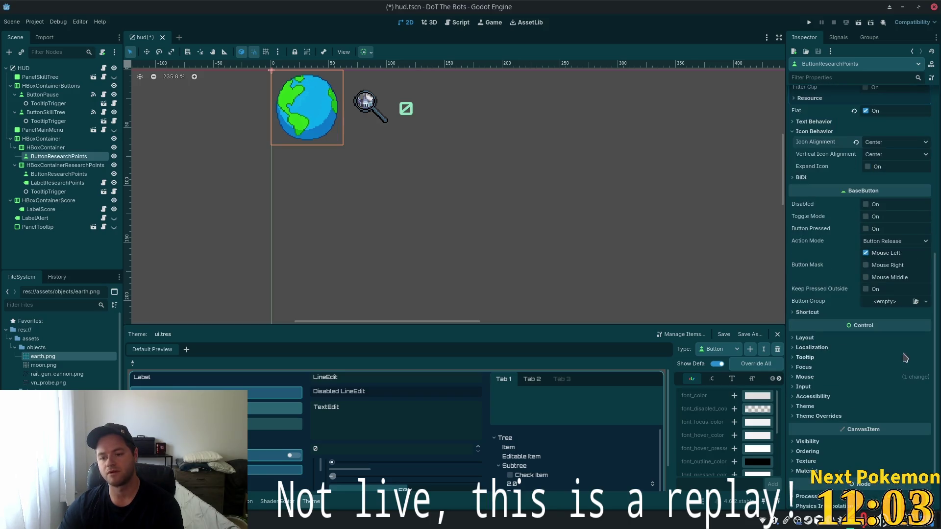
click(813, 417)
scroll(833, 392, down, 2)
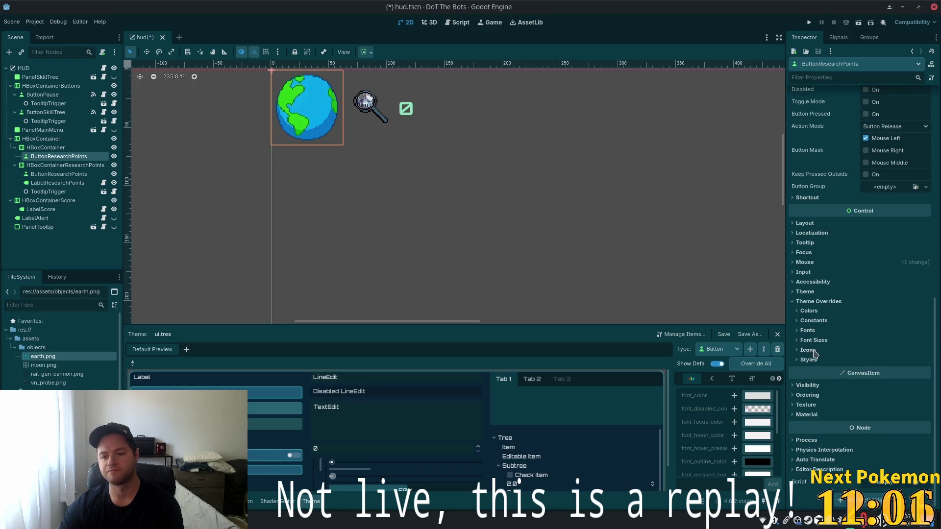
click(798, 351)
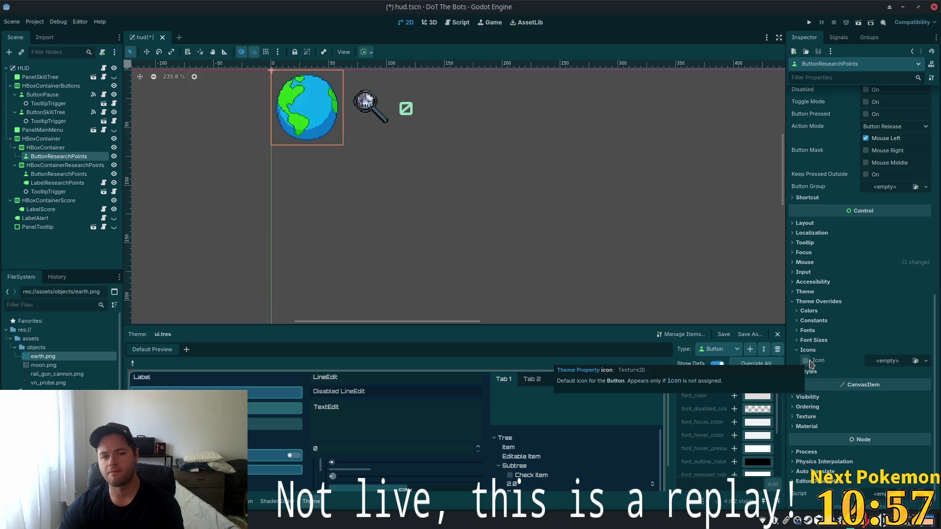
click(798, 373)
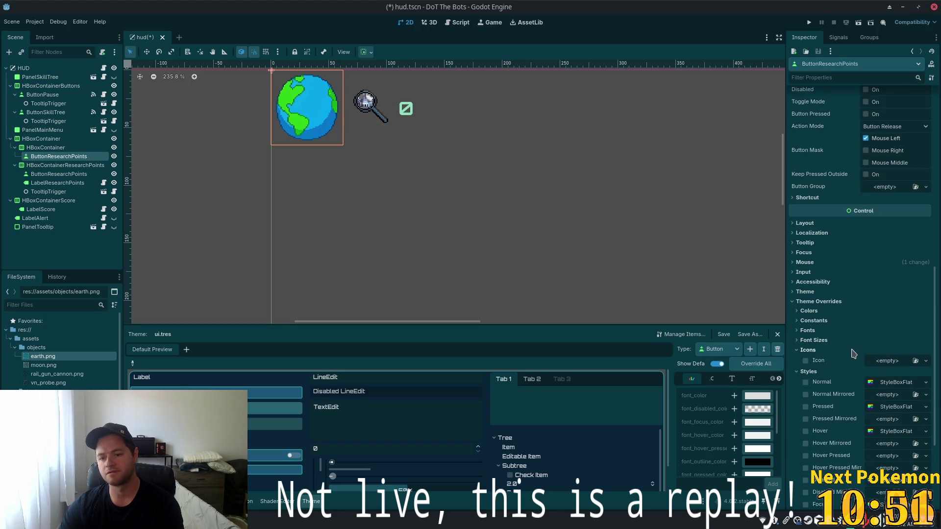
click(926, 363)
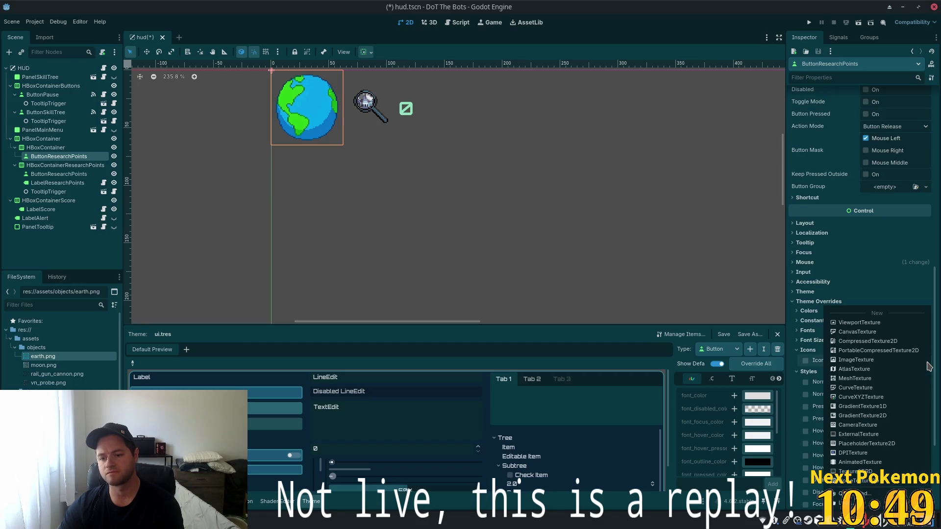
click(864, 219)
scroll(872, 246, up, 6)
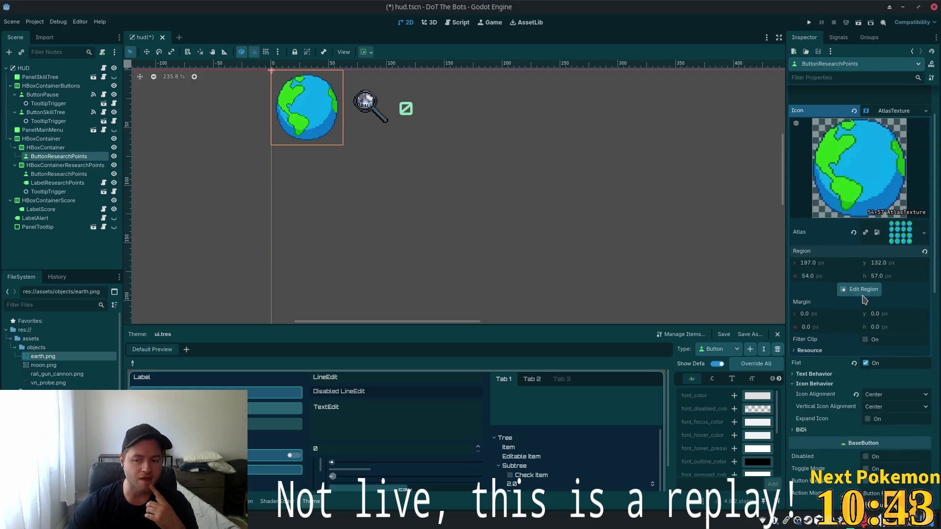
scroll(865, 294, up, 3)
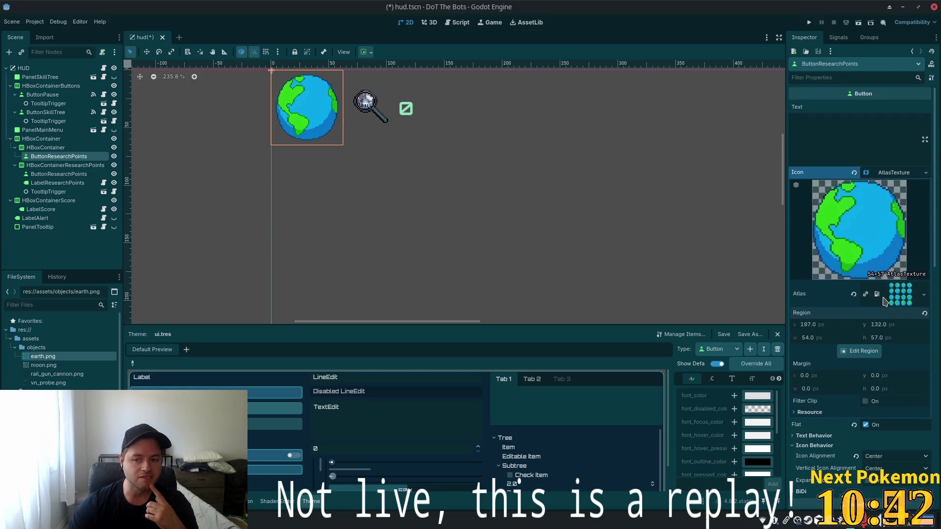
click(879, 175)
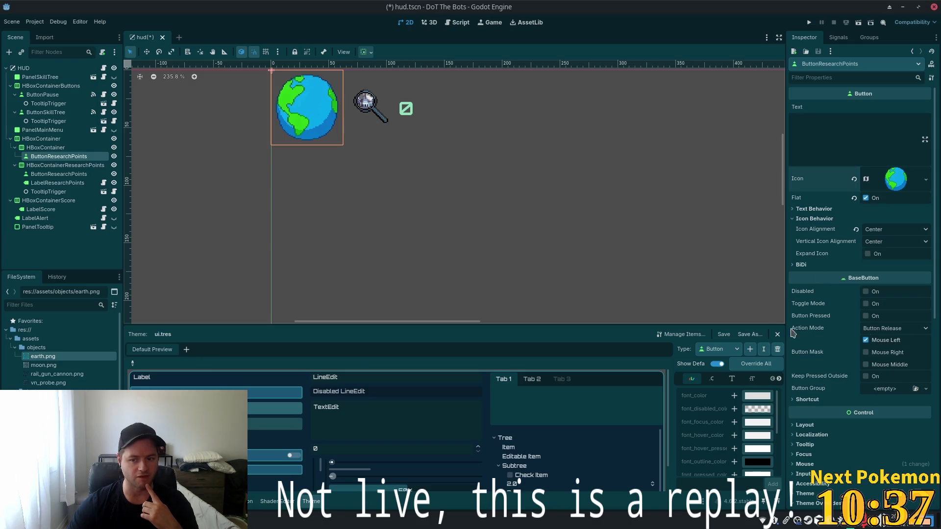
Under Layout > Container Sizing, set Horizontal and Vertical both to Shrink Center.
click(802, 424)
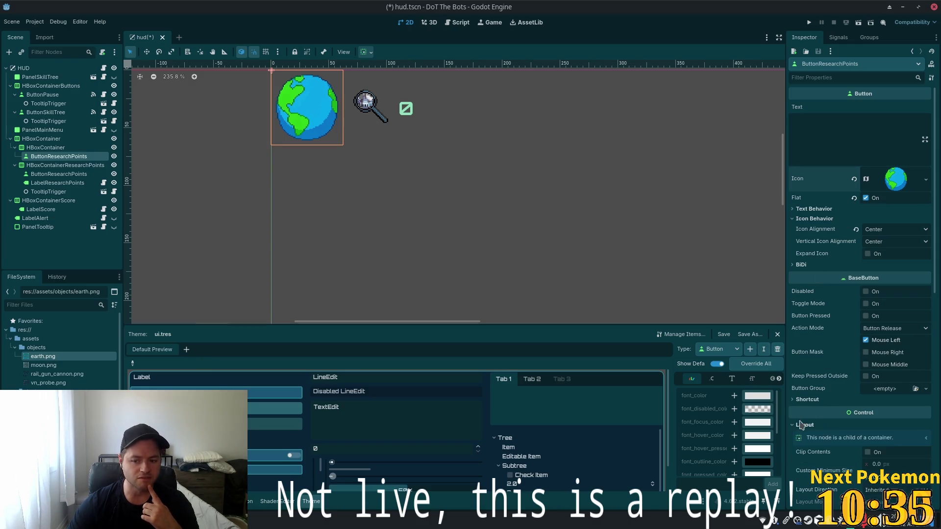
scroll(829, 405, down, 4)
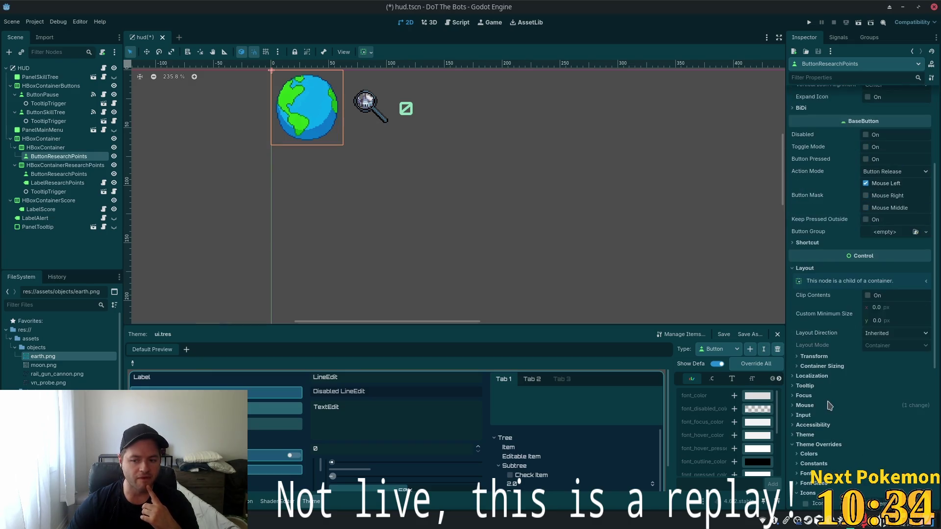
click(798, 358)
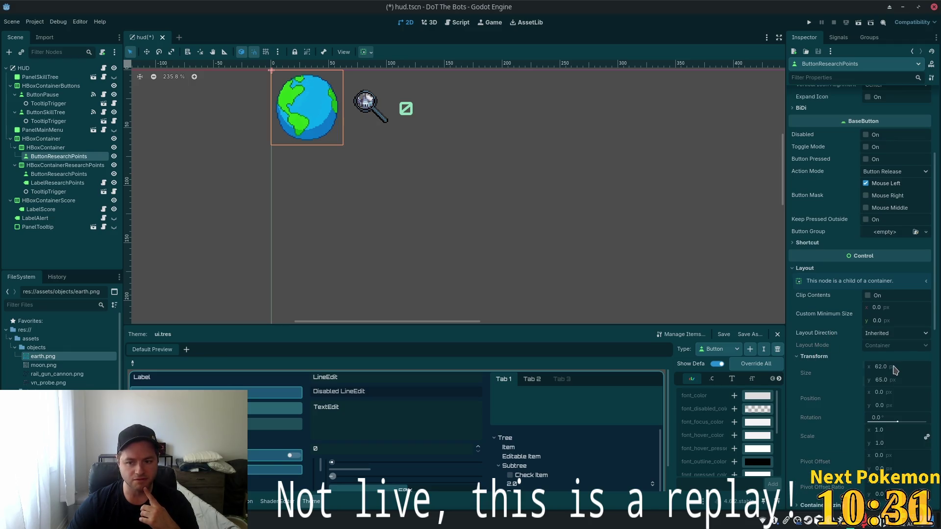
scroll(865, 363, down, 3)
click(797, 402)
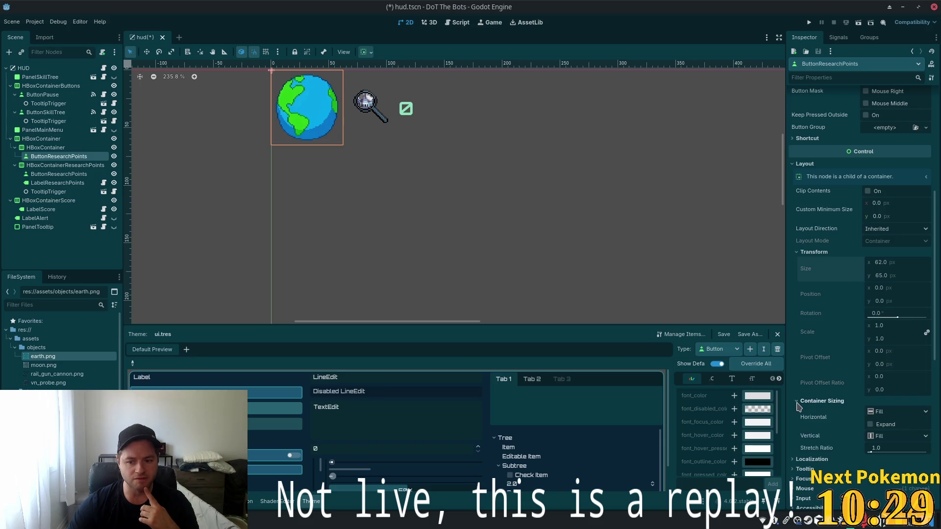
click(871, 425)
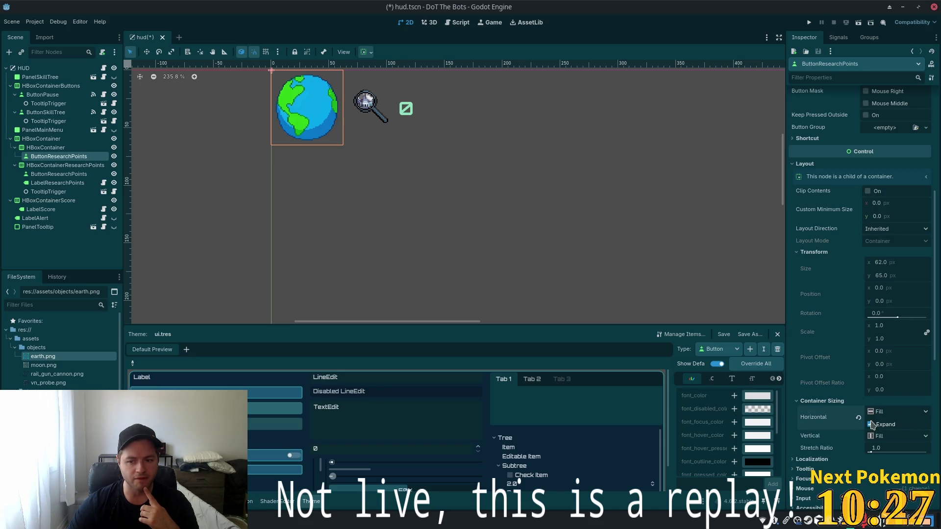
click(887, 412)
click(900, 439)
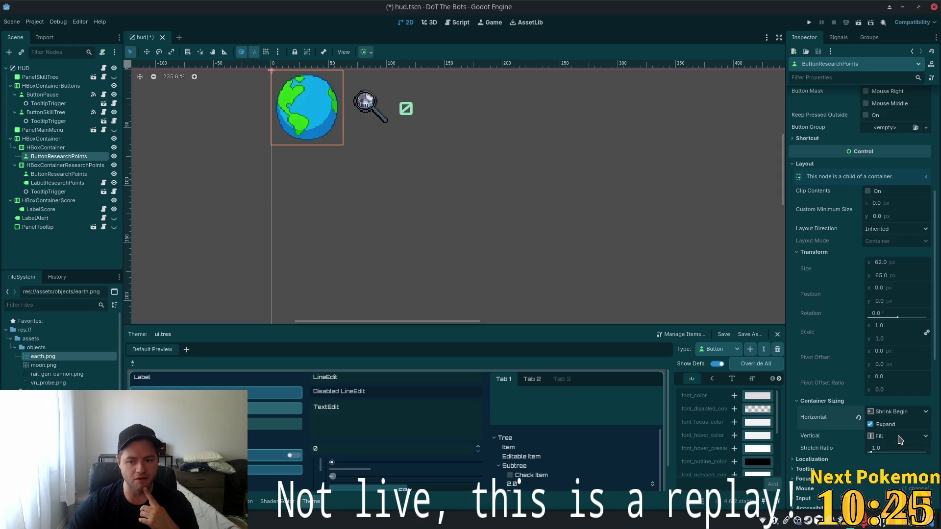
click(887, 412)
click(916, 449)
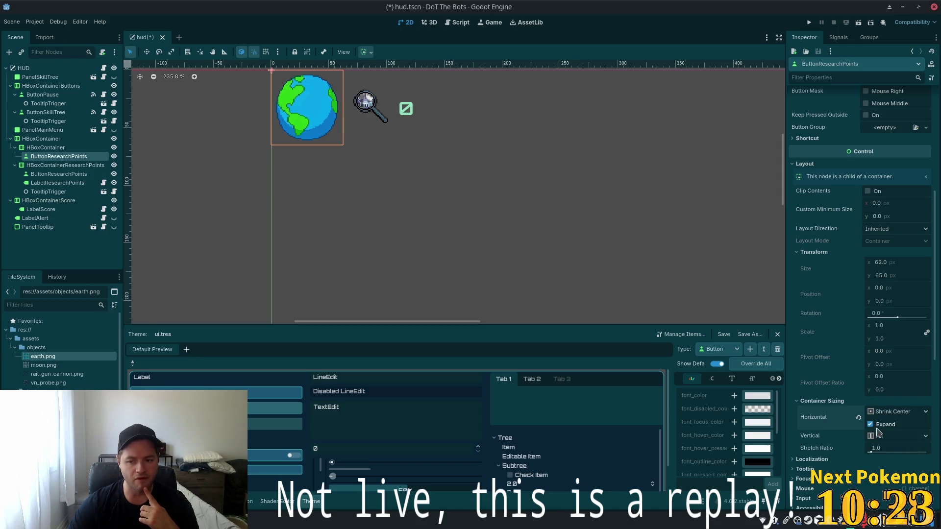
click(873, 436)
click(911, 471)
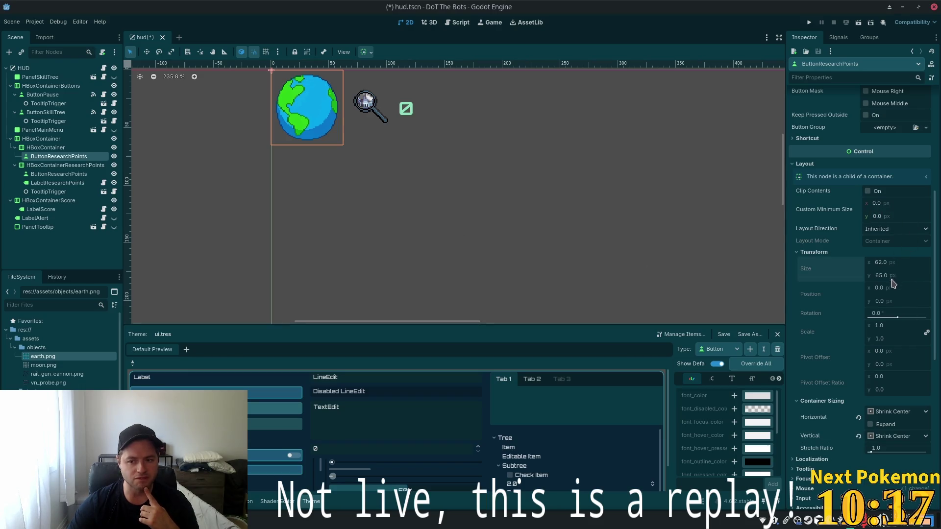
scroll(892, 280, up, 5)
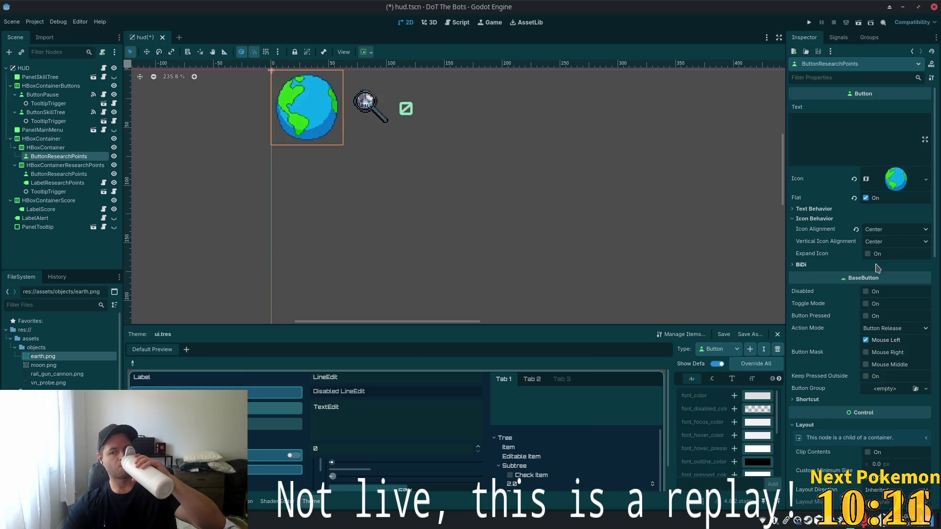
click(891, 187)
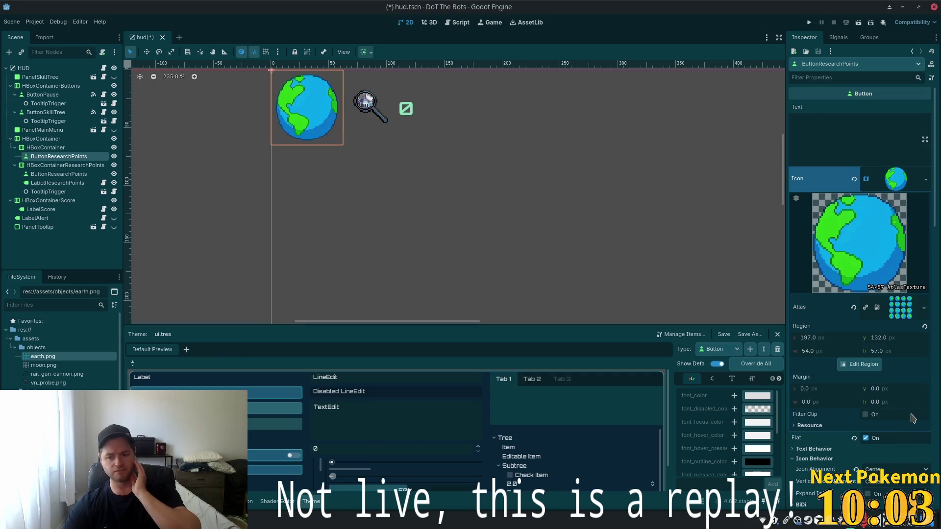
click(839, 403)
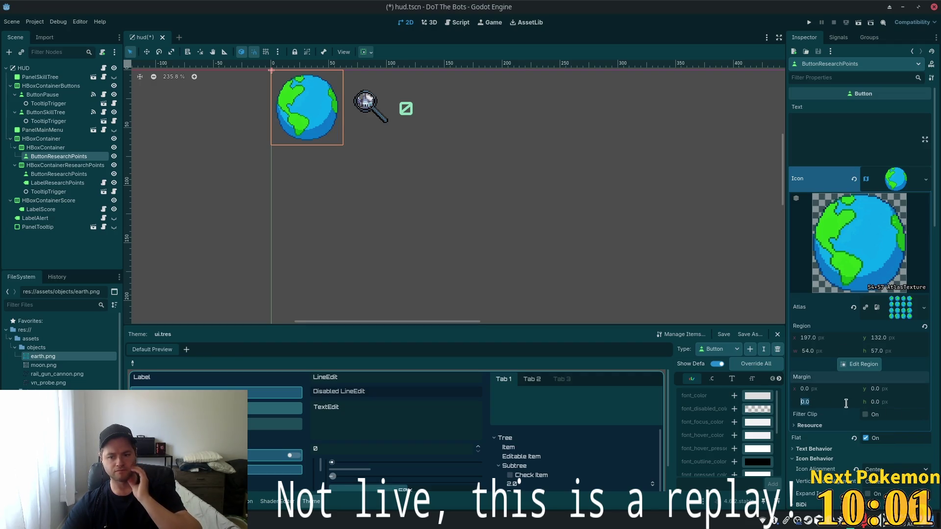
key(Down)
key(Down)
key(Down)
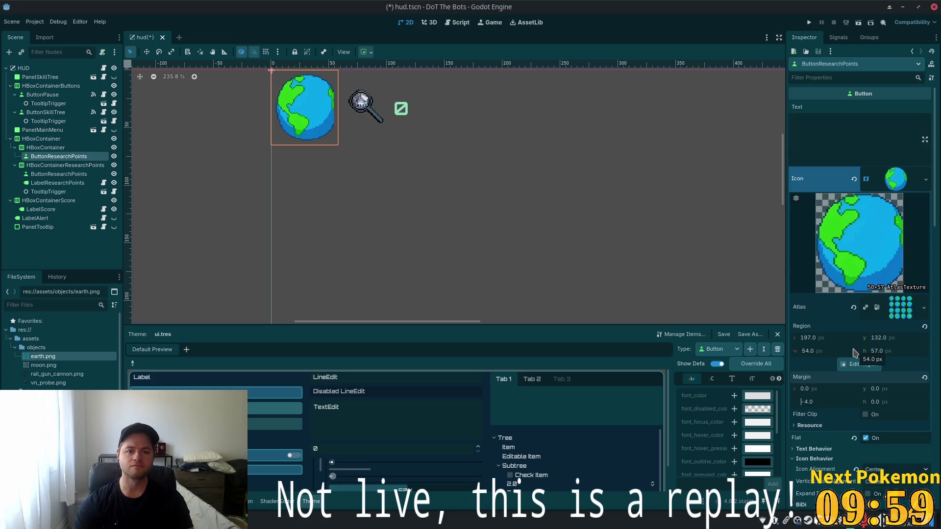
key(Up)
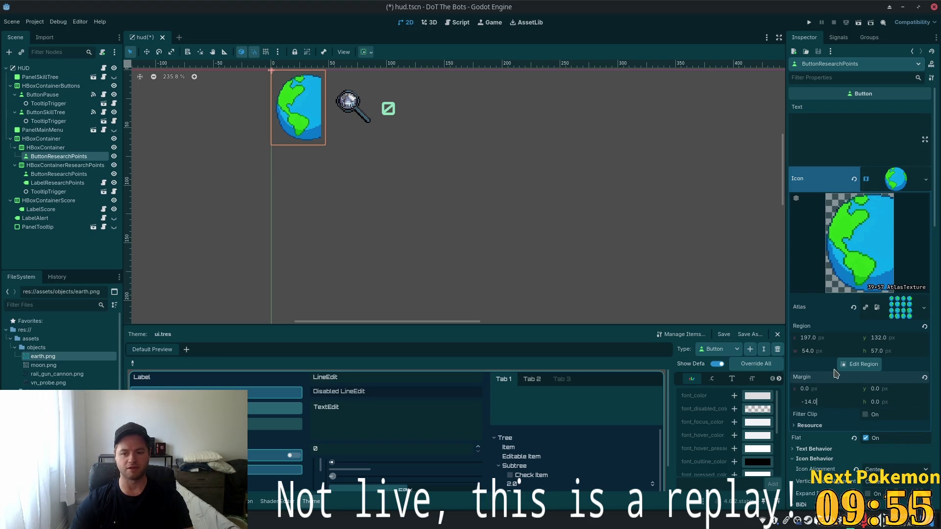
key(Return)
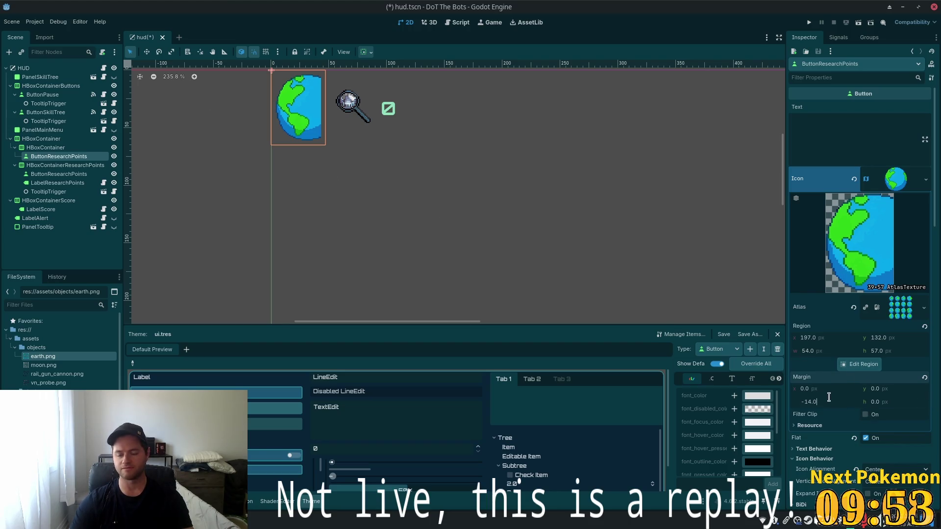
key(ctrl+a)
key(Tab)
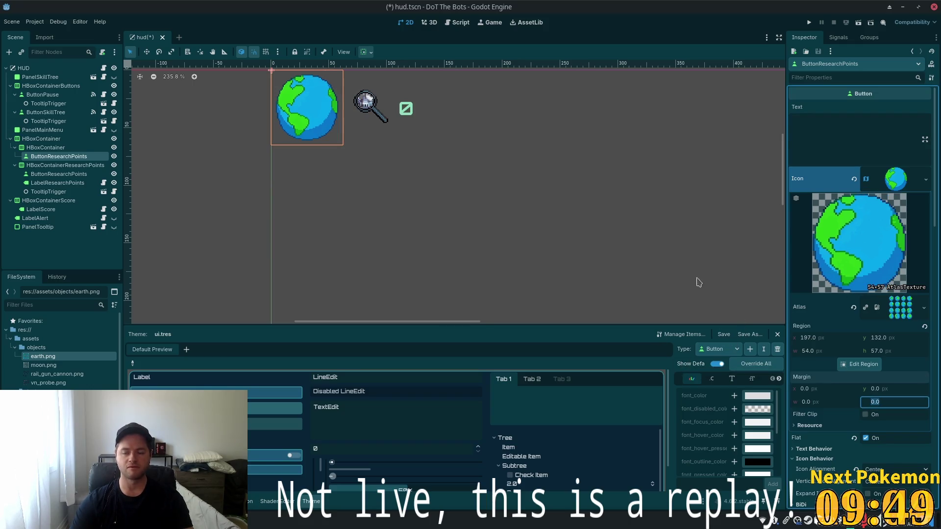
scroll(415, 185, down, 5)
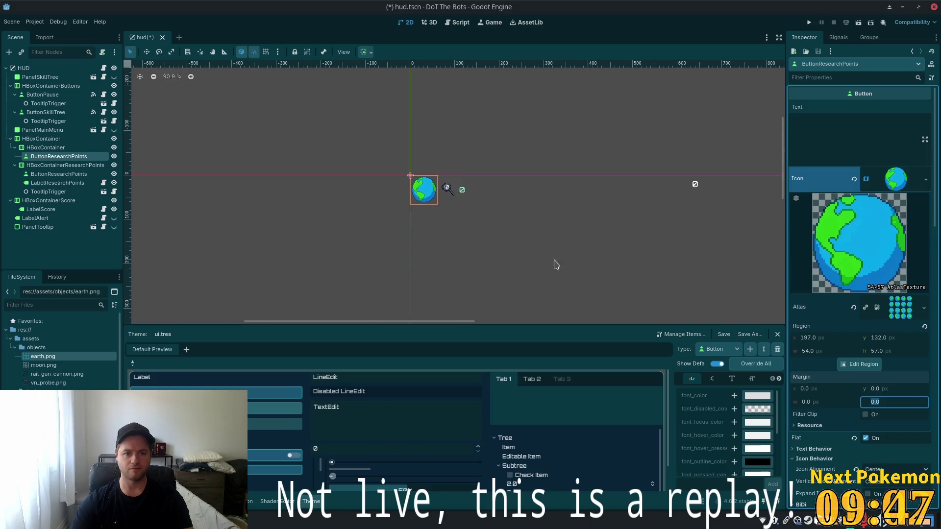
scroll(463, 231, down, 3)
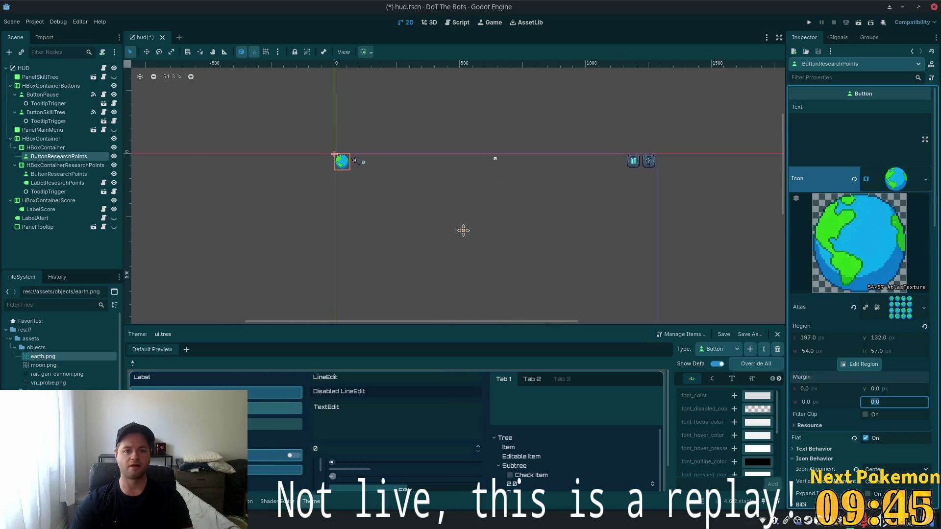
scroll(432, 205, up, 3)
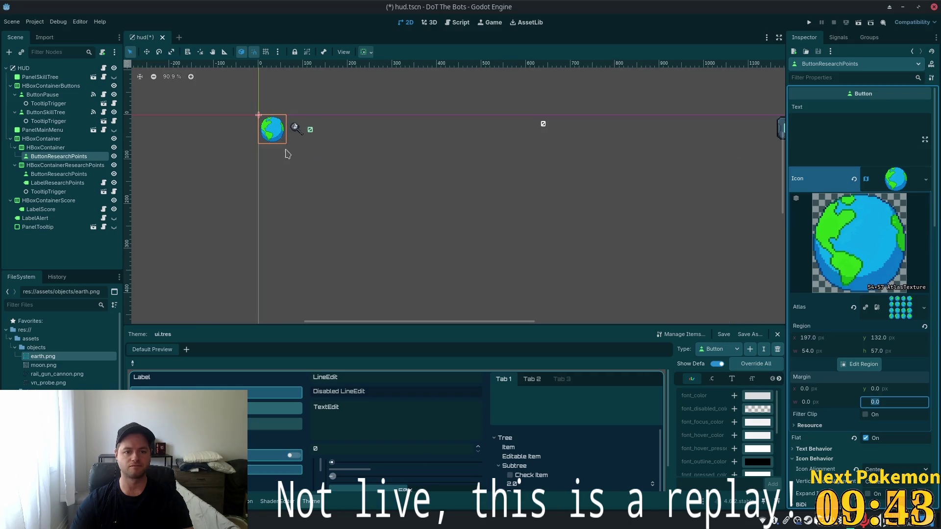
scroll(311, 147, up, 6)
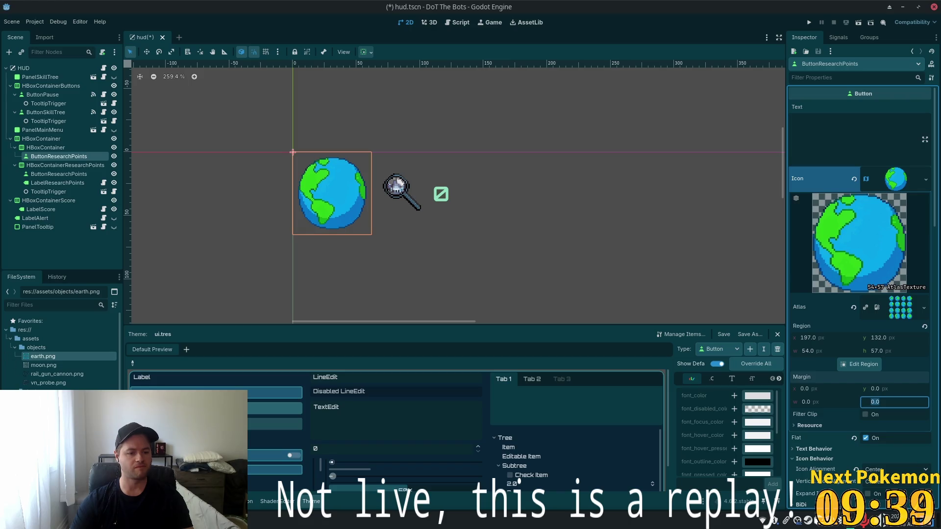
Show earth.png in its assets/objects folder and open it with GNU Image Manipulation Program.
right_click(46, 358)
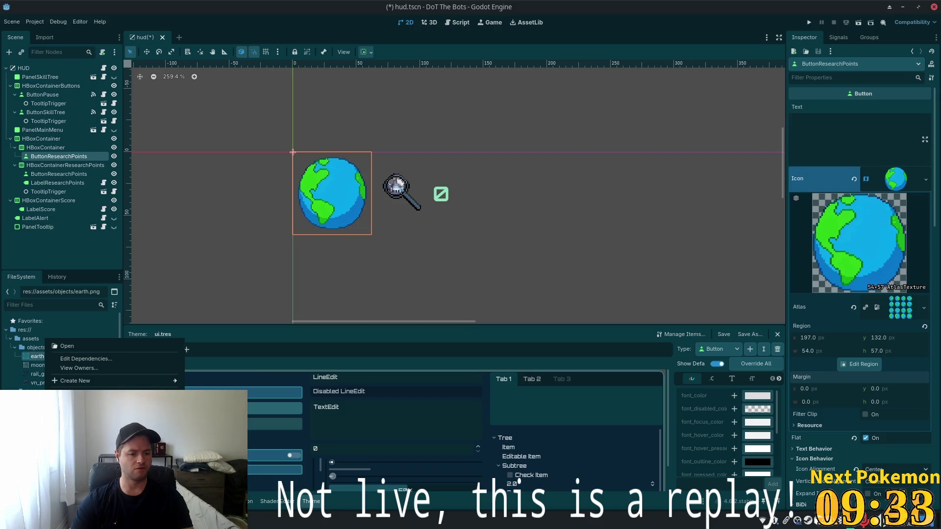
click(88, 485)
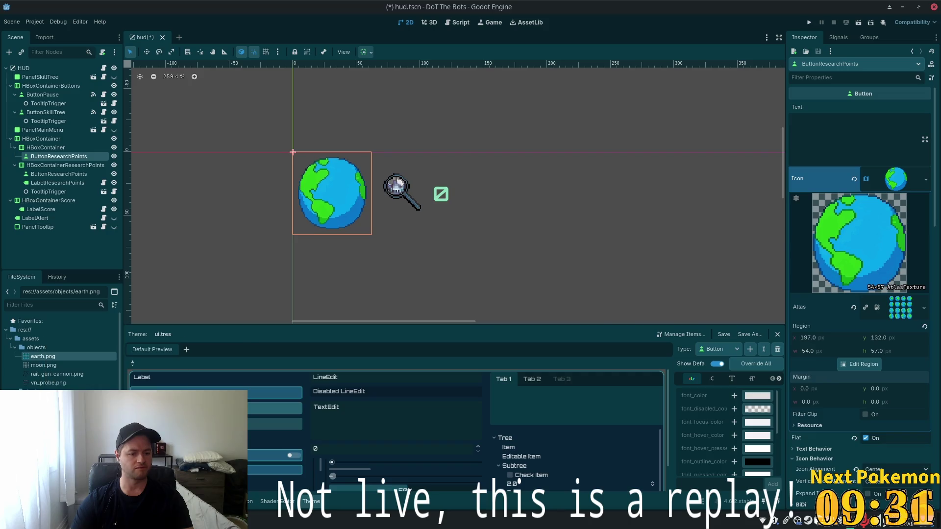
right_click(357, 170)
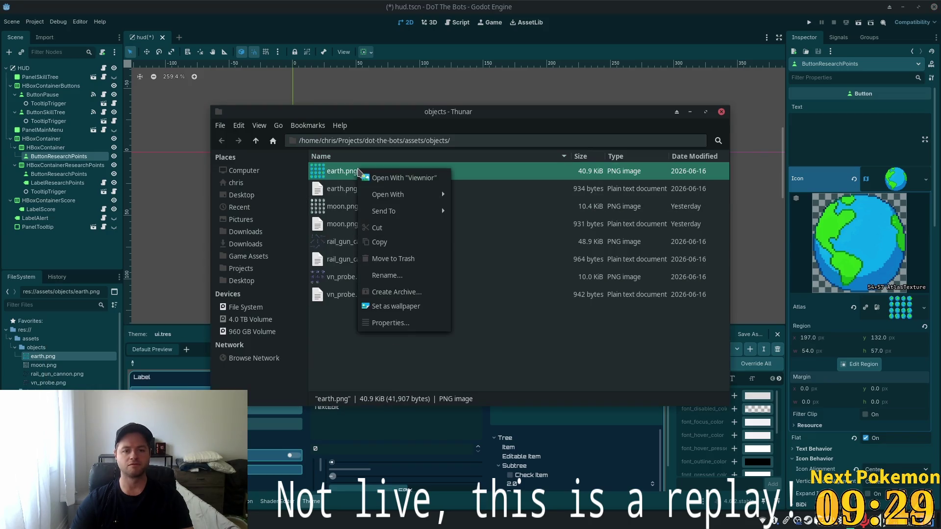
mouse_move(398, 196)
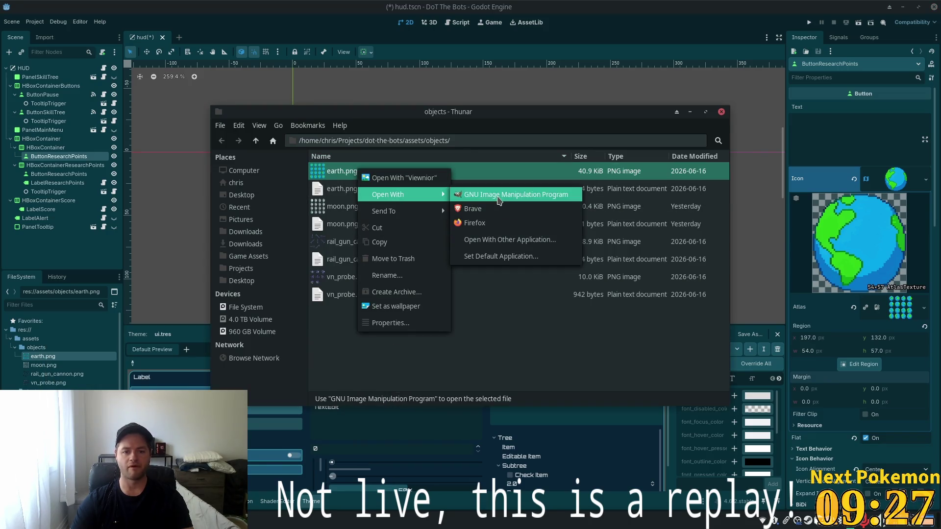
click(512, 195)
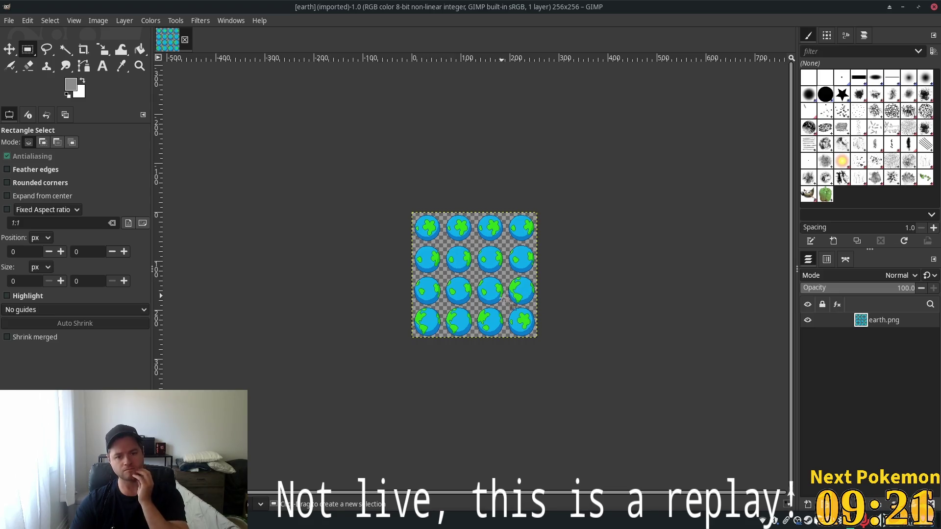
Zoom into the sixteen globe frames of earth.png, then bring up earth.png's actions in Thunar again.
ctrl+scroll(505, 301, up, 2)
ctrl+scroll(505, 301, up, 2)
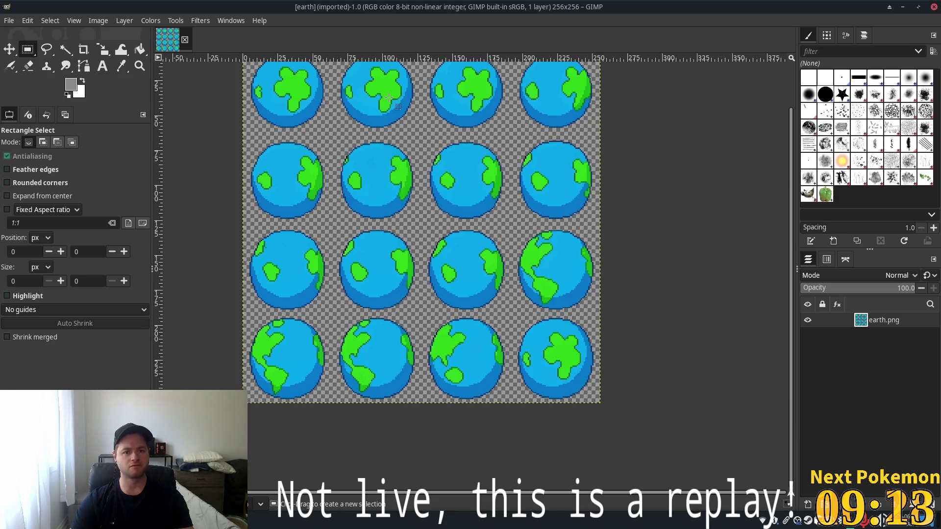
key(alt+Tab)
right_click(354, 174)
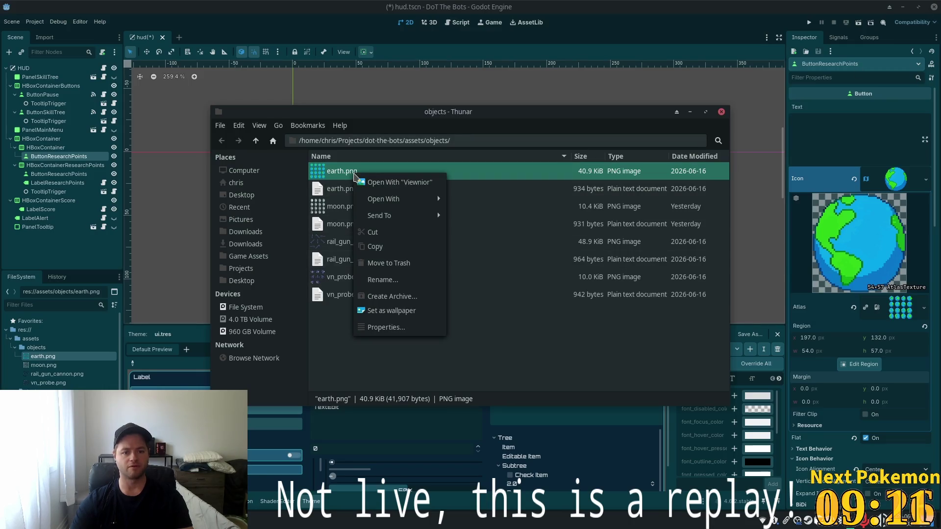
click(514, 336)
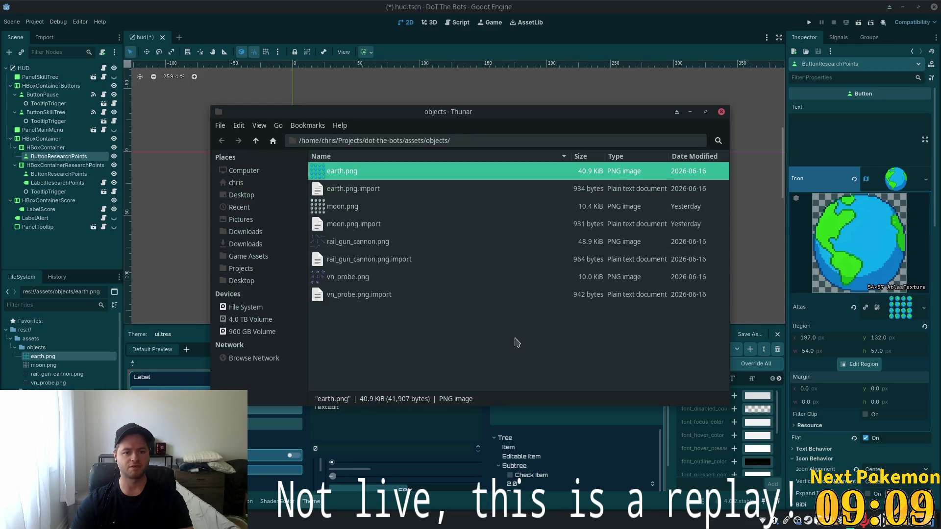
right_click(352, 180)
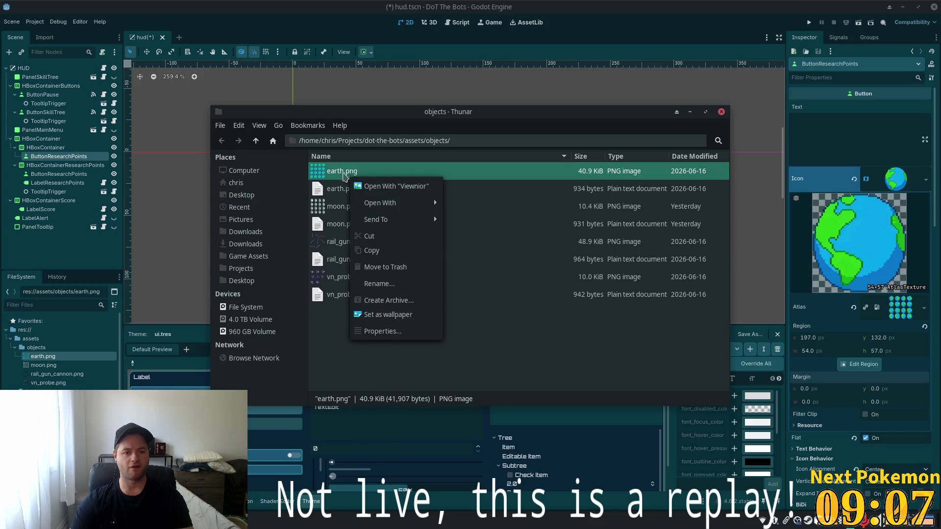
click(316, 174)
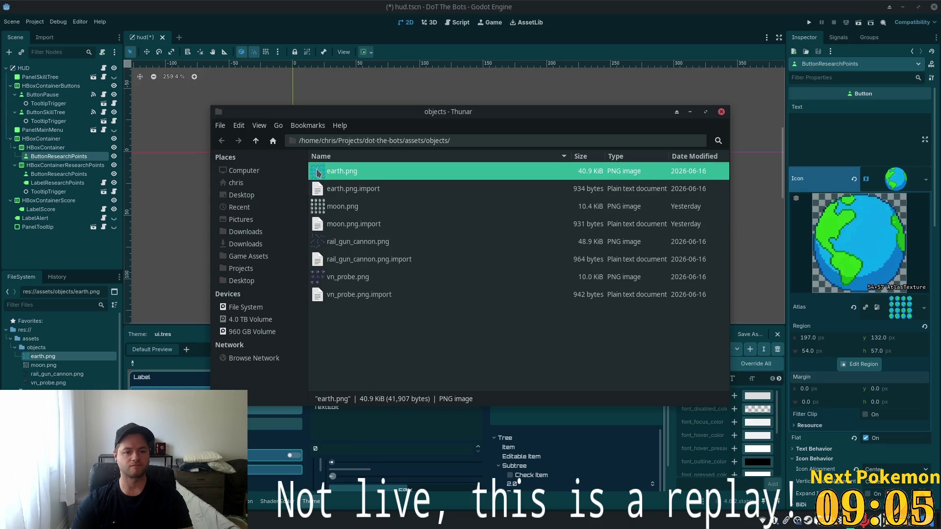
double_click(316, 172)
right_click(465, 271)
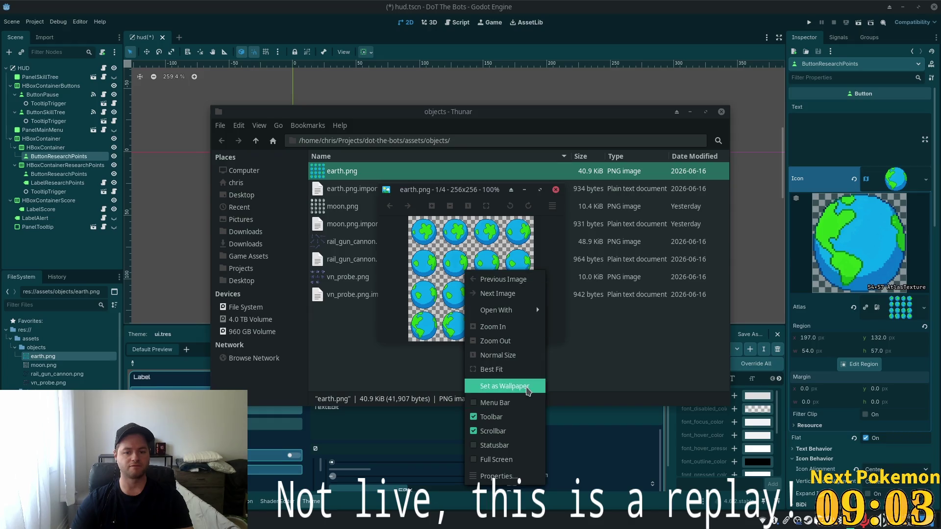
mouse_move(517, 317)
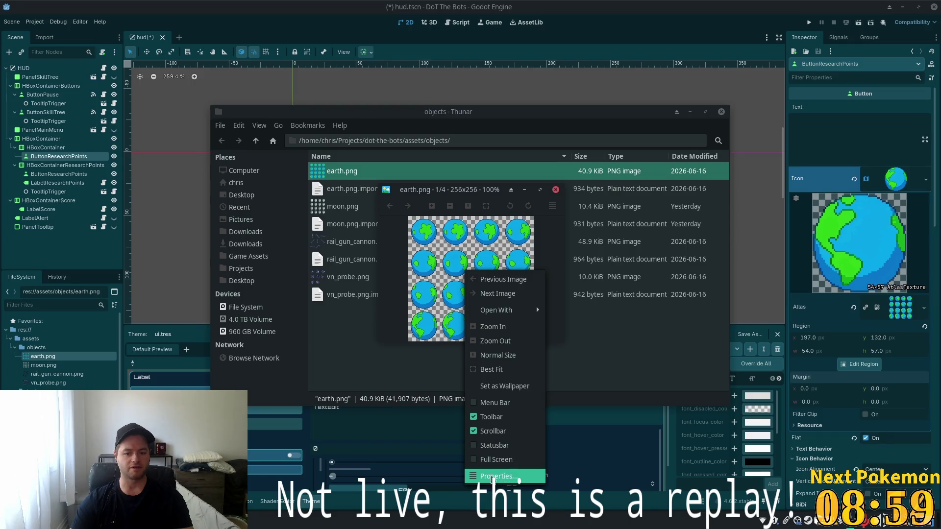
click(415, 251)
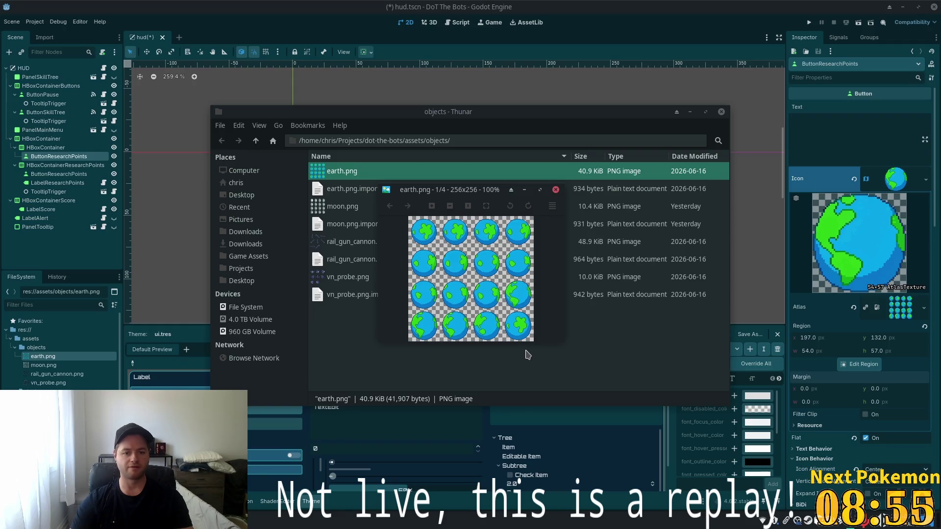
key(x)
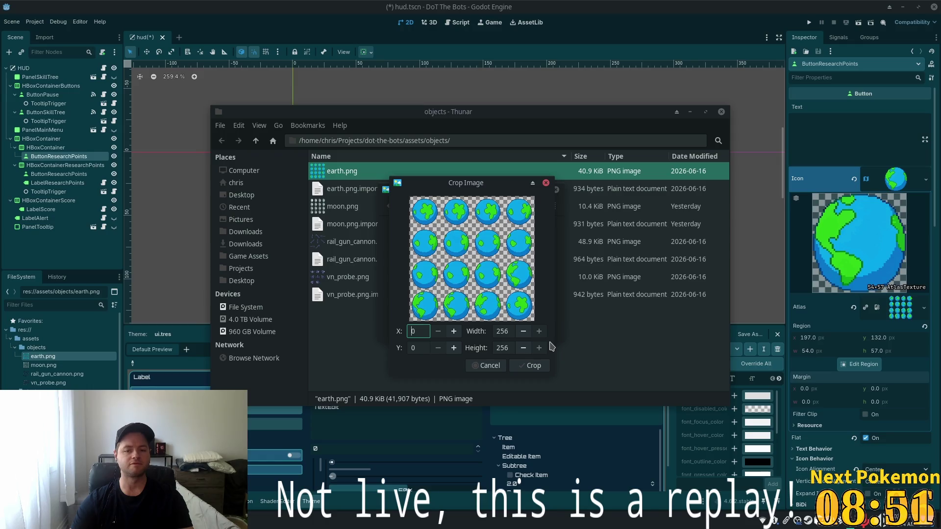
click(495, 367)
right_click(493, 285)
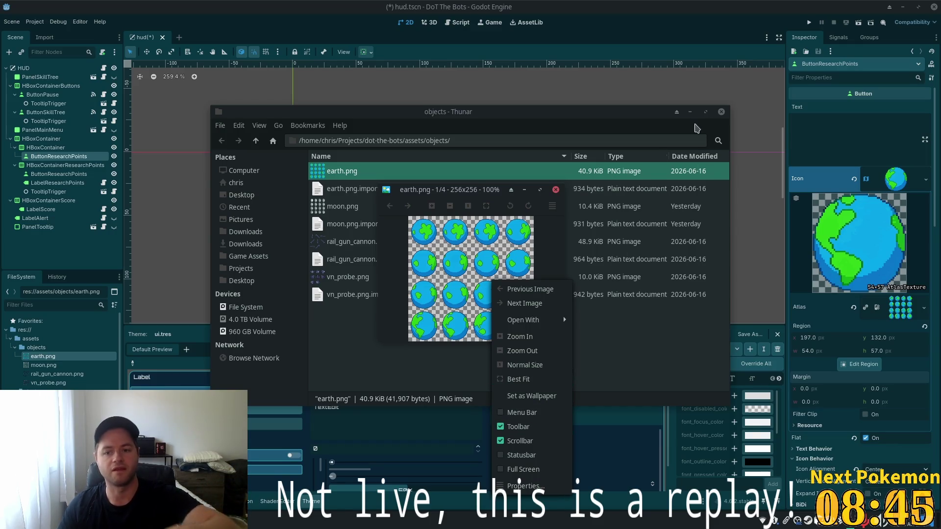
click(559, 190)
click(555, 190)
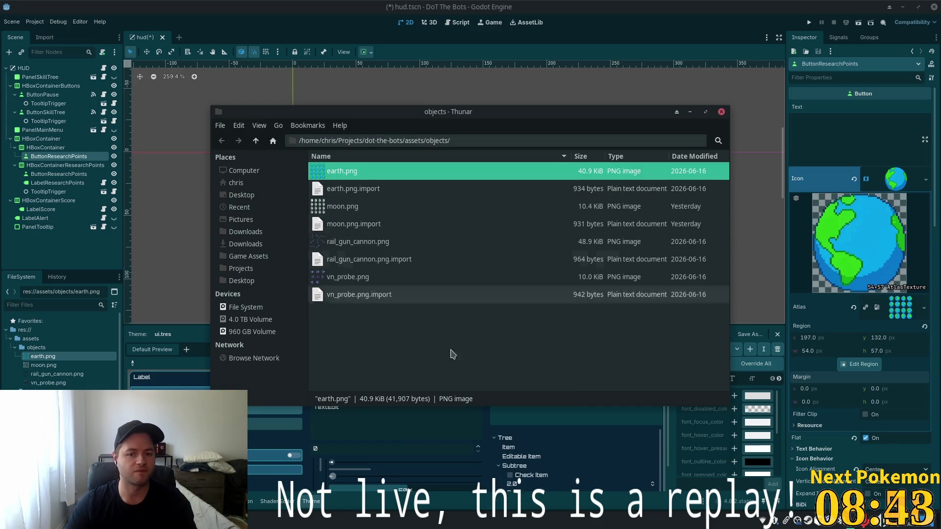
key(super)
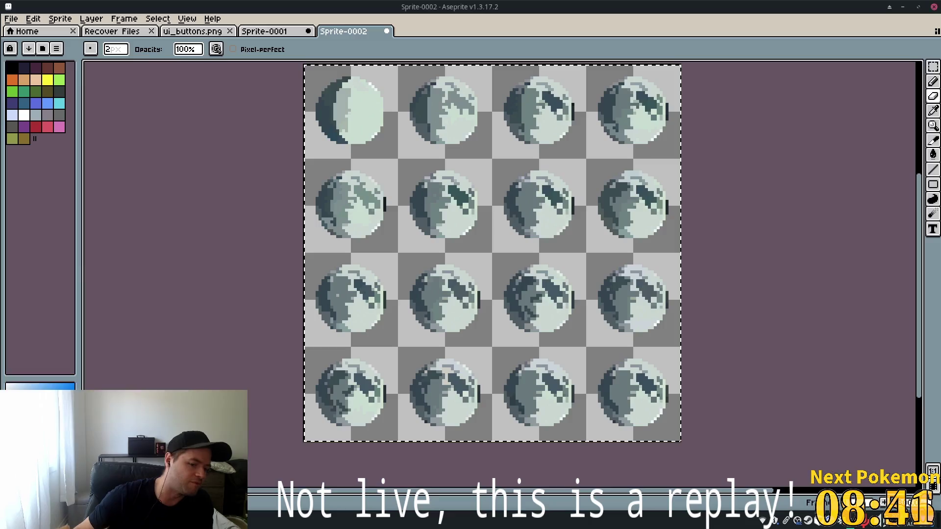
In Aseprite, close the ui_buttons.png and Recover Files tabs, then return to Thunar.
key(alt+Tab)
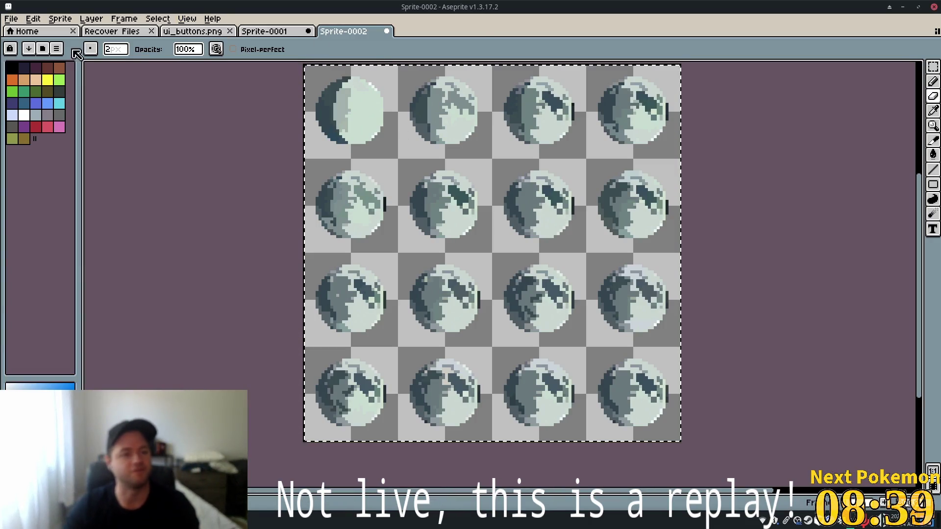
click(186, 30)
click(118, 30)
click(229, 31)
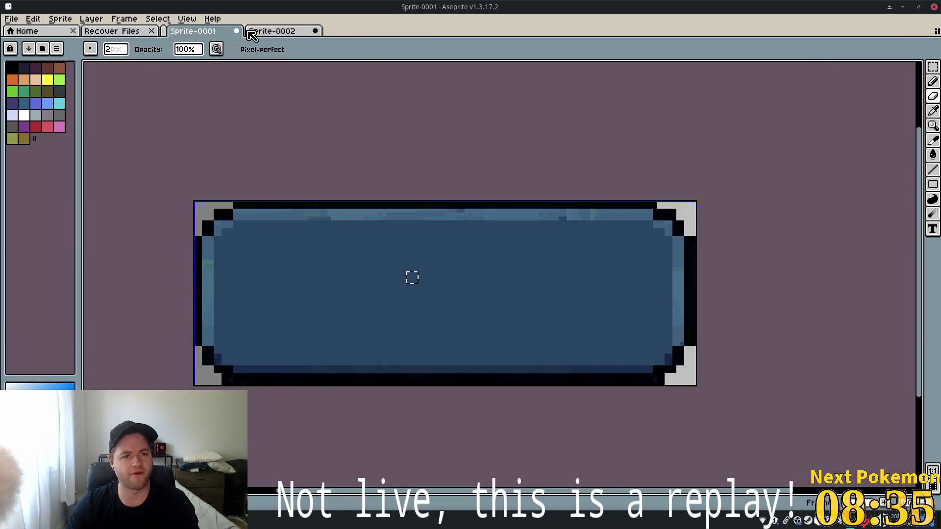
click(284, 31)
click(186, 18)
click(147, 32)
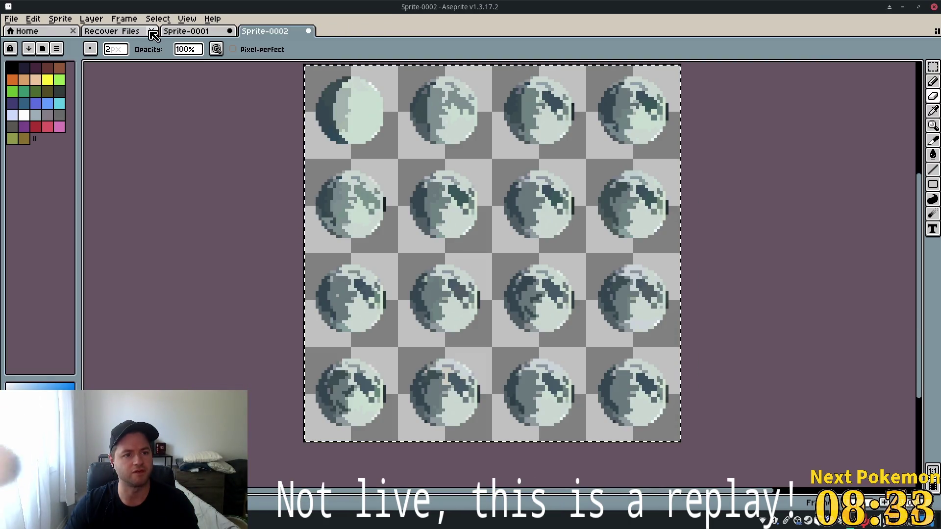
click(153, 32)
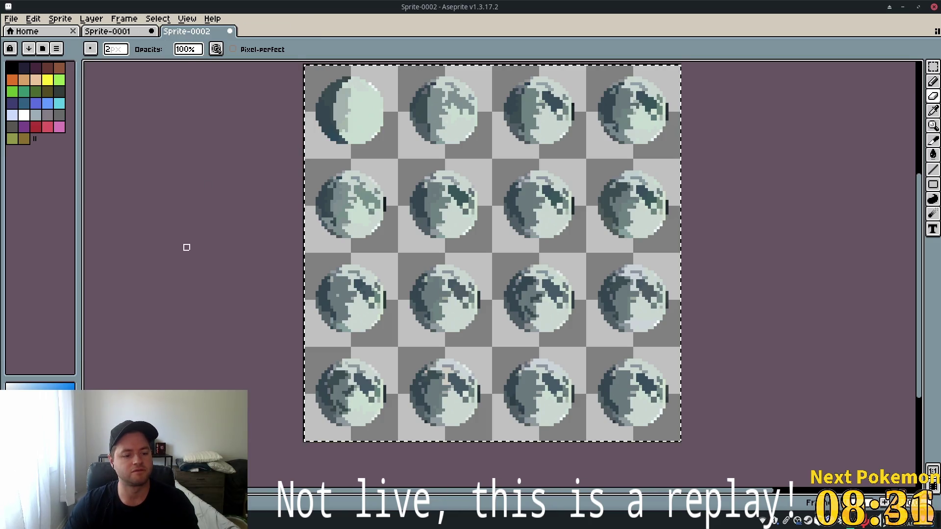
key(alt+Tab)
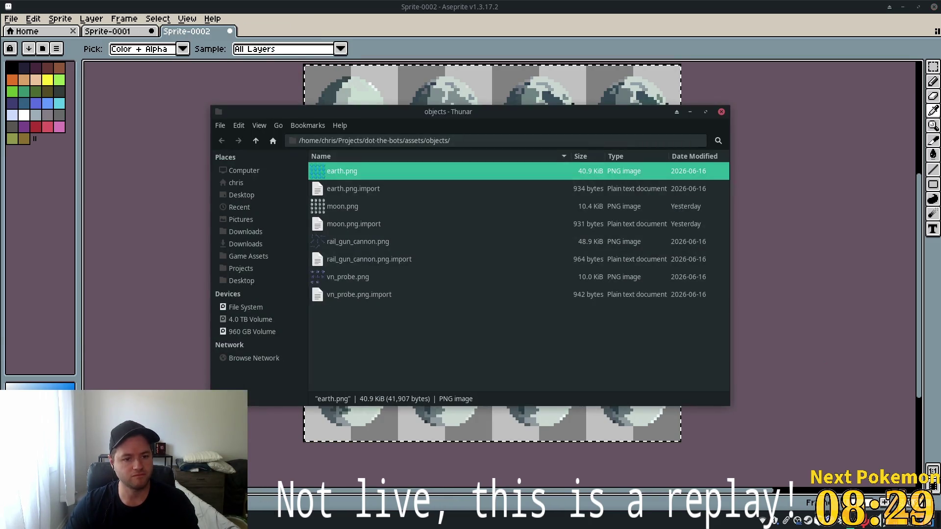
Go up to assets, open ui and check that research_points.png is 32x32 pixels.
key(super)
click(429, 362)
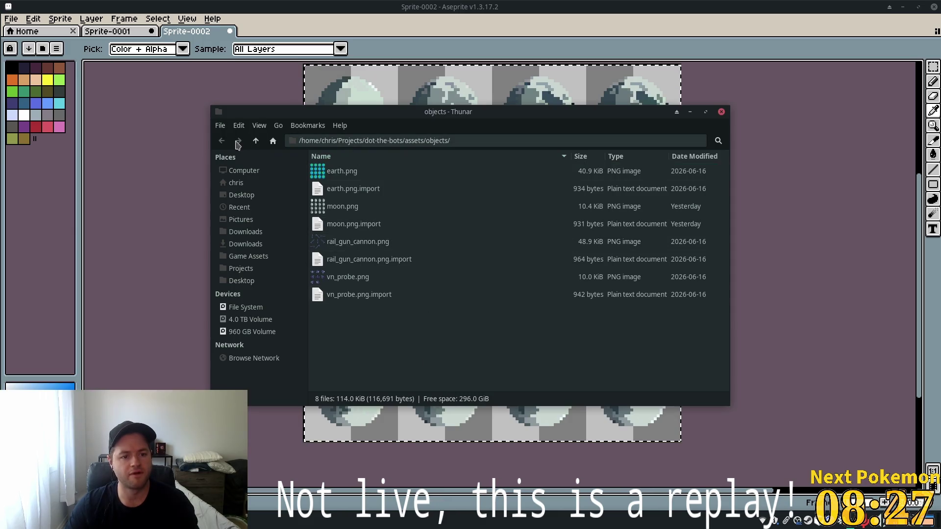
click(256, 141)
click(361, 213)
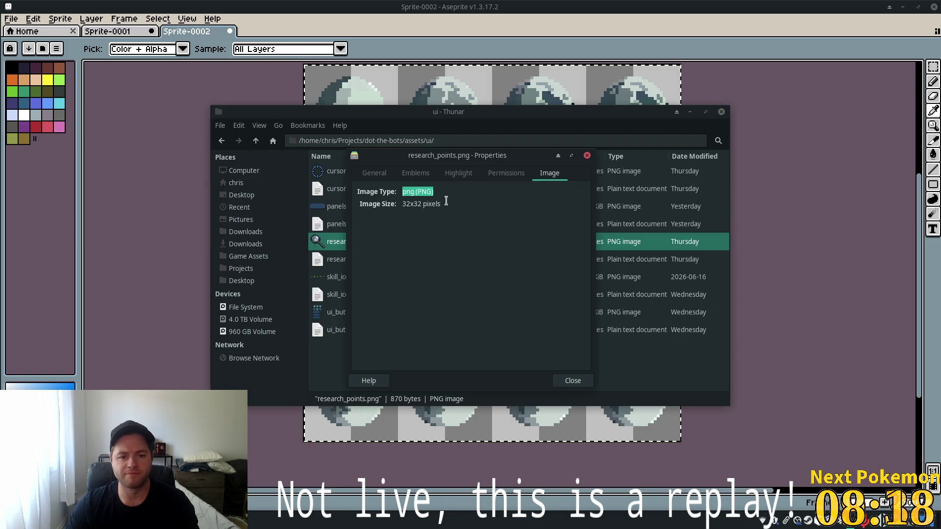
drag(407, 204, 464, 203)
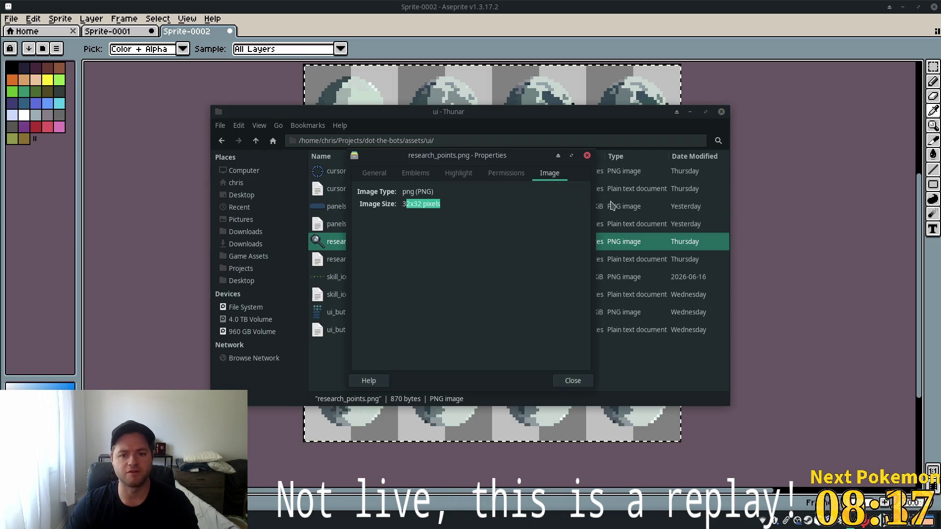
key(alt+Tab)
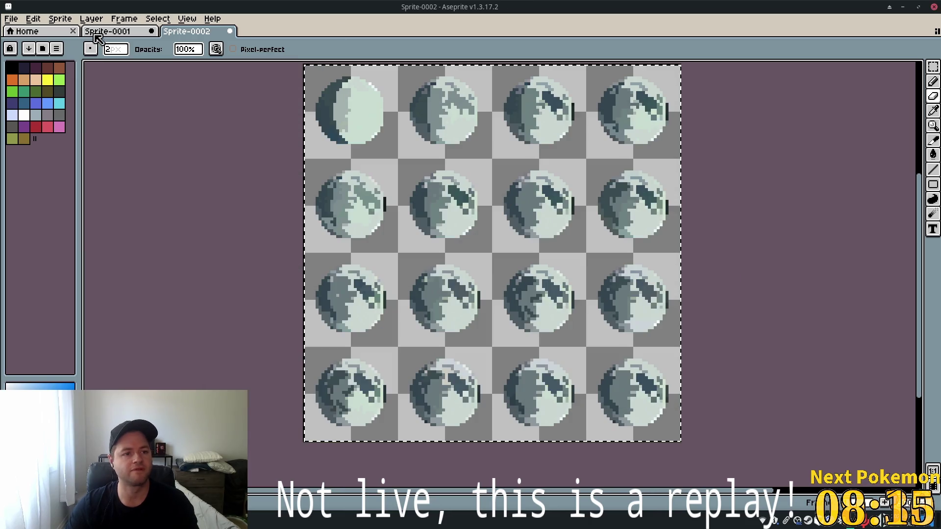
Create a new blank 32x32 sprite through File > New.
click(98, 32)
click(188, 31)
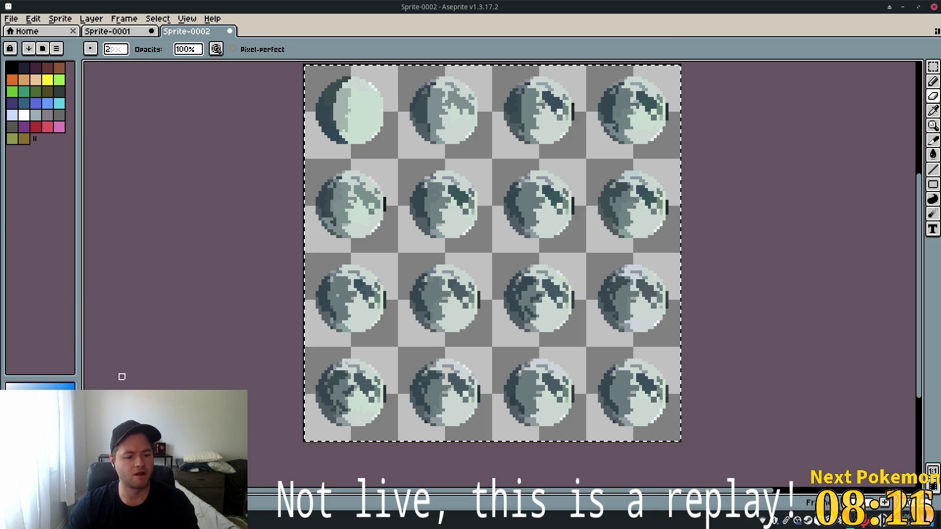
click(10, 18)
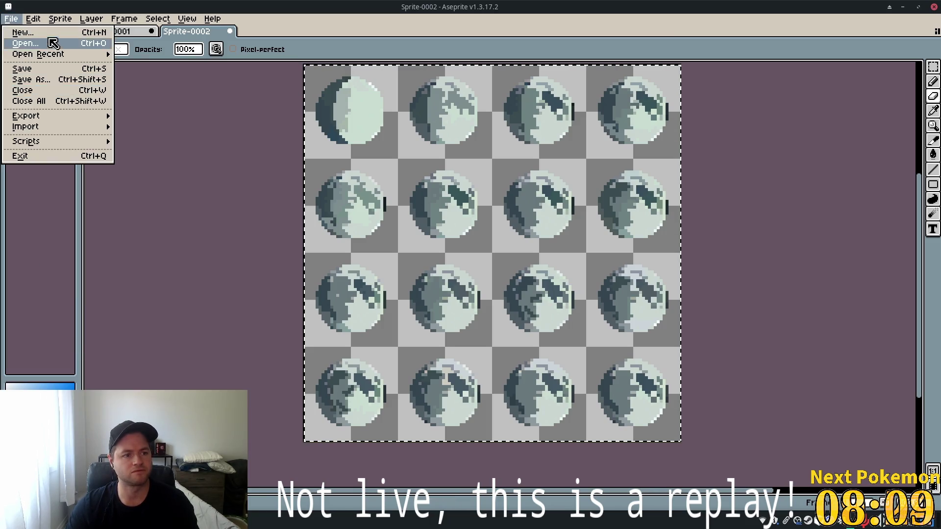
click(43, 33)
key(Tab)
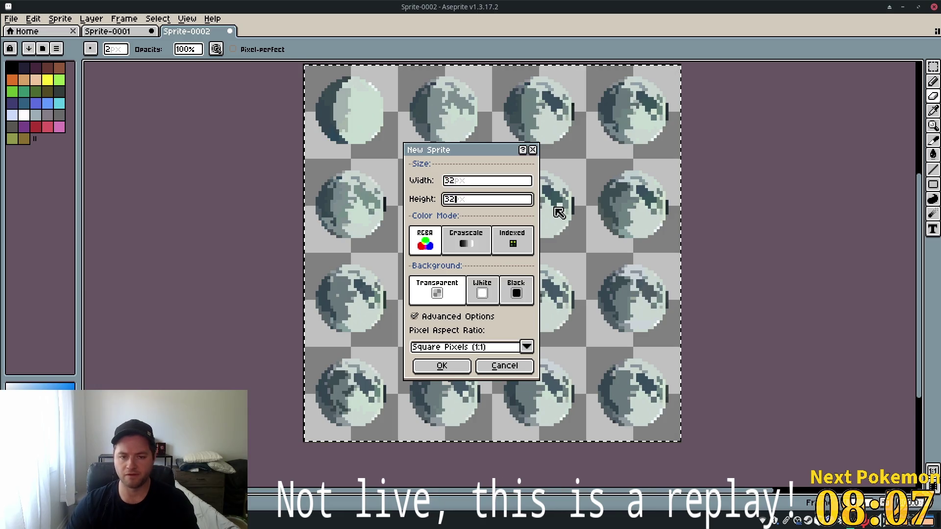
click(442, 365)
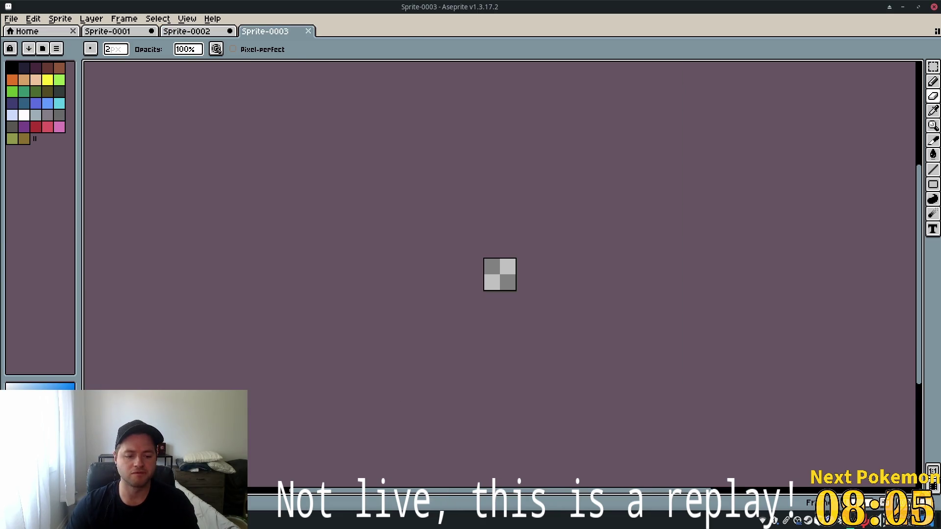
Return Thunar to assets/objects at the lower right and drag earth.png into Aseprite.
key(alt+Tab)
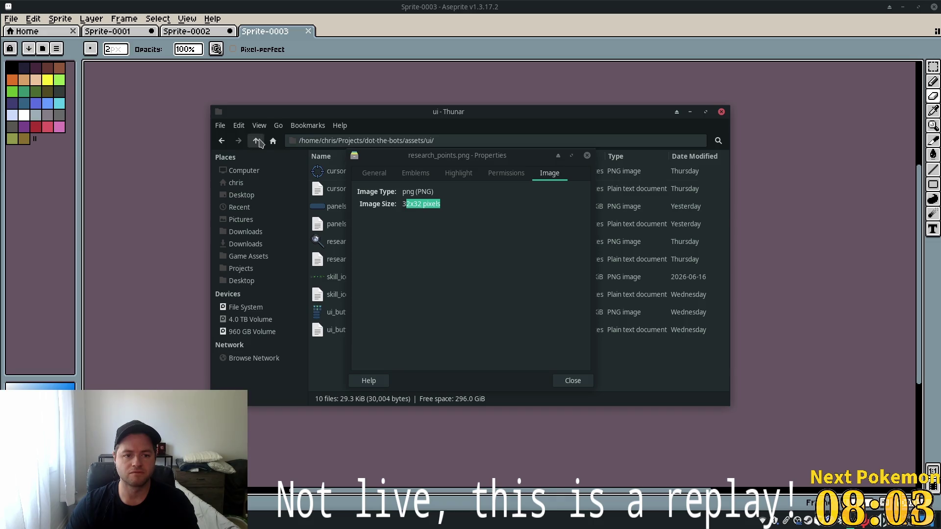
click(256, 140)
key(Up)
key(Up)
key(Return)
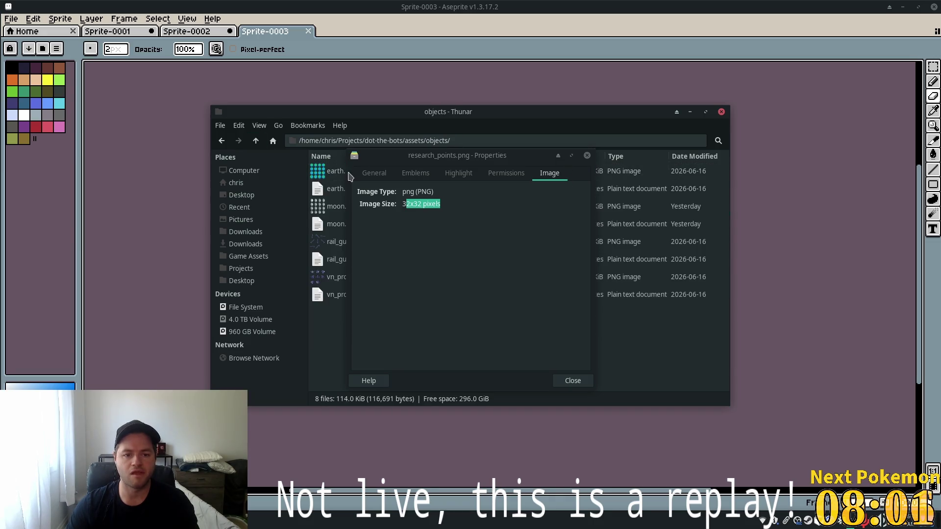
mouse_move(620, 114)
mouse_down()
mouse_move(901, 215)
mouse_move(909, 238)
mouse_up()
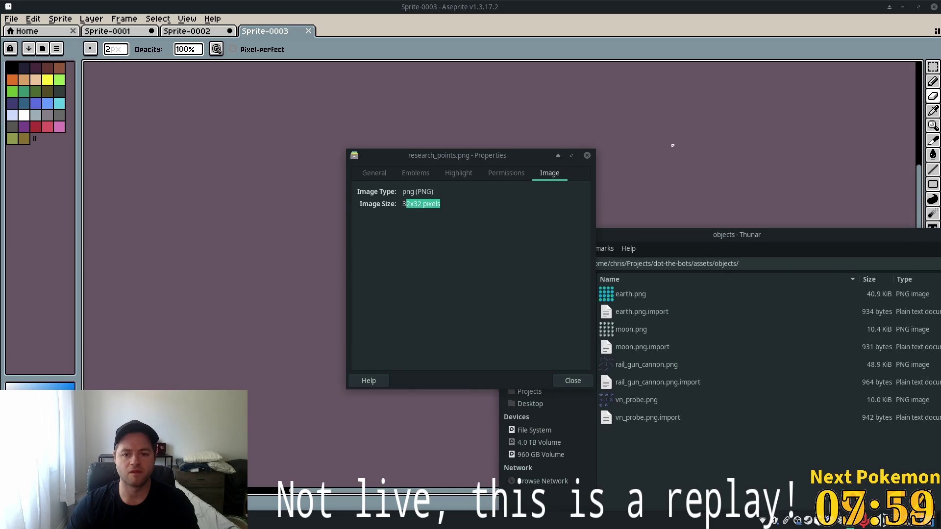
click(587, 156)
mouse_move(630, 294)
mouse_down()
mouse_move(426, 274)
mouse_move(471, 264)
mouse_up()
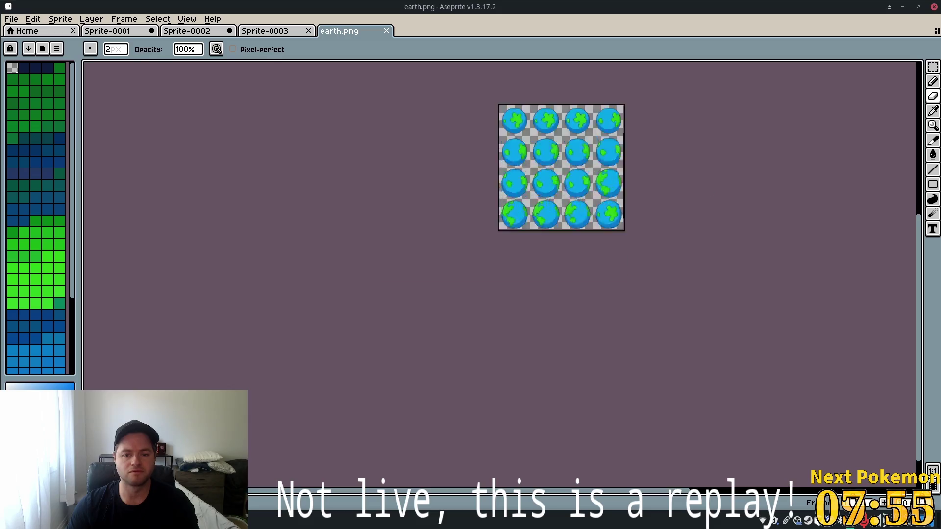
Select a globe frame in earth.png and discard a wrong image pasted into Sprite-0003.
scroll(691, 185, up, 2)
click(408, 162)
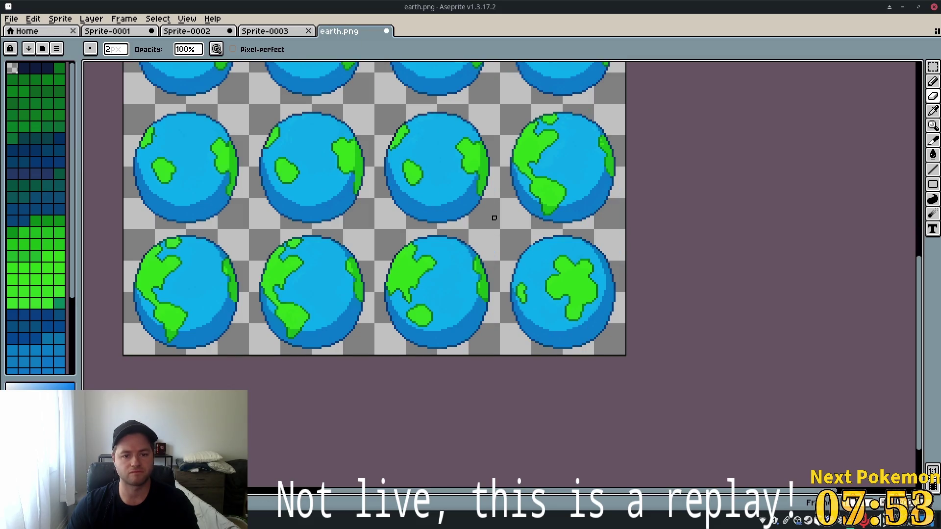
click(267, 32)
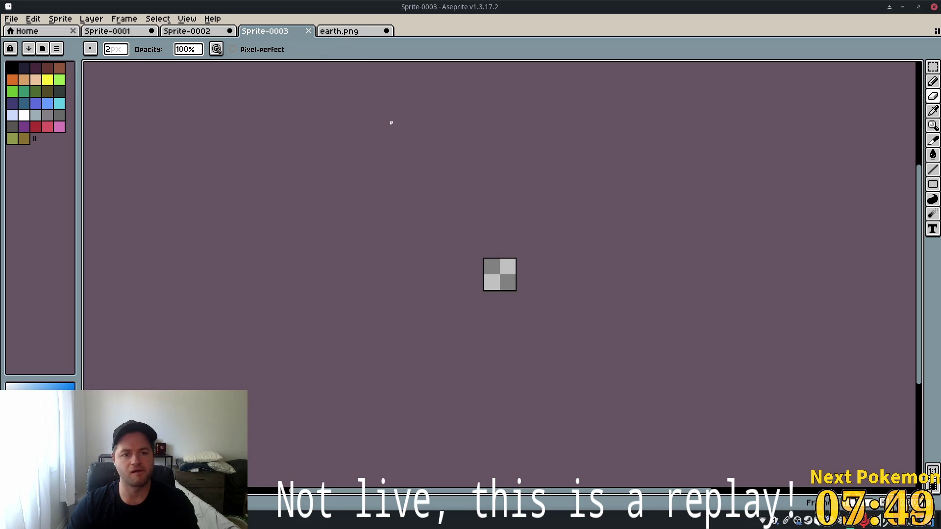
key(ctrl+v)
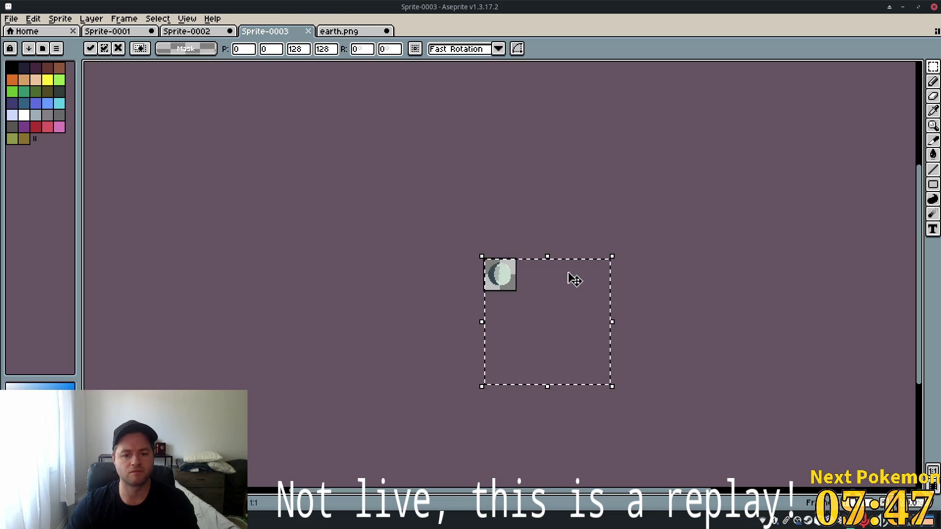
key(Escape)
Paste the globe frame into Sprite-0003, shrink it to about half size and commit it.
click(338, 31)
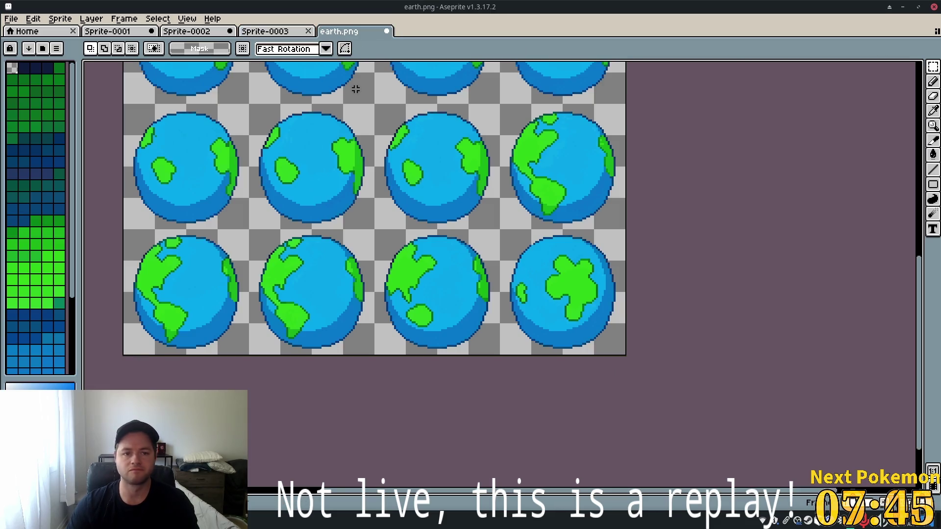
scroll(401, 203, up, 2)
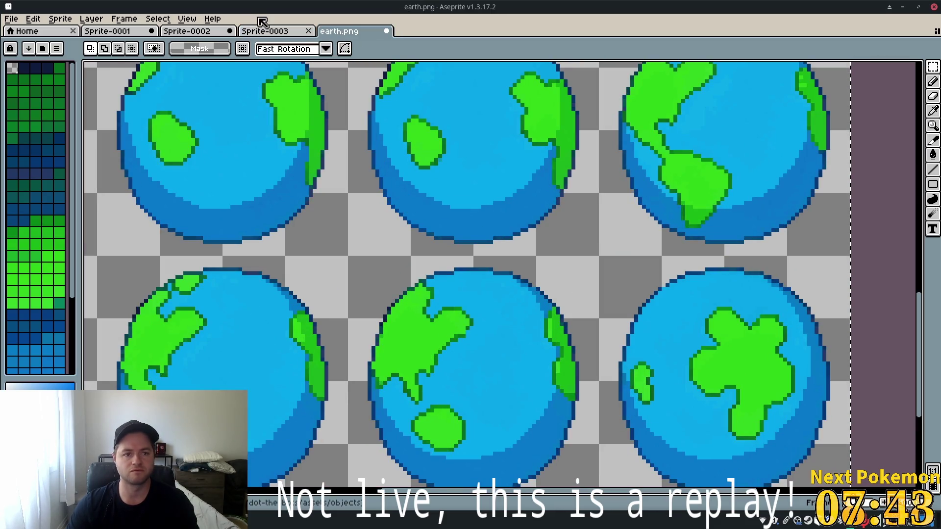
click(265, 31)
key(ctrl+v)
mouse_move(573, 343)
mouse_down()
mouse_move(469, 209)
mouse_move(435, 204)
mouse_move(443, 219)
mouse_move(492, 201)
mouse_move(506, 212)
mouse_move(559, 187)
mouse_move(571, 212)
mouse_move(500, 131)
mouse_move(499, 144)
mouse_up()
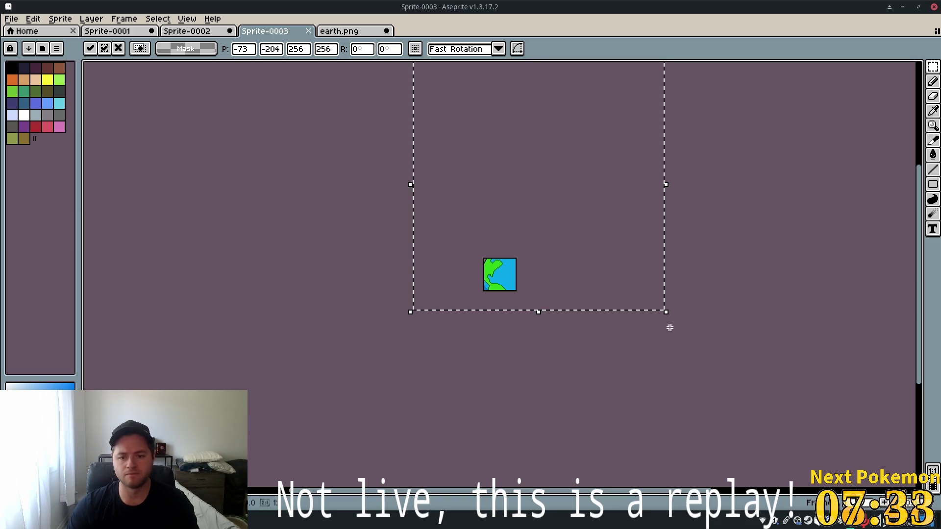
mouse_move(662, 311)
mouse_down()
mouse_move(609, 239)
mouse_move(548, 211)
mouse_move(531, 241)
mouse_up()
scroll(518, 289, up, 4)
scroll(520, 289, up, 2)
scroll(519, 287, down, 2)
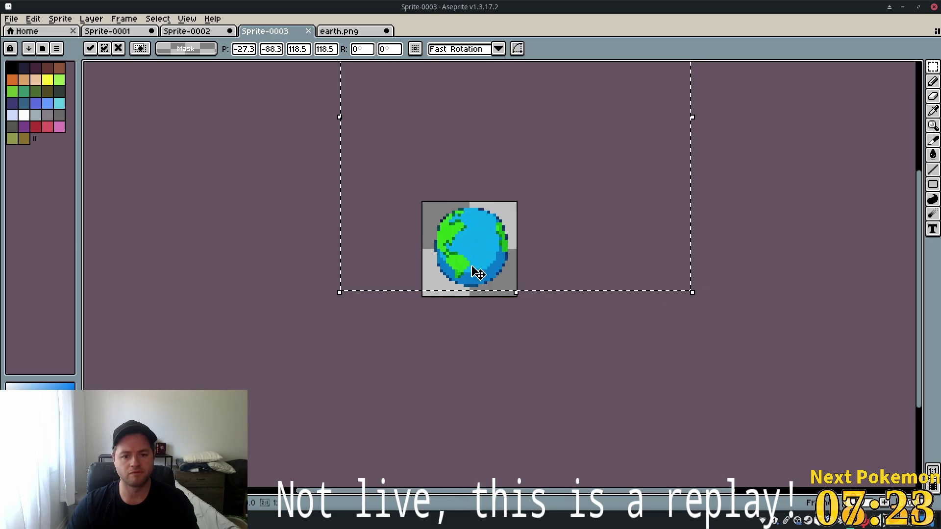
click(535, 316)
scroll(431, 188, up, 3)
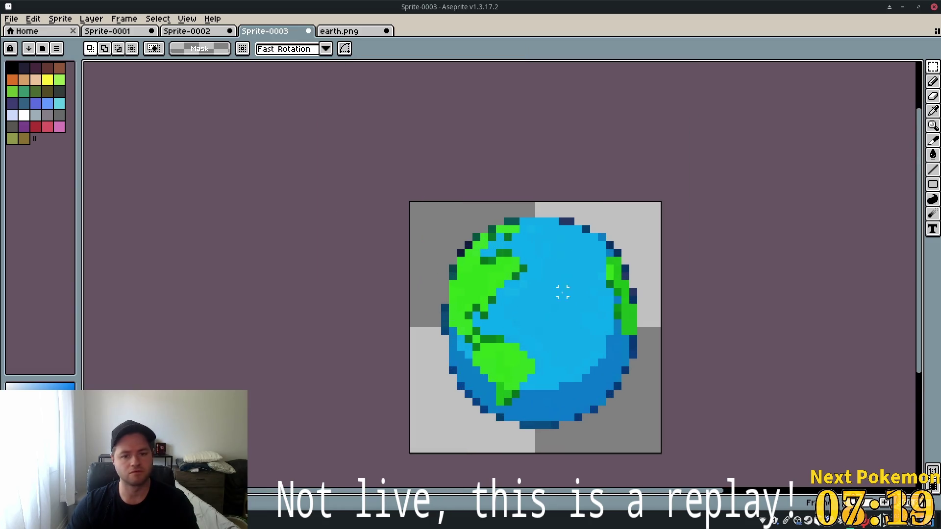
Eyedropper the dark-blue outline colour from earth.png, then switch to the Pencil on Sprite-0003.
key(alt+Tab)
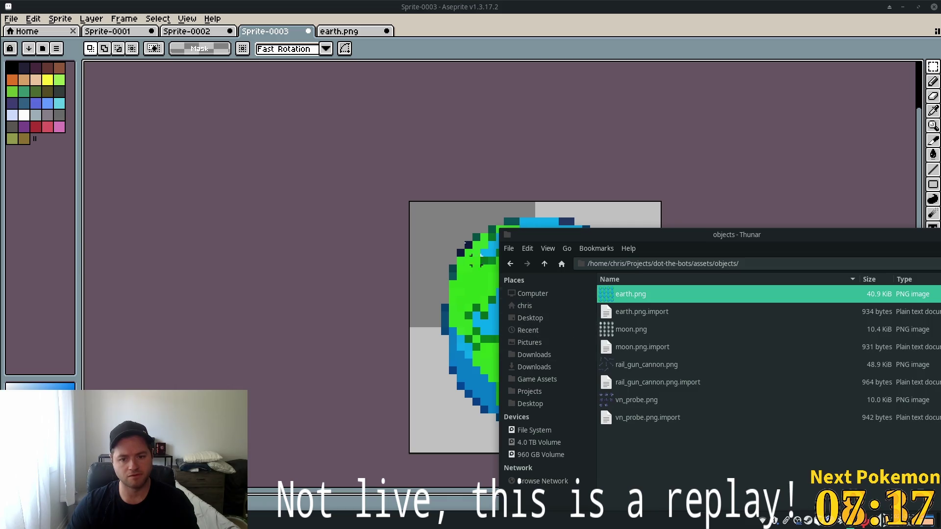
click(338, 32)
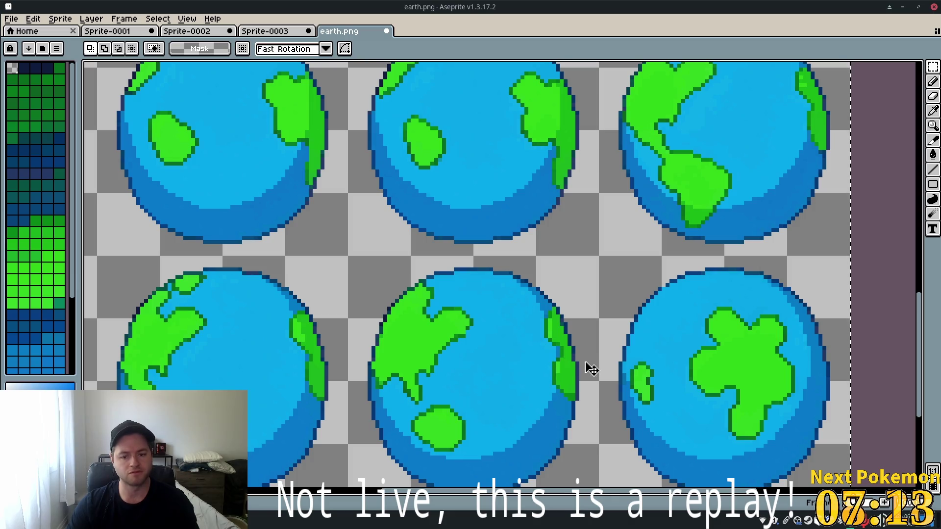
key(i)
click(577, 345)
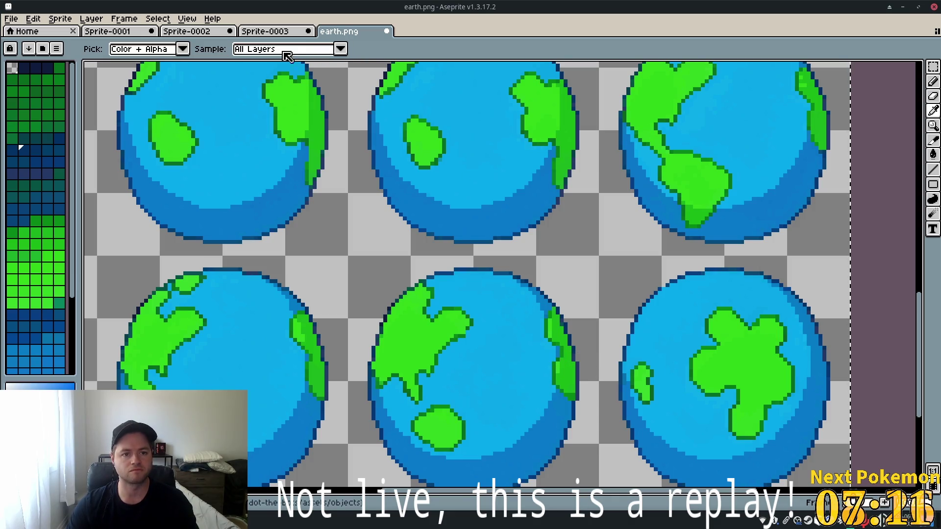
click(266, 34)
key(b)
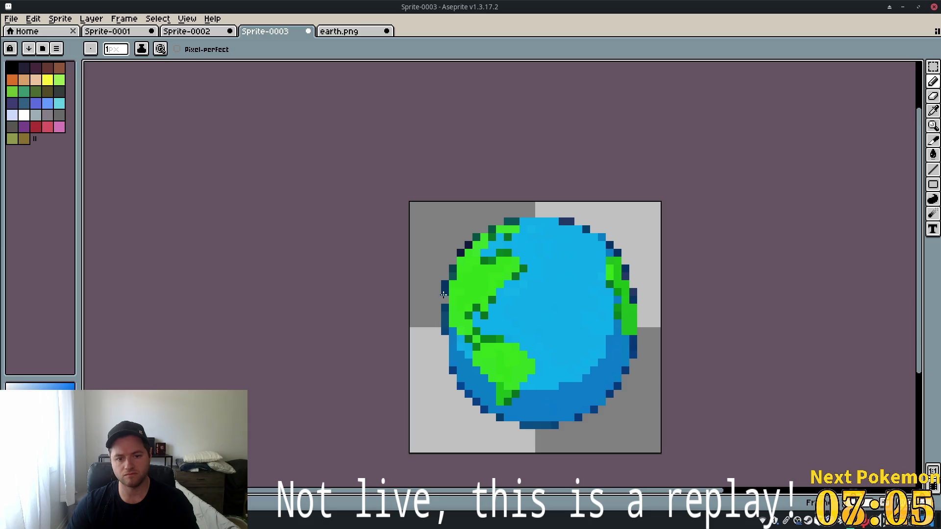
Pencil dark-blue outline pixels along the globe's left and top edges, resampling green and blue.
drag(438, 316, 437, 332)
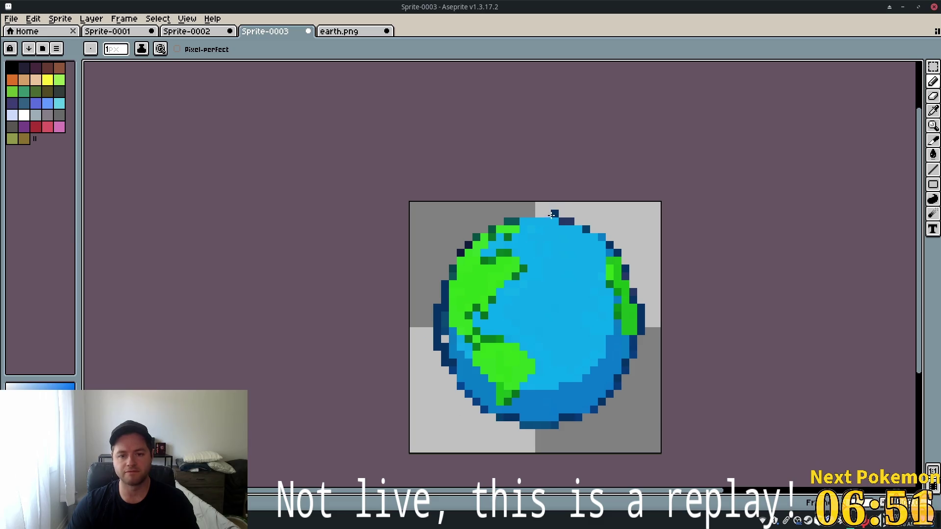
drag(552, 214, 529, 214)
click(512, 221)
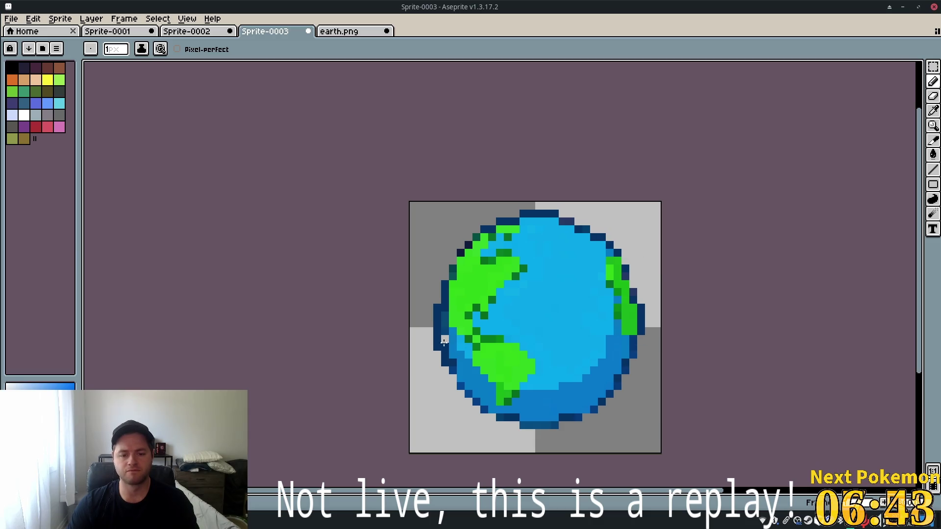
alt+click(455, 307)
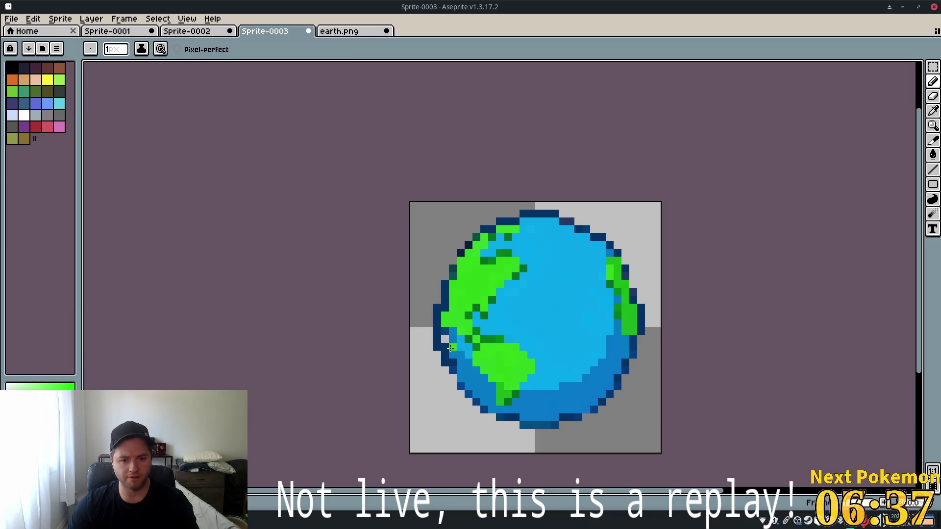
alt+click(461, 345)
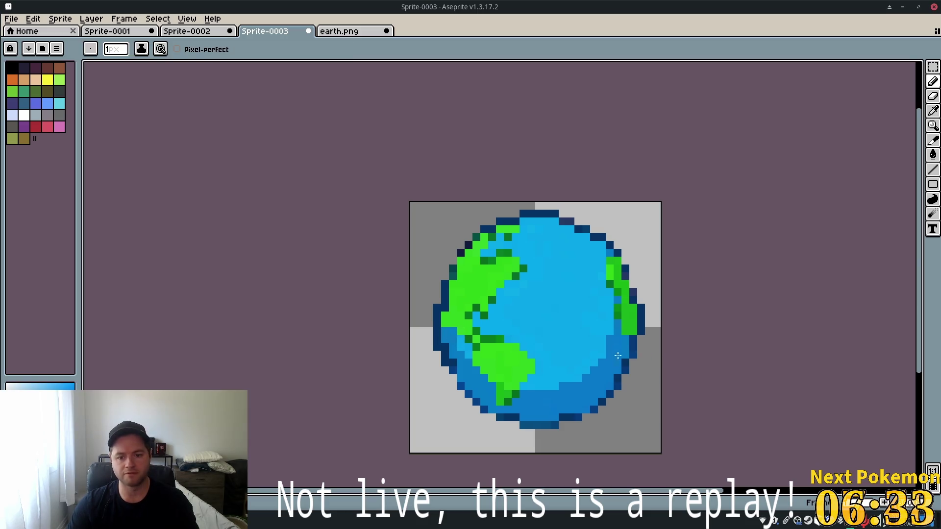
scroll(571, 278, down, 2)
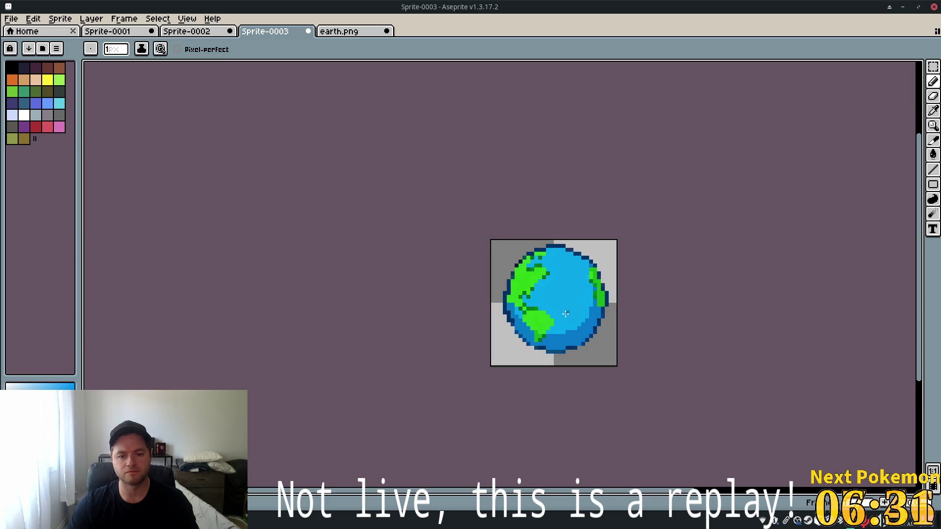
Sample the continents' dark green with the Eyedropper and return to the Pencil.
scroll(566, 314, up, 2)
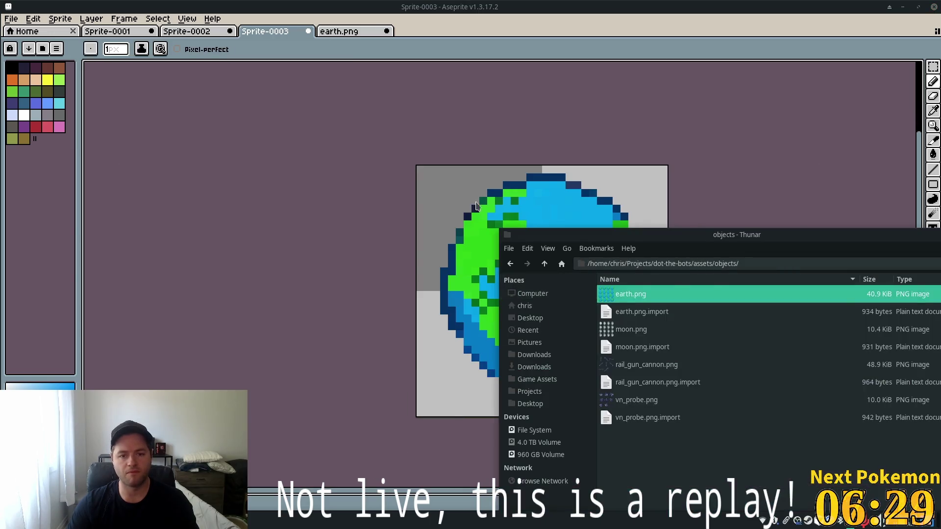
click(337, 31)
click(287, 32)
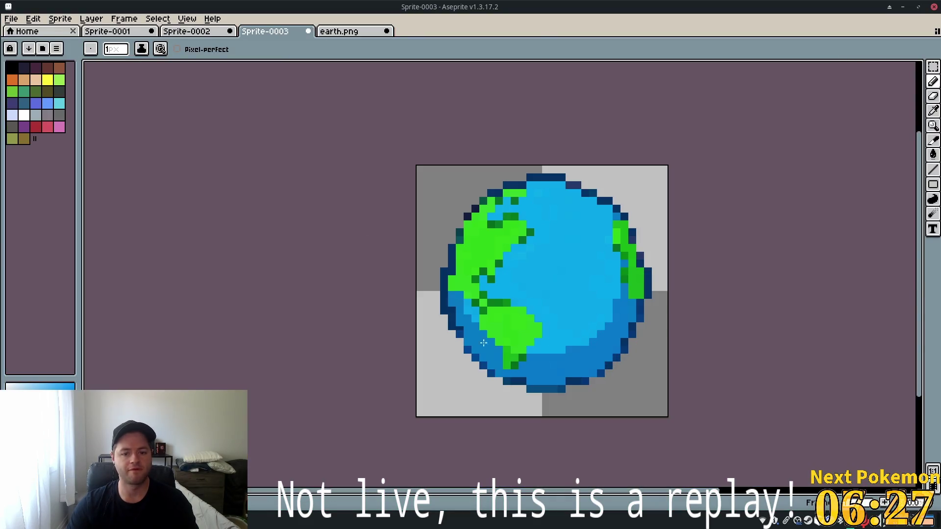
key(i)
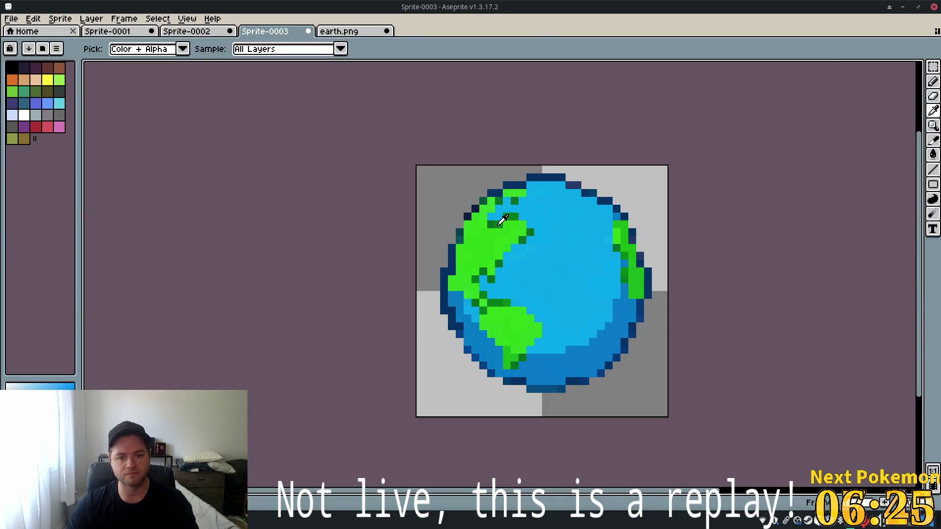
click(500, 223)
key(b)
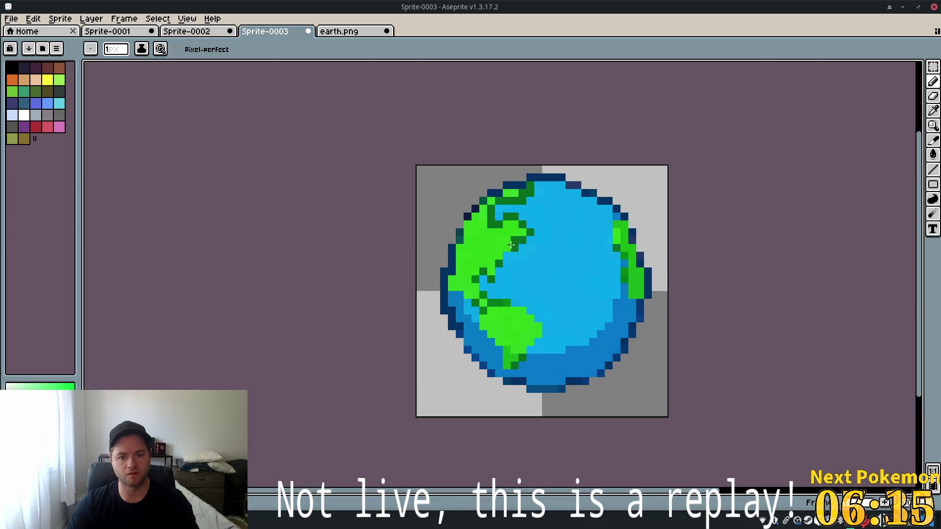
Draw dark-green coastline pixels along the upper and lower continents.
drag(512, 243, 503, 253)
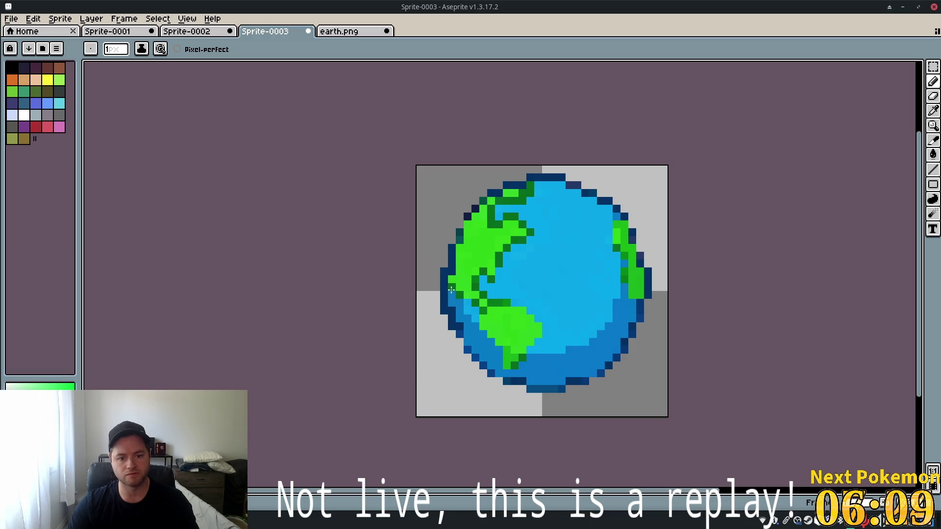
drag(451, 290, 471, 296)
click(522, 311)
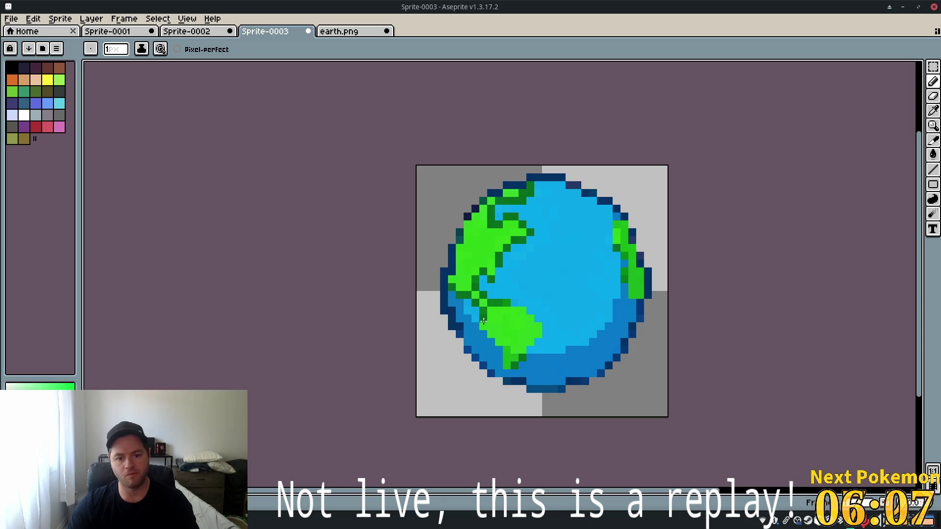
drag(488, 335, 502, 342)
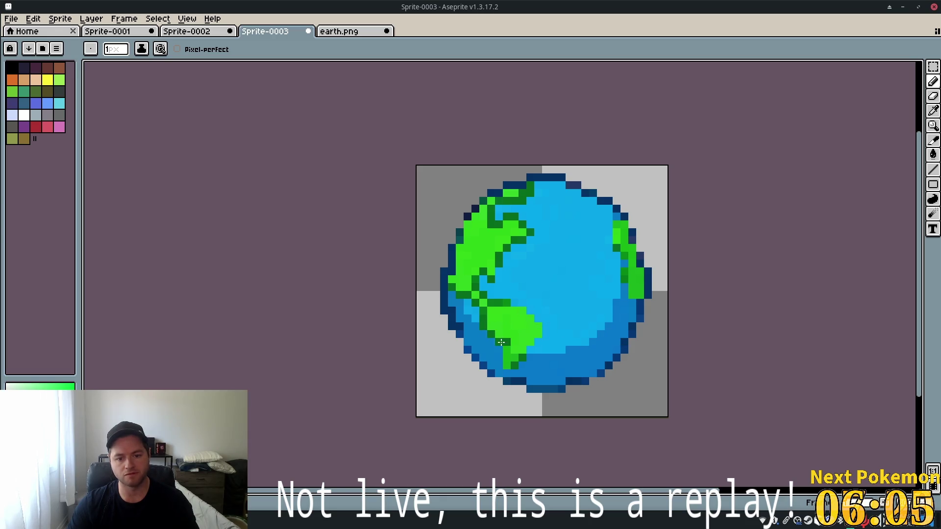
click(504, 342)
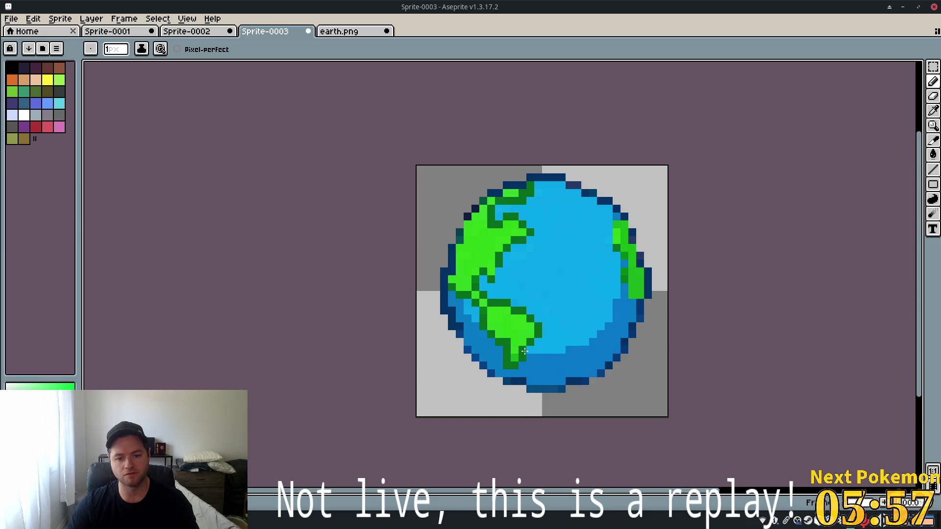
scroll(656, 296, down, 5)
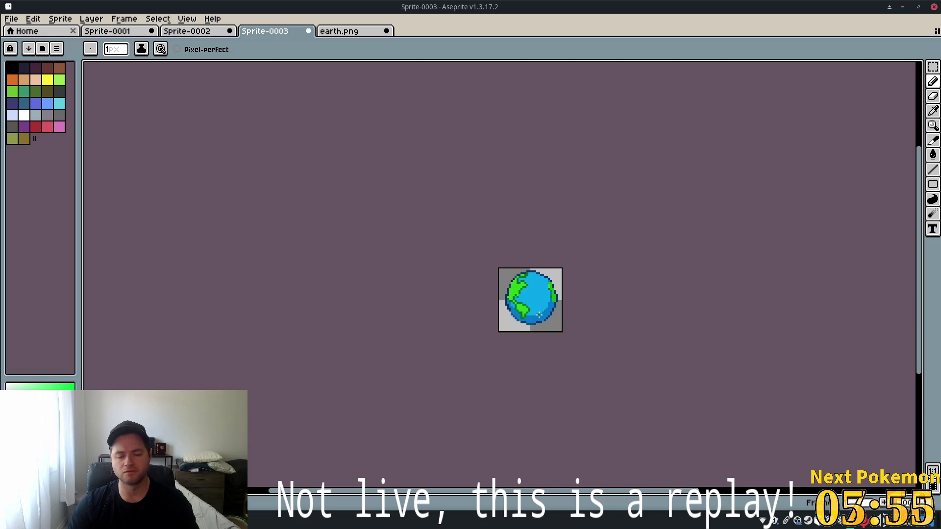
Darken several pixels in the globe's right-edge green strip, undoing one misdrawn stroke.
scroll(539, 315, up, 5)
mouse_move(574, 180)
mouse_down()
mouse_move(563, 157)
mouse_move(564, 172)
mouse_move(571, 143)
mouse_up()
key(ctrl+z)
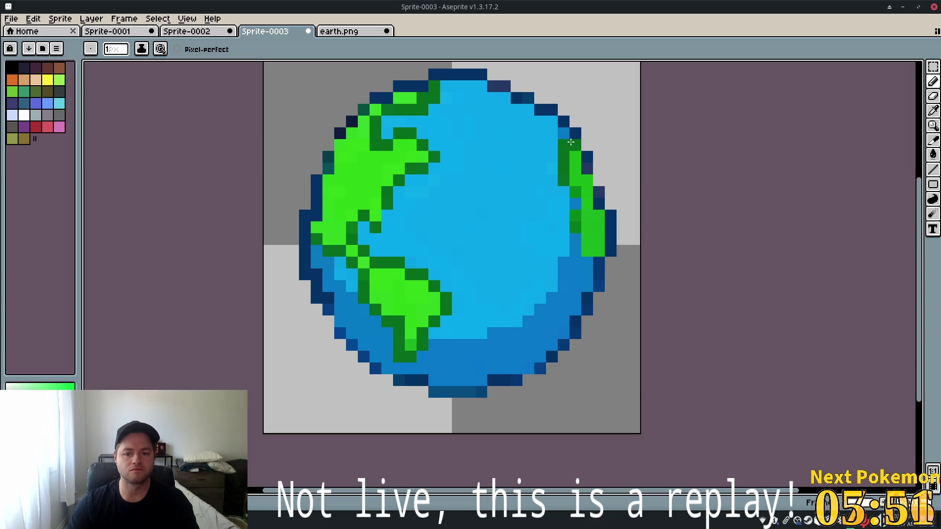
click(570, 186)
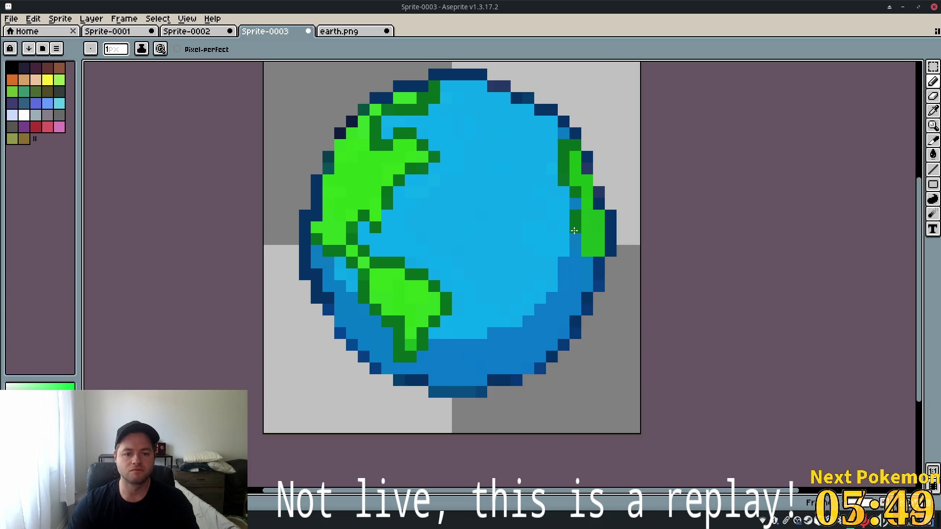
click(589, 252)
click(588, 240)
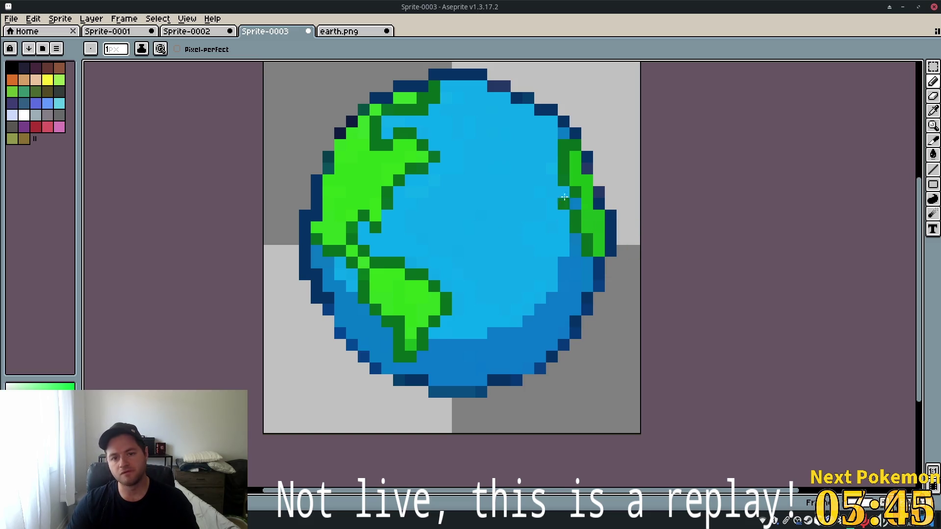
scroll(586, 189, down, 6)
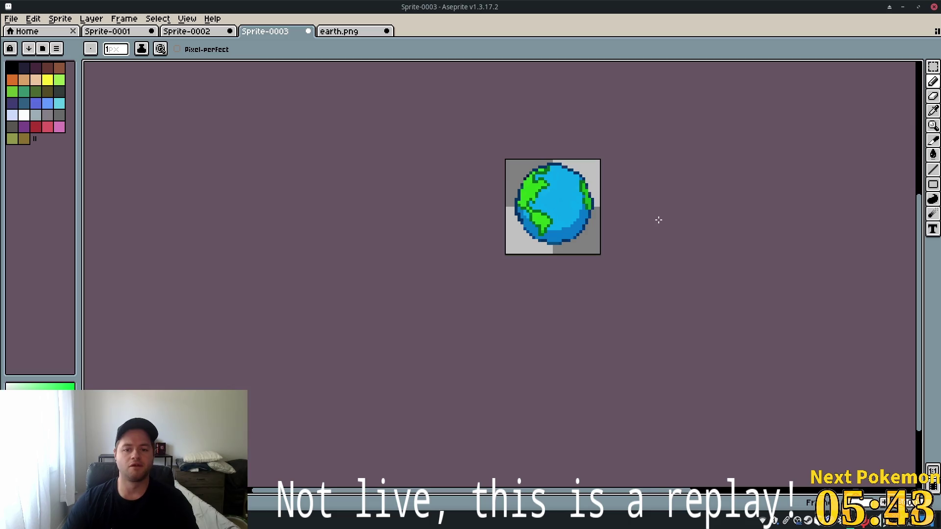
scroll(580, 191, up, 6)
Sample the globe's ocean colour and recolour its left-edge pixels teal.
key(i)
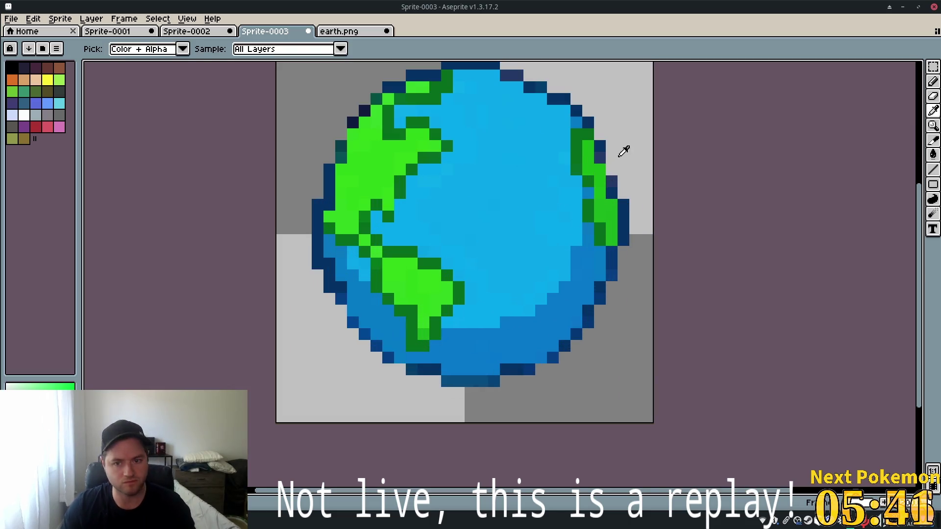
click(614, 191)
key(b)
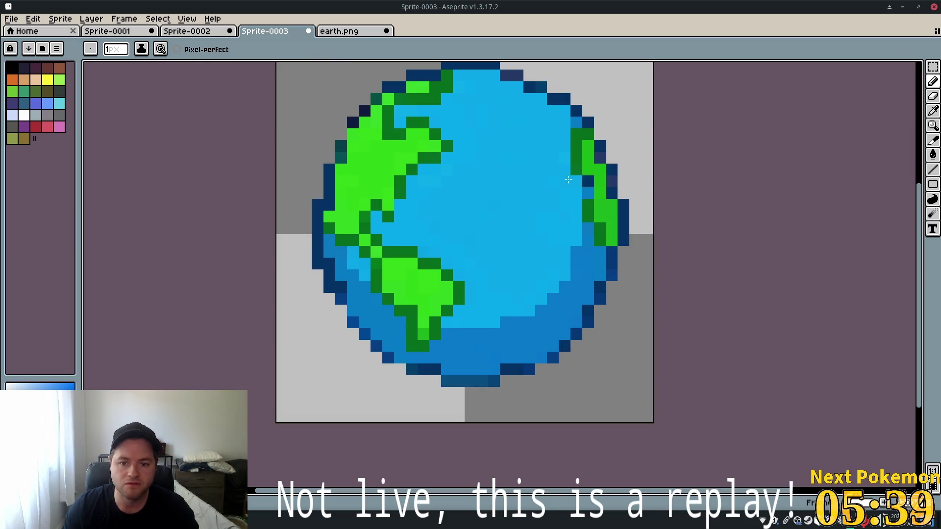
scroll(504, 240, down, 6)
scroll(505, 238, up, 5)
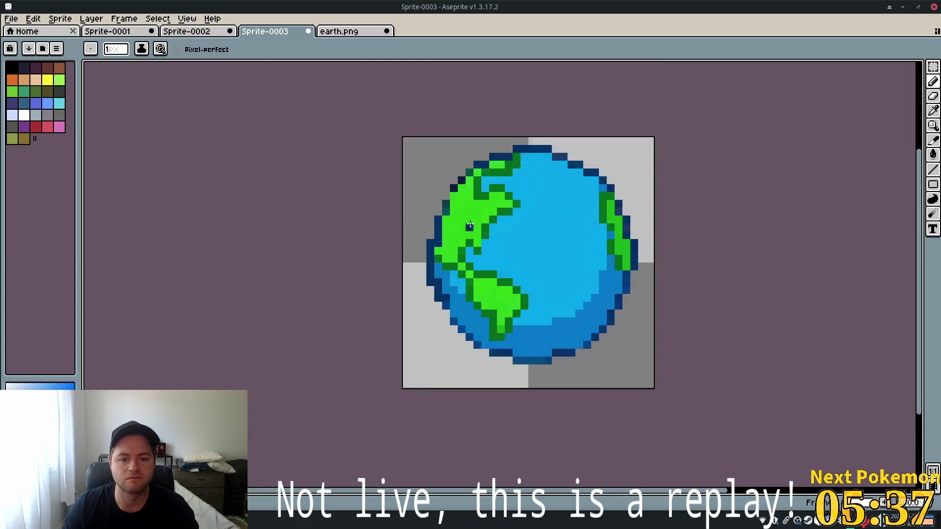
drag(429, 203, 435, 185)
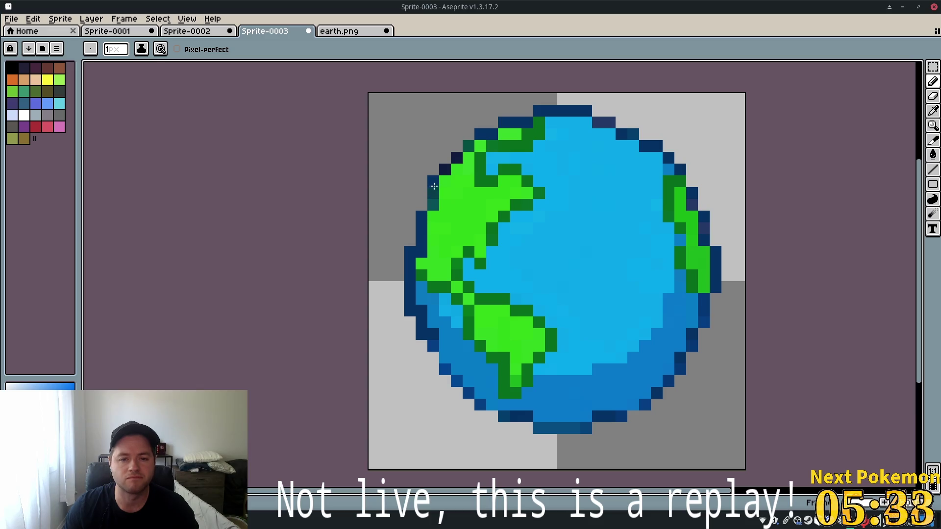
scroll(599, 278, down, 4)
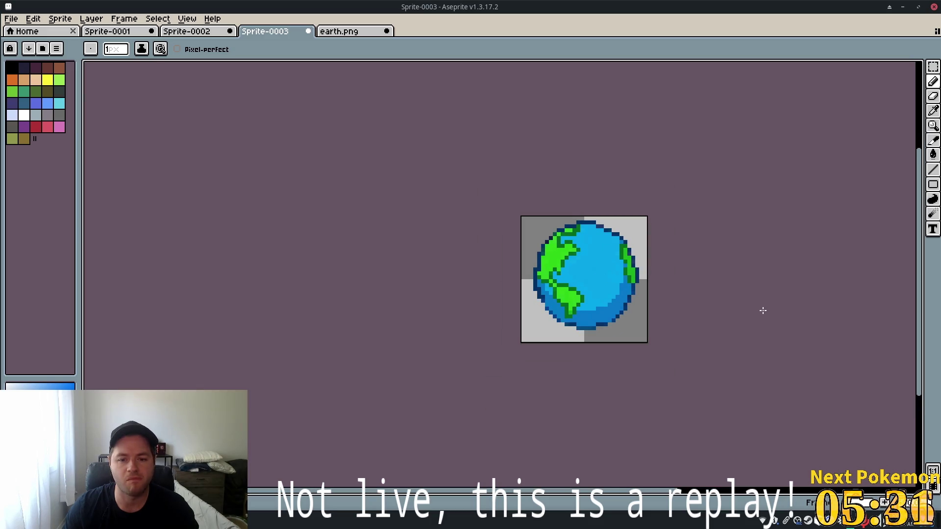
scroll(763, 314, down, 3)
scroll(599, 290, up, 6)
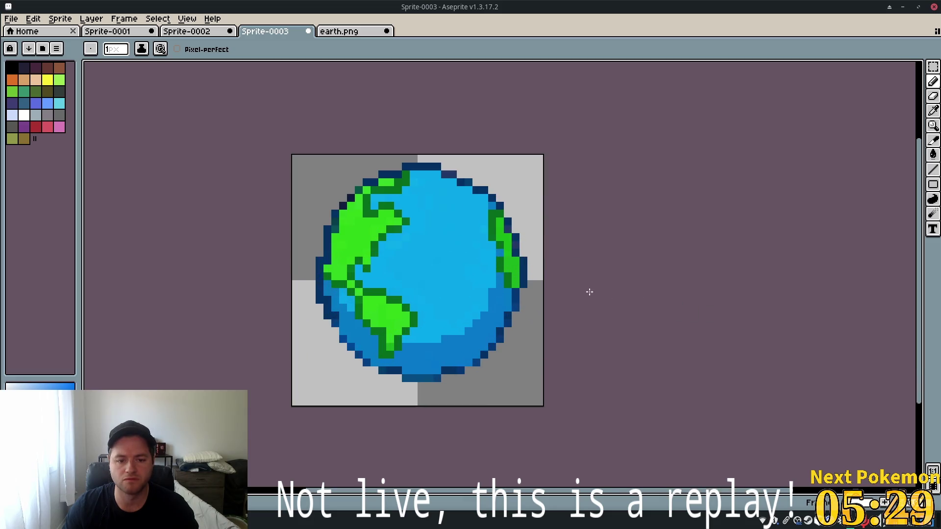
Try a dark pixel at the globe's lower-left edge, then undo it.
click(338, 336)
key(ctrl+z)
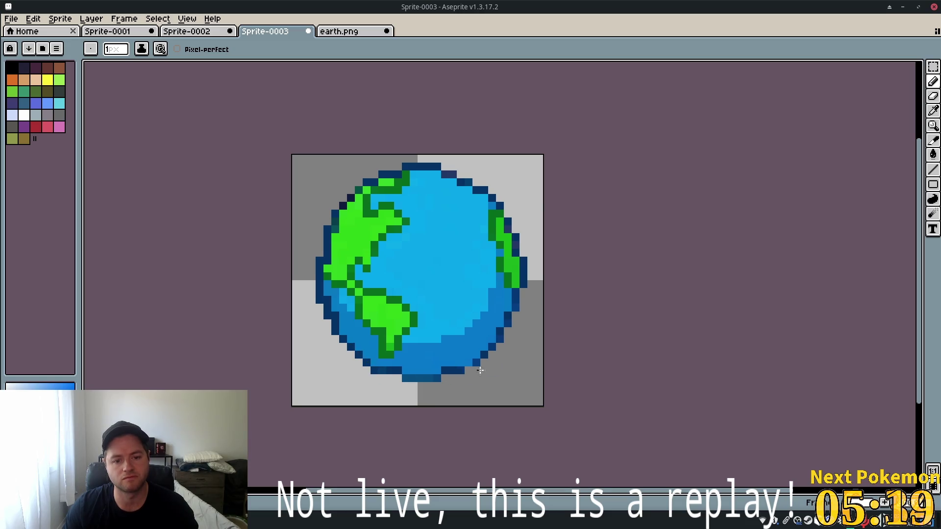
scroll(695, 350, down, 4)
scroll(681, 349, up, 2)
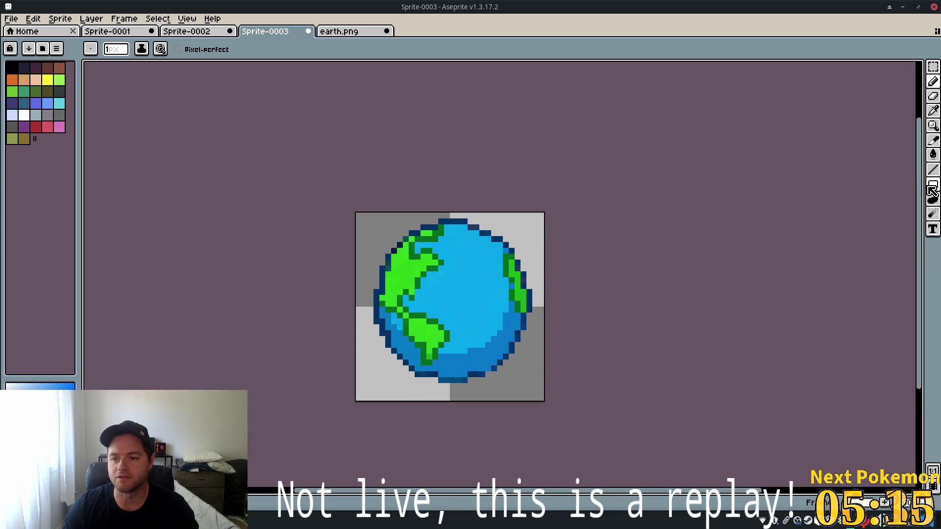
Draw a trial ellipse outline around the globe with the Ellipse tool, then undo it.
click(933, 185)
click(904, 184)
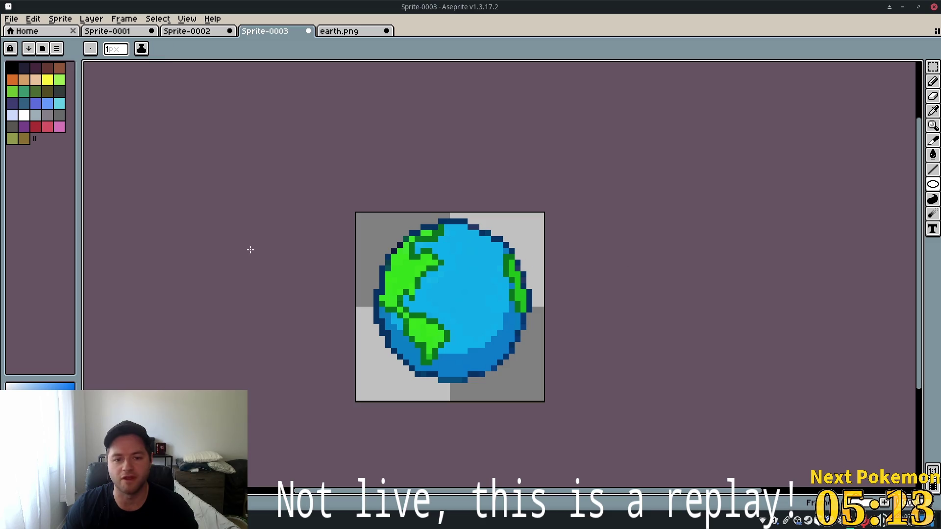
mouse_move(362, 213)
mouse_down()
mouse_move(452, 275)
mouse_move(522, 387)
mouse_move(539, 386)
mouse_move(387, 303)
mouse_move(374, 260)
mouse_move(386, 274)
mouse_move(381, 228)
mouse_move(521, 385)
mouse_move(530, 381)
mouse_up()
key(ctrl+z)
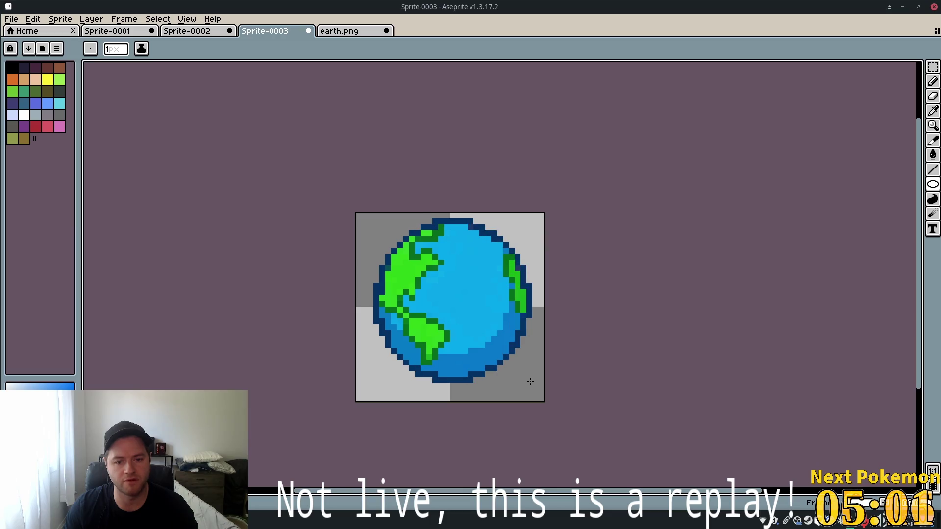
scroll(651, 345, down, 6)
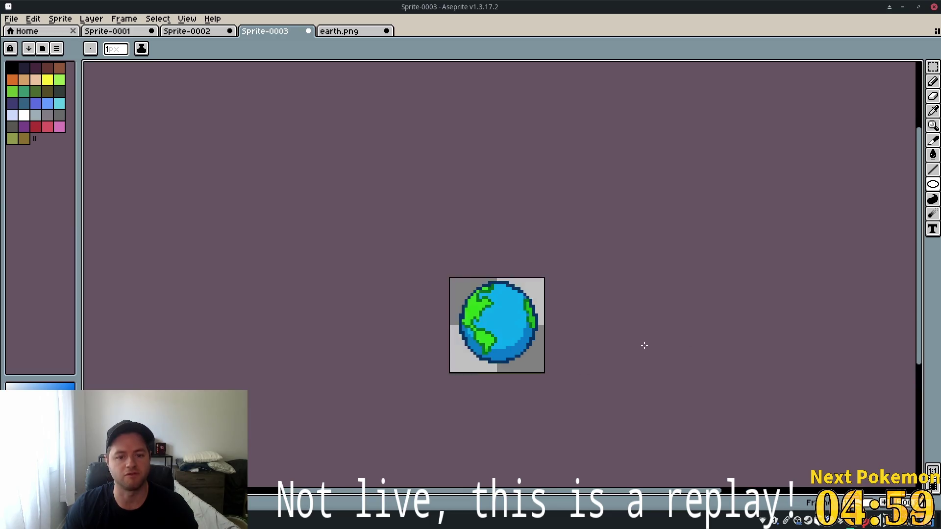
drag(696, 355, 579, 311)
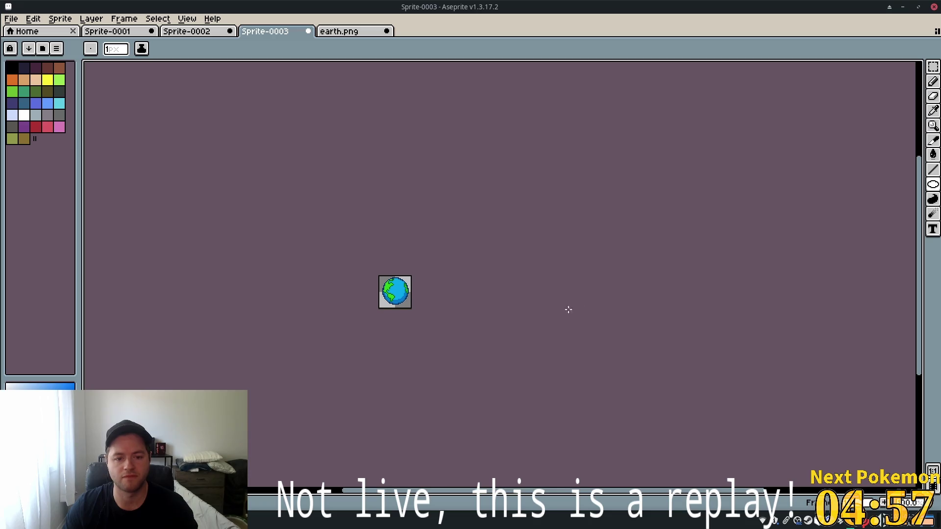
scroll(432, 291, up, 6)
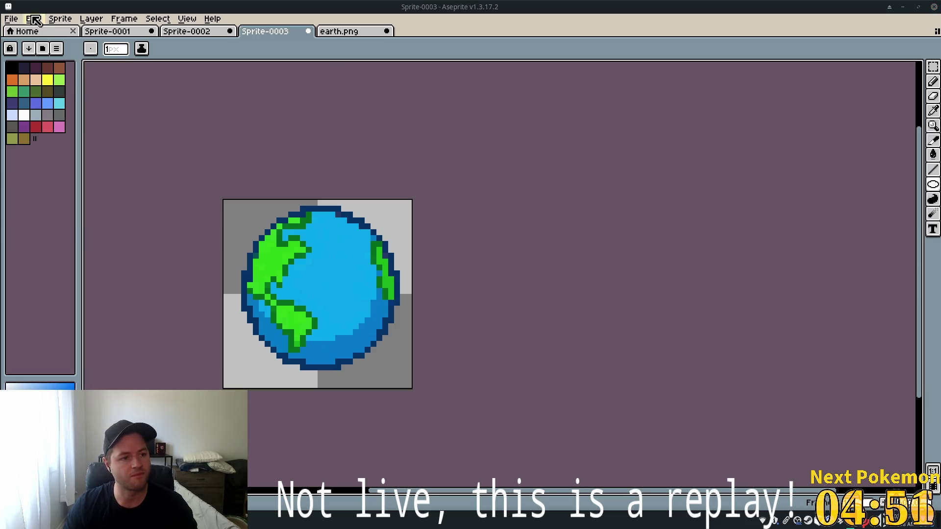
Browse the home page and File menu, then return to the Sprite-0003 document.
click(19, 31)
click(11, 19)
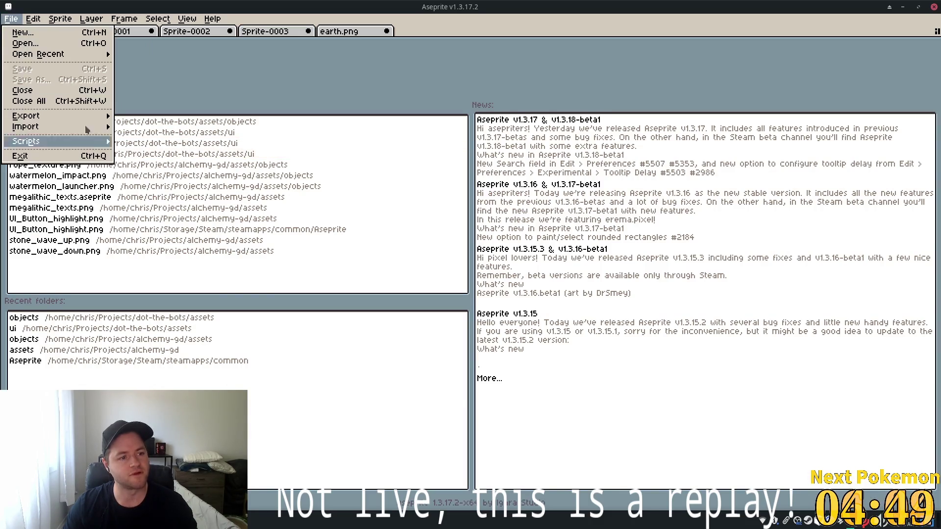
mouse_move(74, 116)
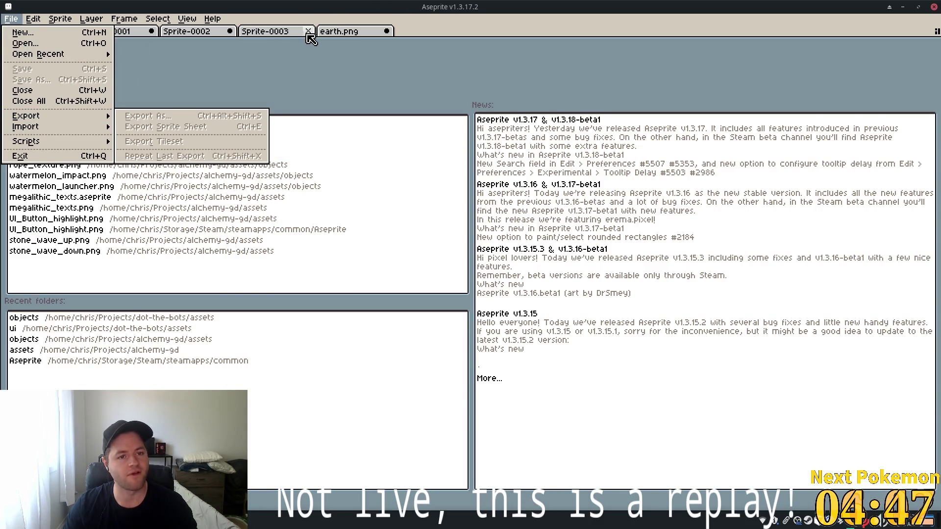
click(259, 32)
click(251, 32)
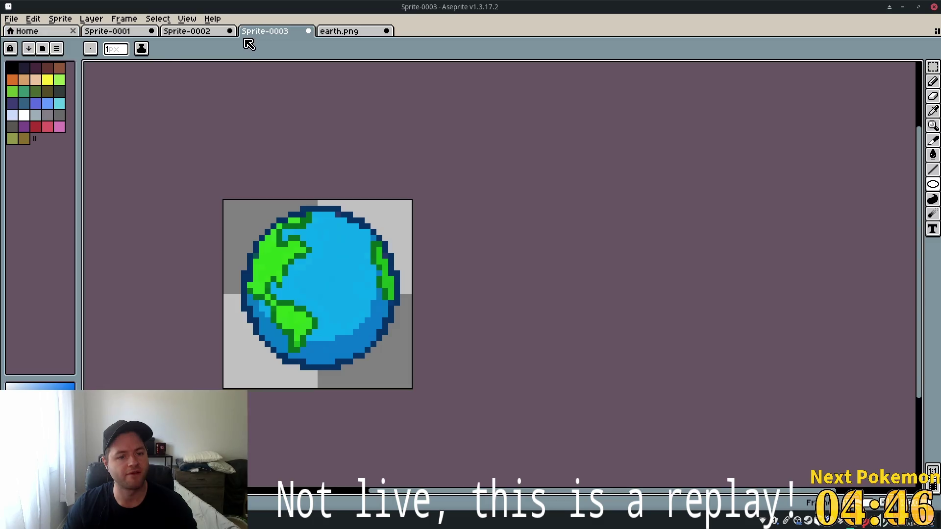
Export the sprite as earth.png into the project's ui assets folder.
click(11, 19)
mouse_move(49, 117)
click(169, 116)
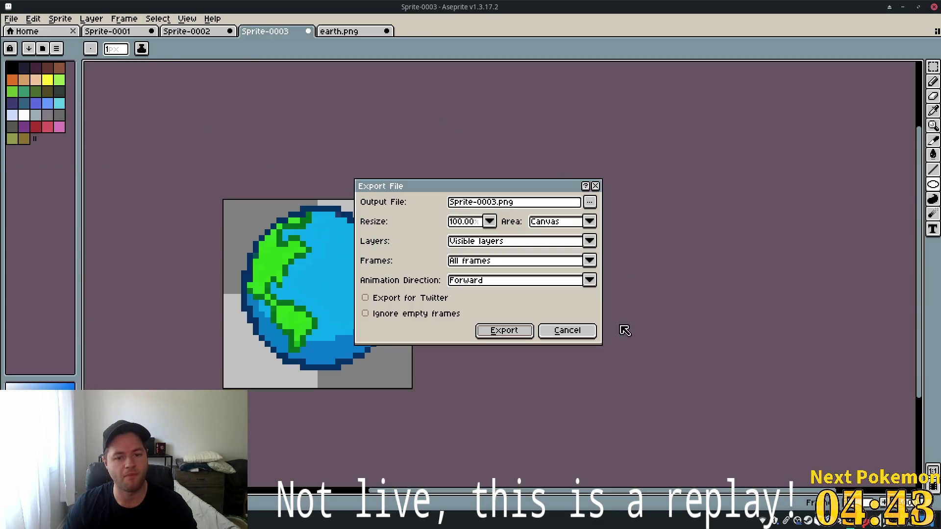
click(590, 202)
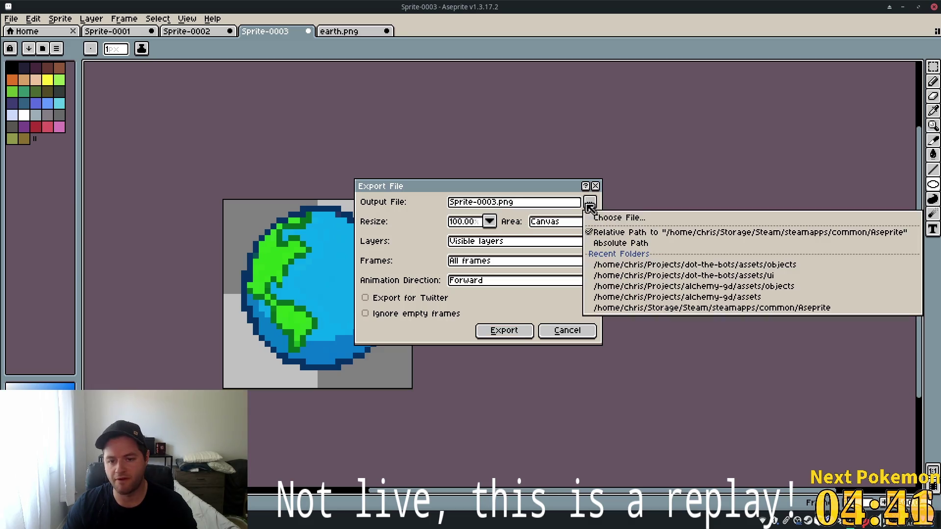
click(792, 282)
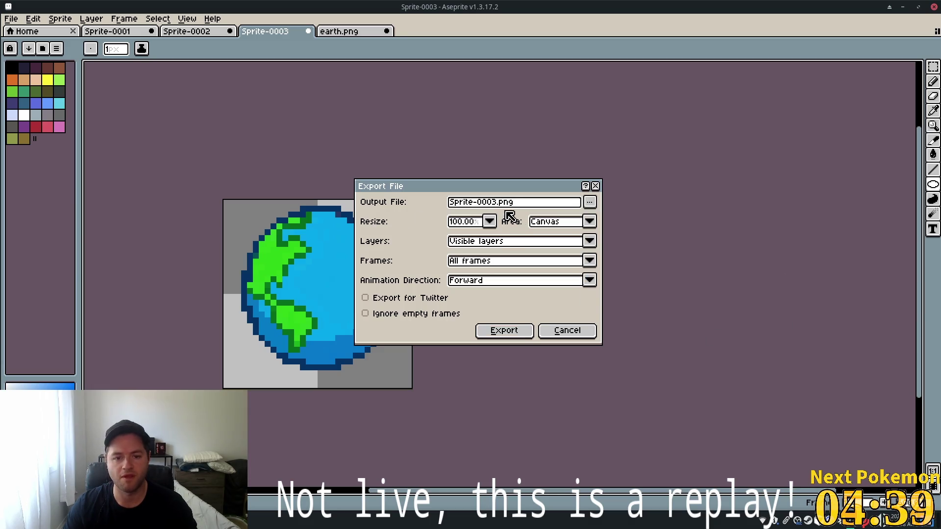
drag(493, 202, 444, 189)
text(ea)
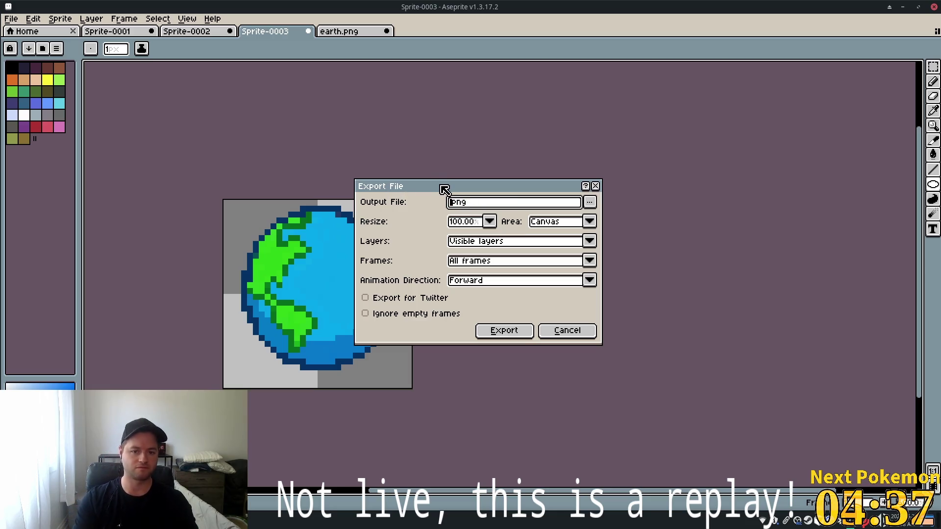
text(rth)
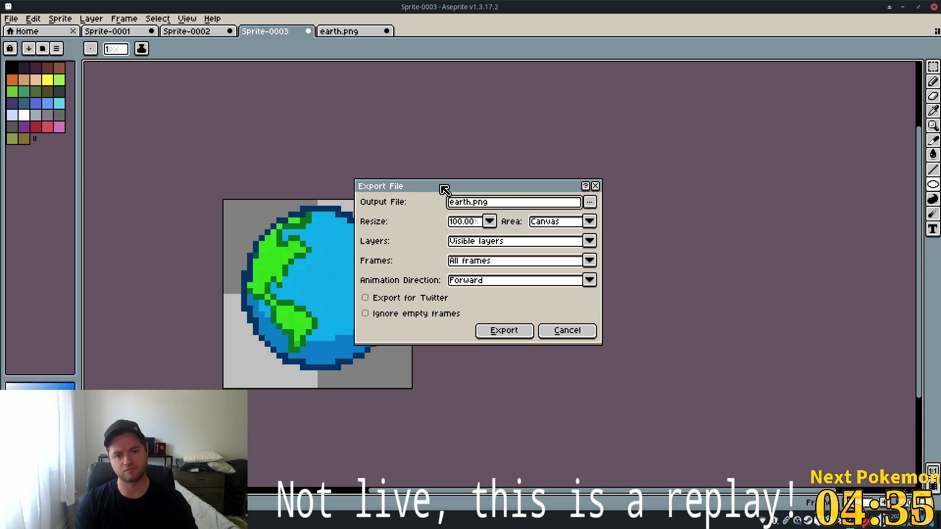
click(491, 333)
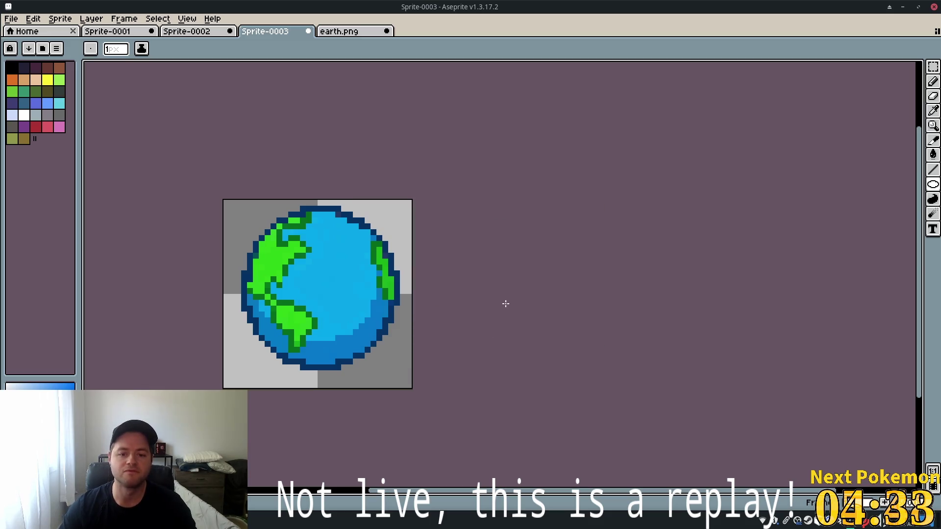
Back in Godot, replace ButtonResearchPoints' atlas icon with res://assets/ui/earth.png.
click(902, 7)
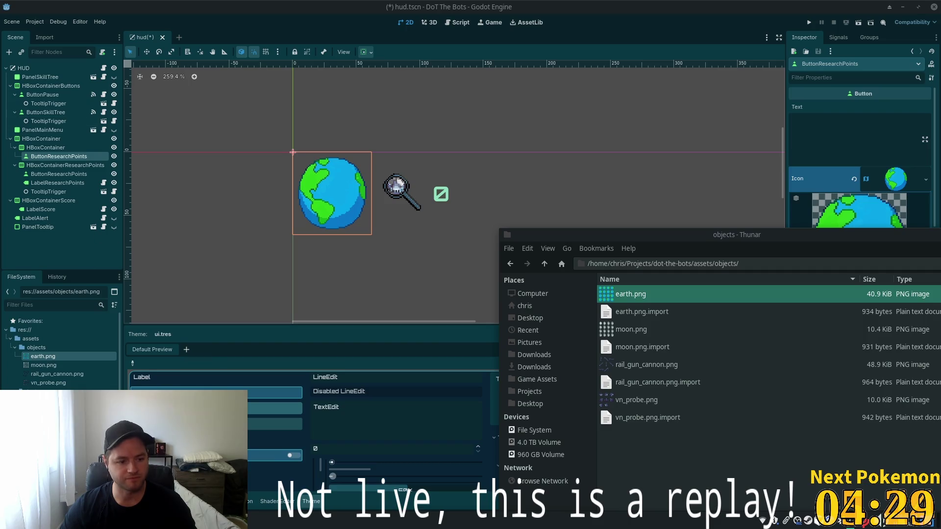
key(alt+Tab)
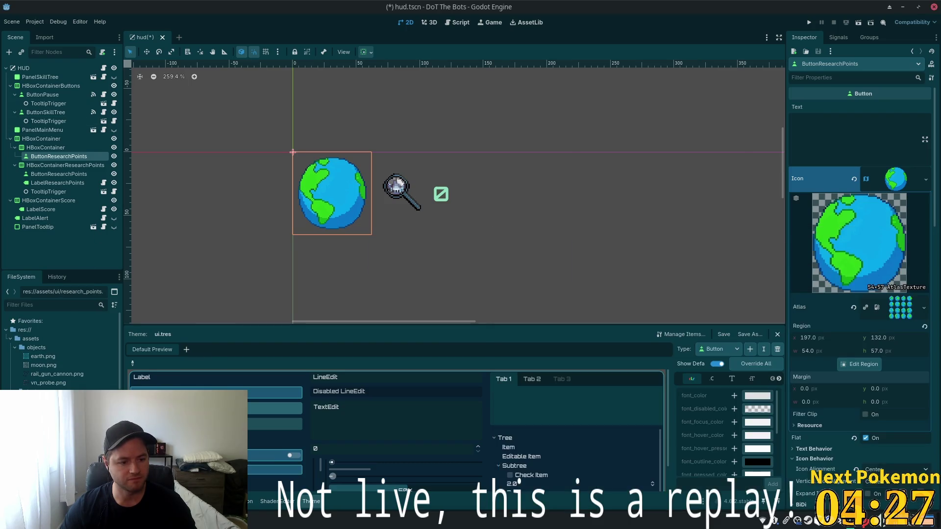
mouse_move(43, 357)
mouse_down()
mouse_move(894, 182)
mouse_move(857, 193)
mouse_up()
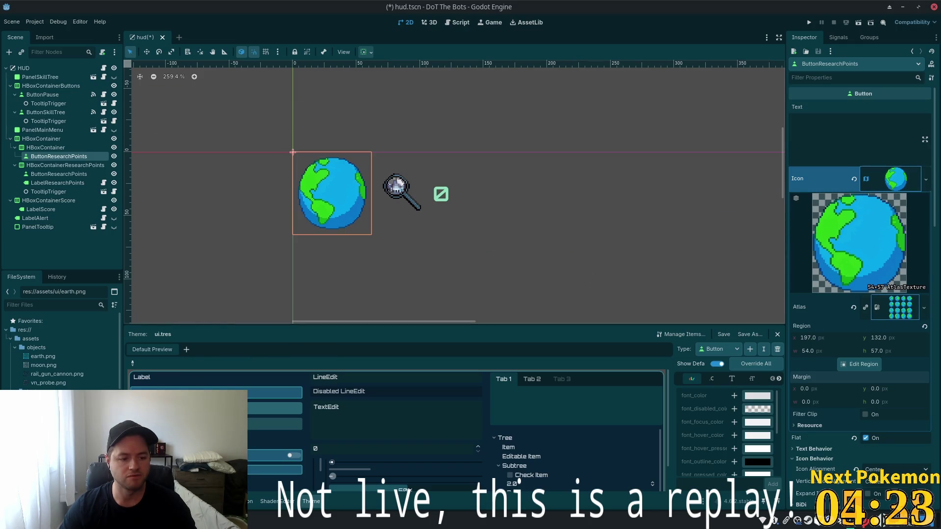
click(854, 180)
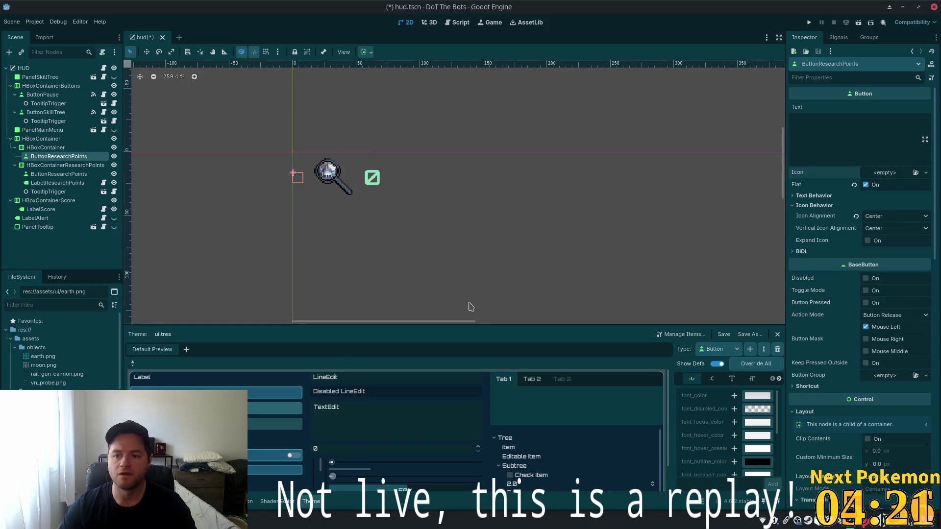
key(ctrl+z)
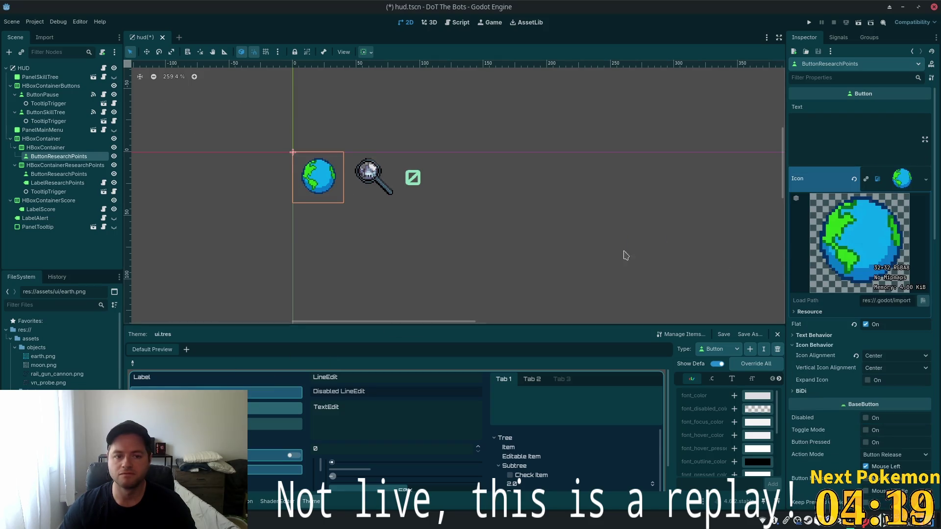
scroll(617, 245, down, 2)
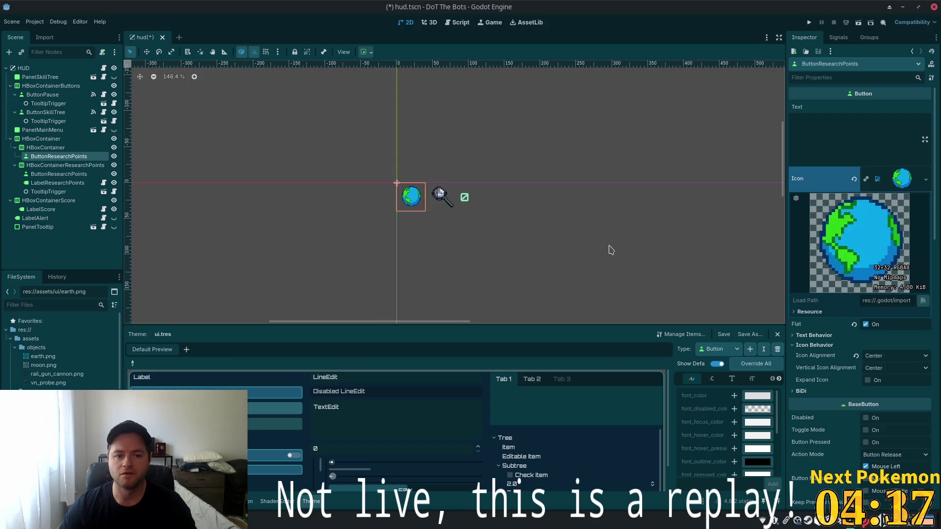
scroll(598, 246, up, 1)
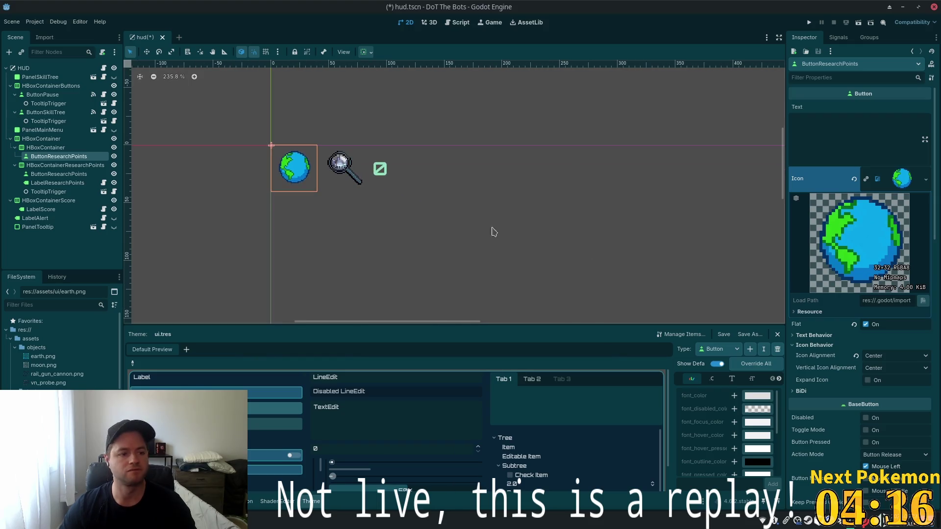
Paste LabelResearchPoints under ButtonResearchPoints and into the HBoxContainer via the node context menus.
click(54, 183)
right_click(69, 186)
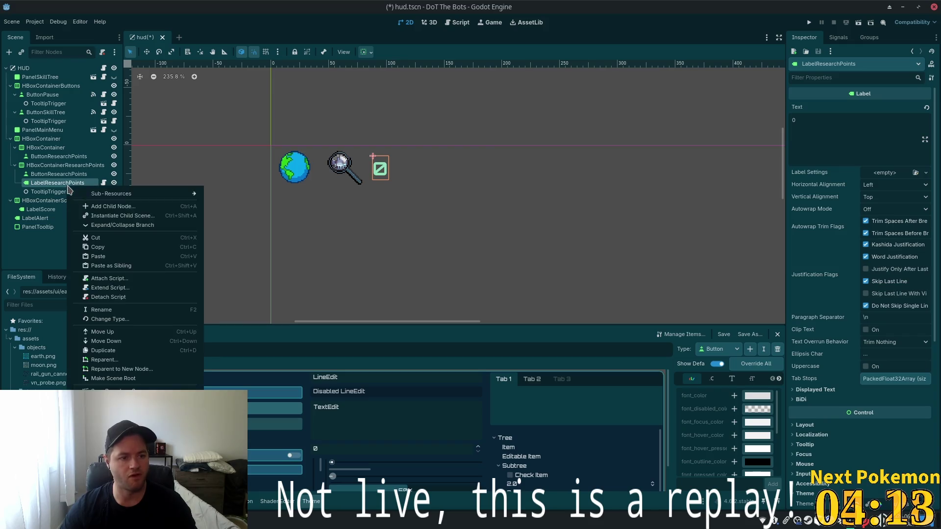
click(49, 156)
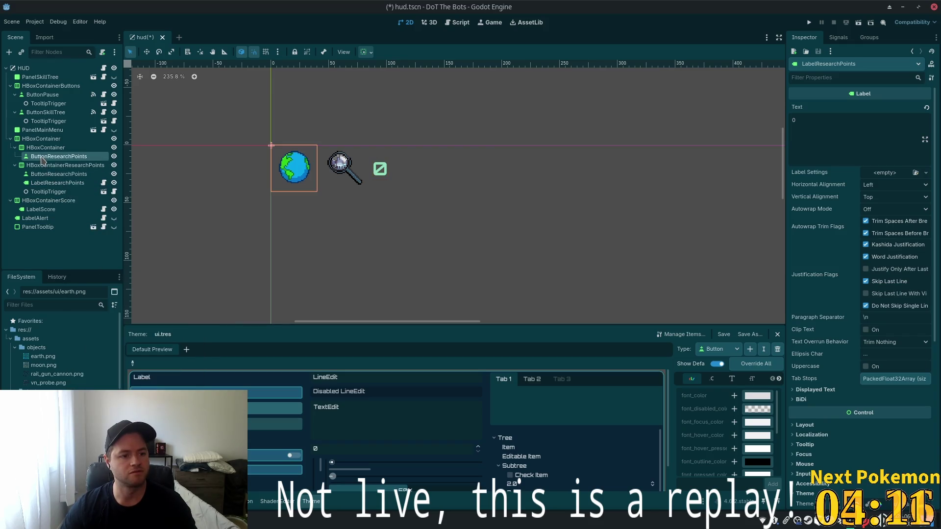
right_click(43, 157)
click(97, 228)
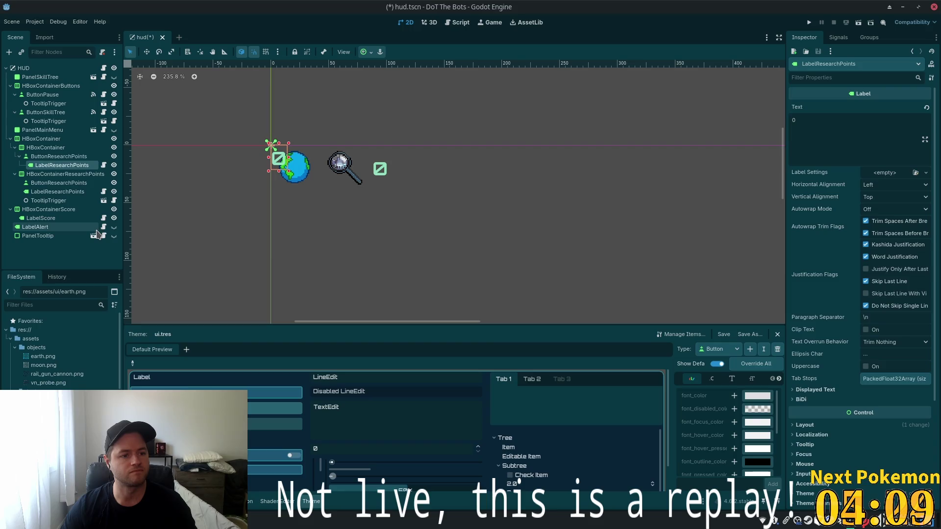
right_click(41, 148)
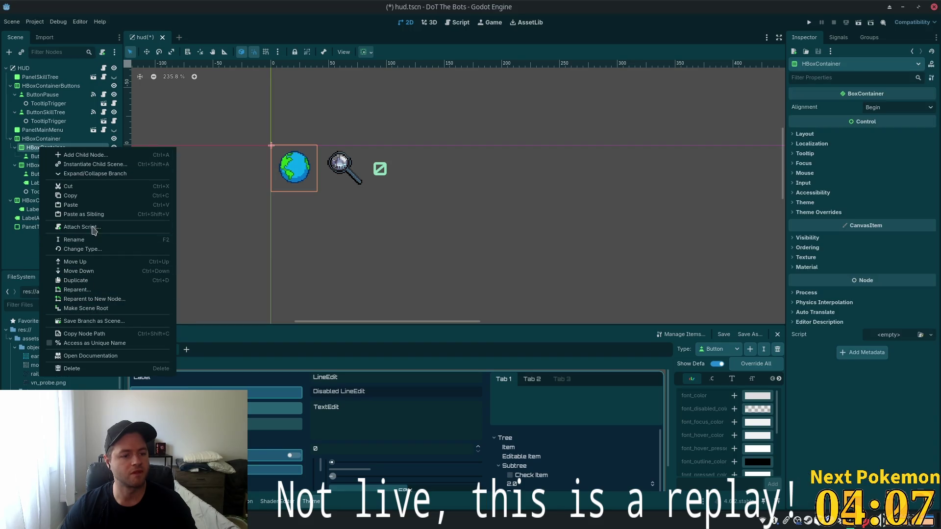
click(89, 205)
click(72, 157)
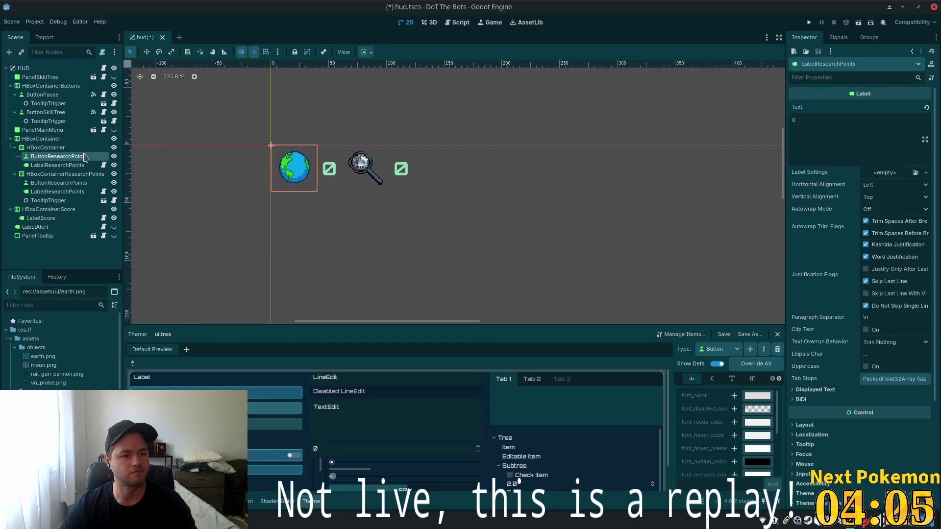
Rename ButtonResearchPoints to ButtonResources and LabelResearchPoints to LabelResources.
double_click(73, 157)
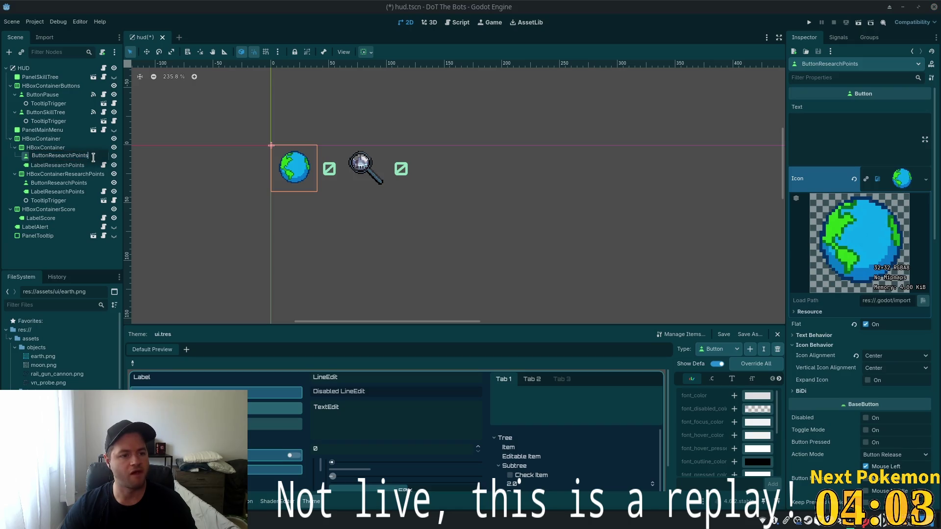
drag(90, 157, 47, 159)
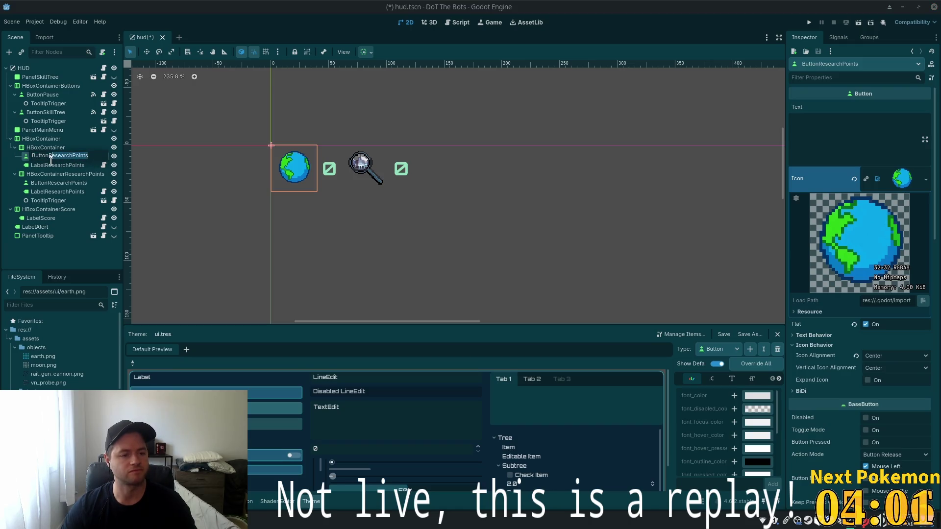
text(Re)
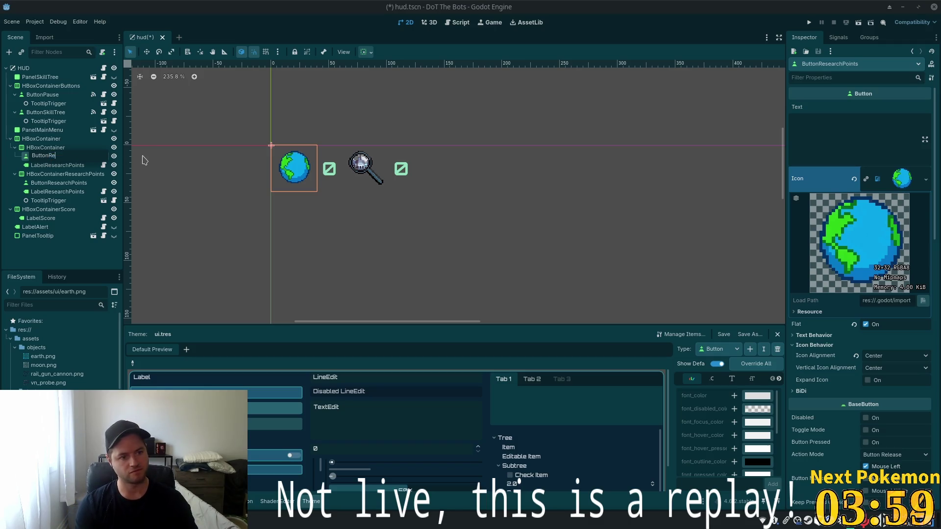
click(58, 165)
click(45, 164)
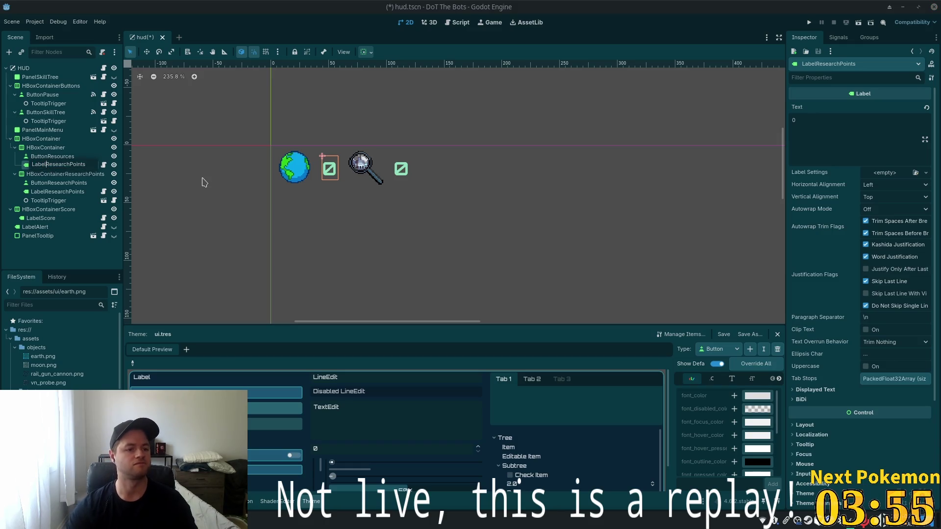
key(shift+End)
text(Res)
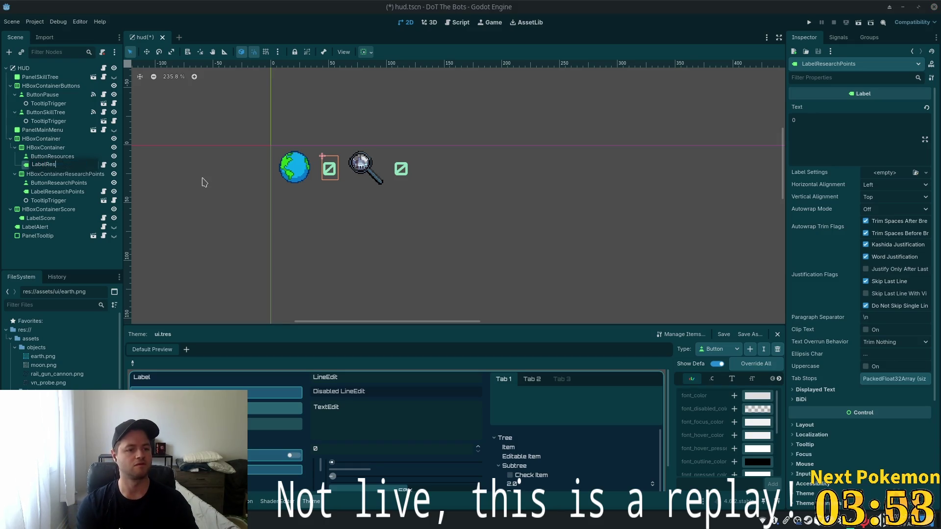
text(ources)
key(Return)
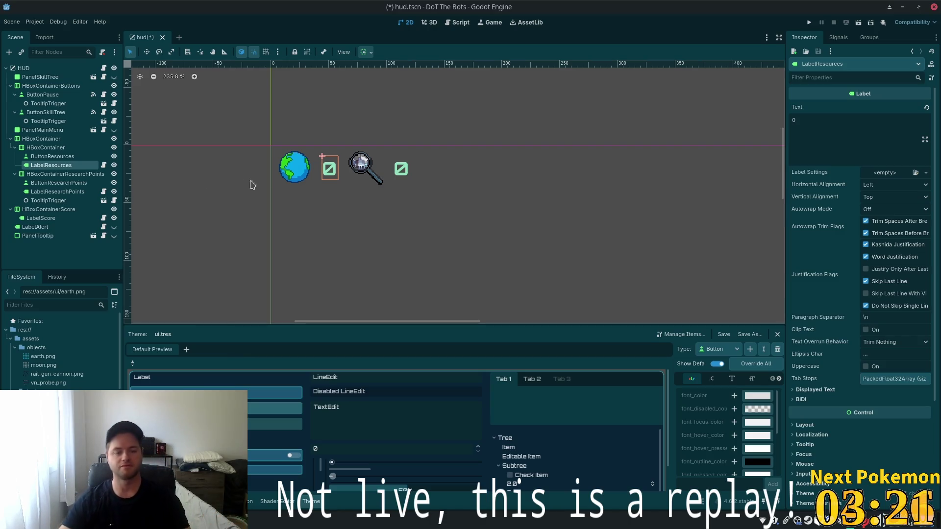
Frame the HUD, set LabelResources' Text from 0 to 100, then bring Aseprite forward.
scroll(494, 194, down, 7)
scroll(541, 268, down, 7)
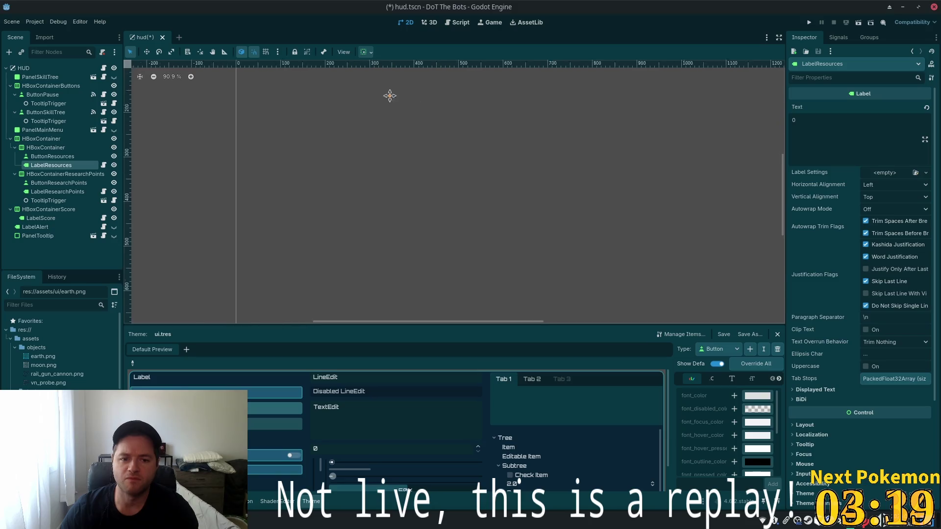
drag(411, 148, 417, 161)
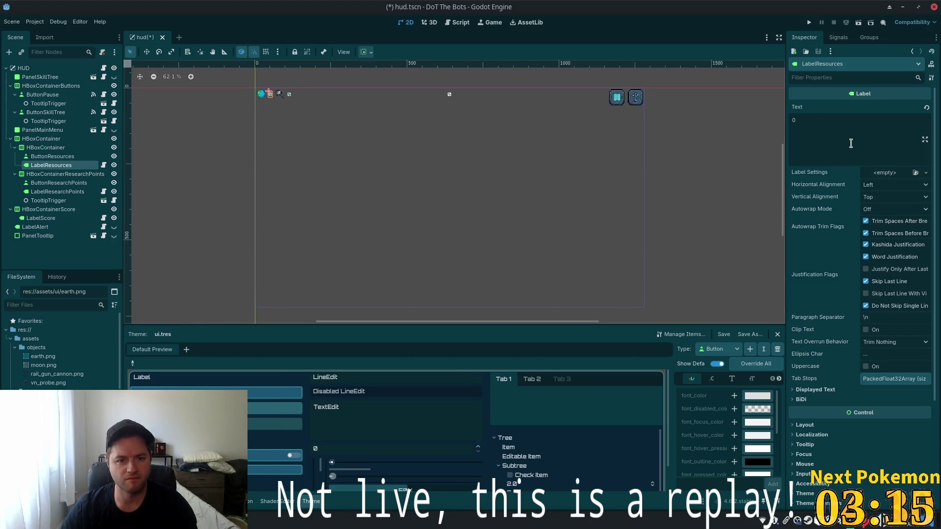
double_click(840, 133)
text(100)
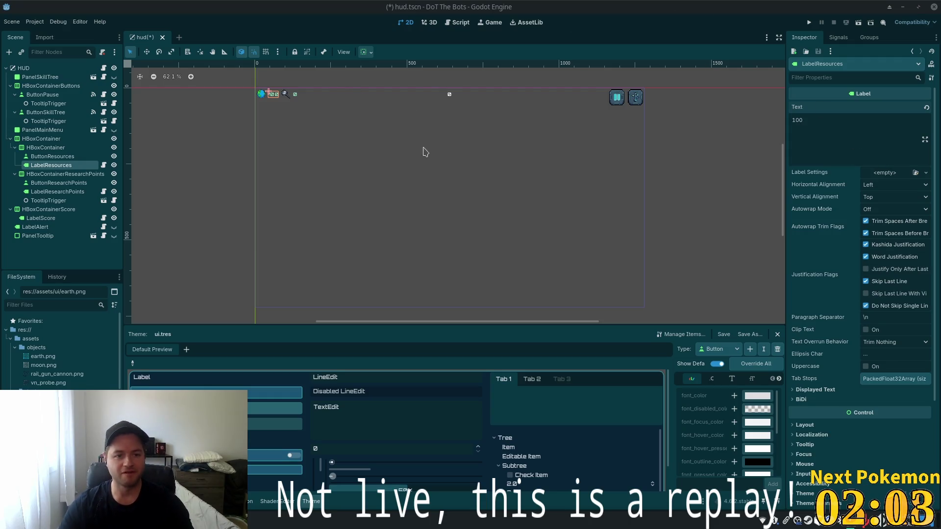
key(alt+Tab)
scroll(457, 214, down, 8)
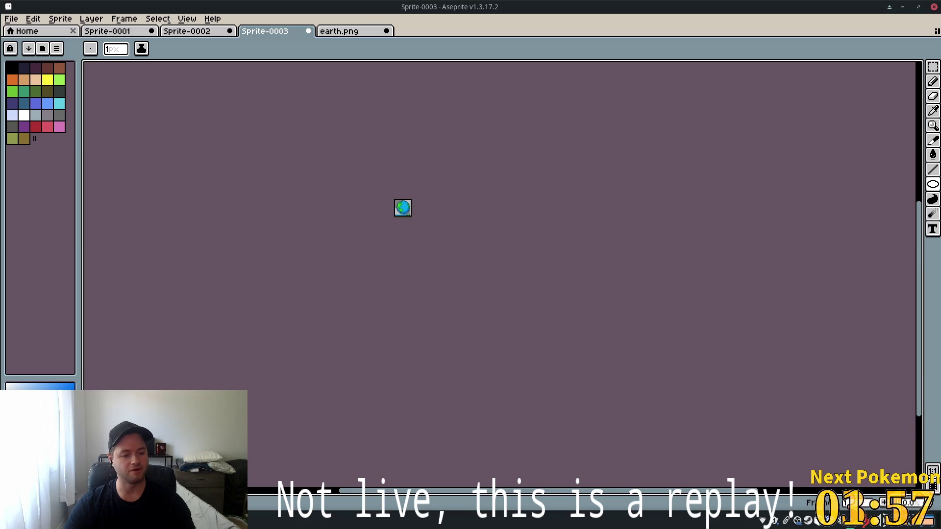
Back in Godot, frame the HUD row top-left and save hud.tscn, then return to Cursor.
key(alt+Tab)
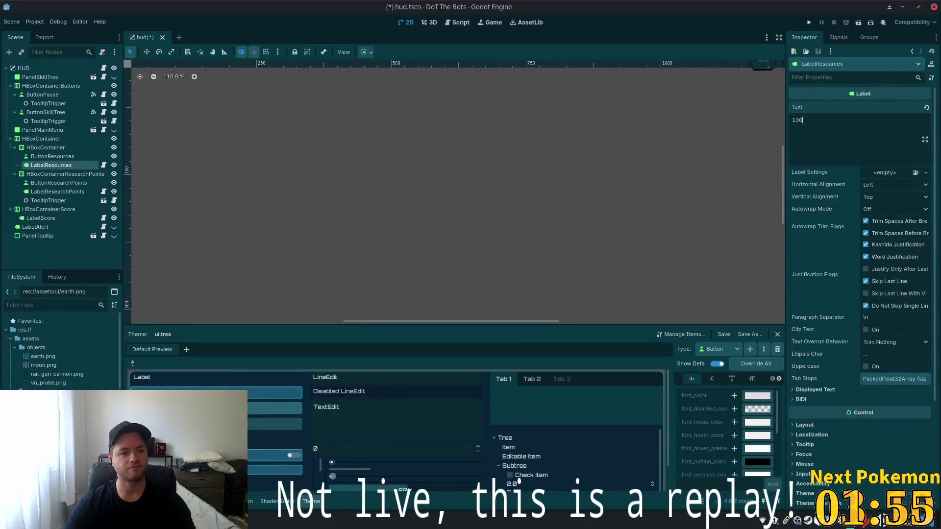
scroll(422, 240, down, 5)
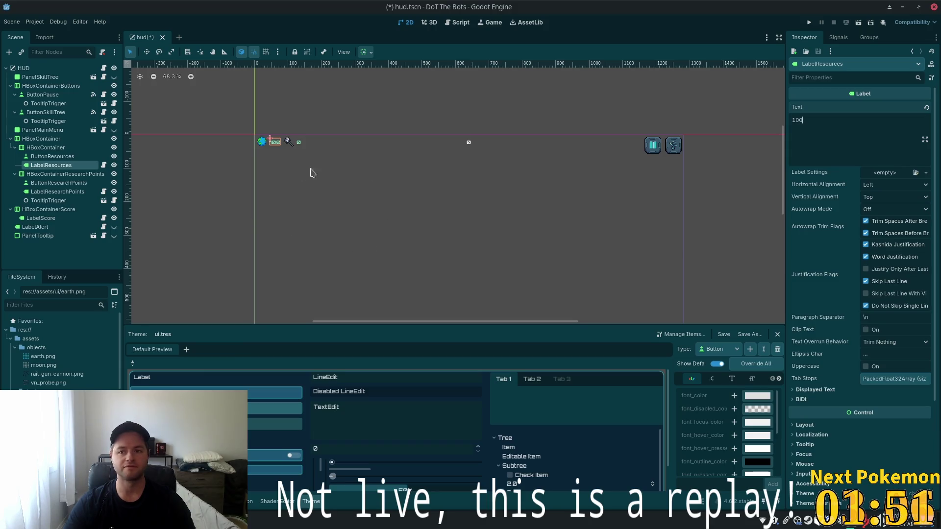
scroll(250, 187, up, 8)
scroll(473, 216, down, 5)
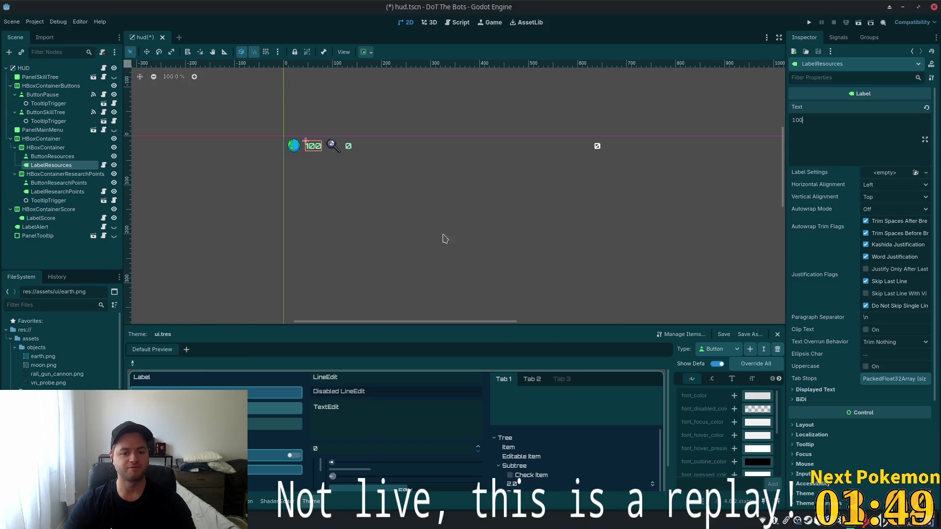
scroll(548, 228, down, 4)
mouse_move(451, 238)
mouse_down()
mouse_move(491, 158)
mouse_move(448, 117)
mouse_move(414, 149)
mouse_up()
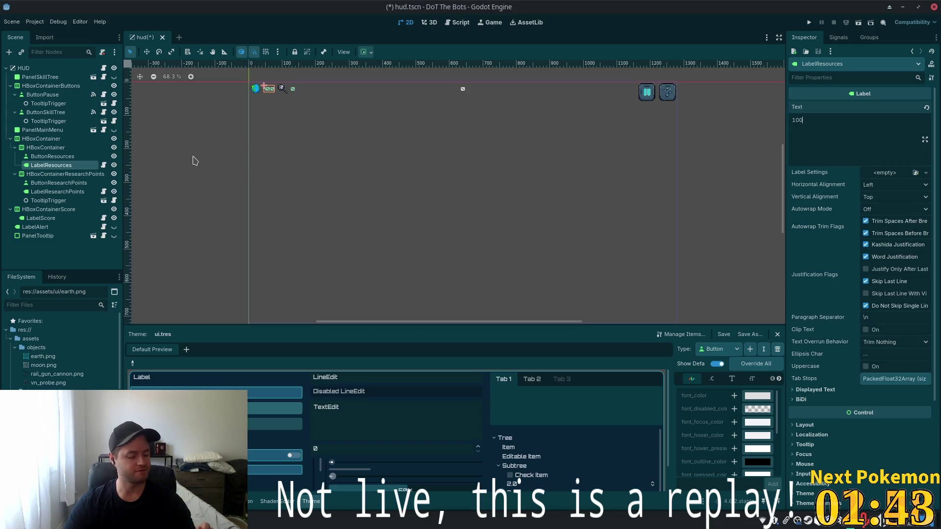
key(ctrl+s)
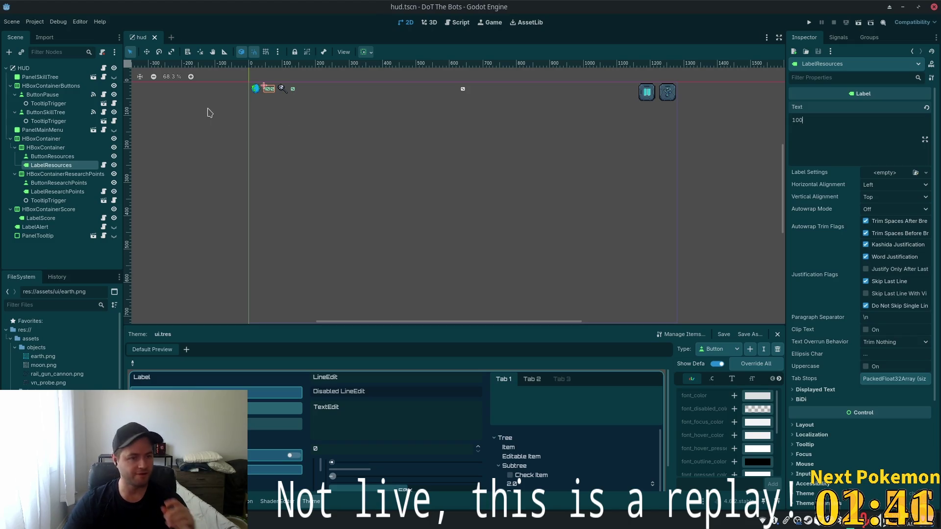
key(alt+Tab)
key(ctrl+p)
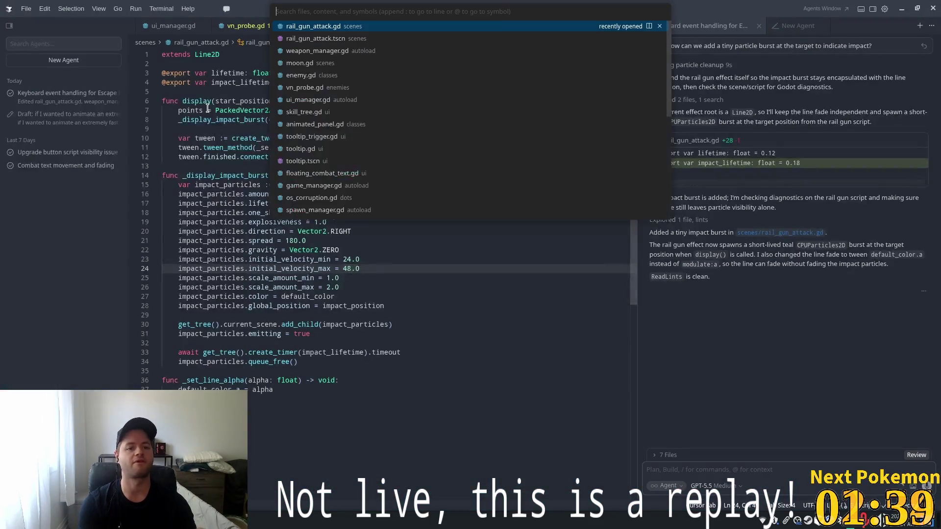
Open vn_probe.gd and locate the update_approach_animation call.
key(Escape)
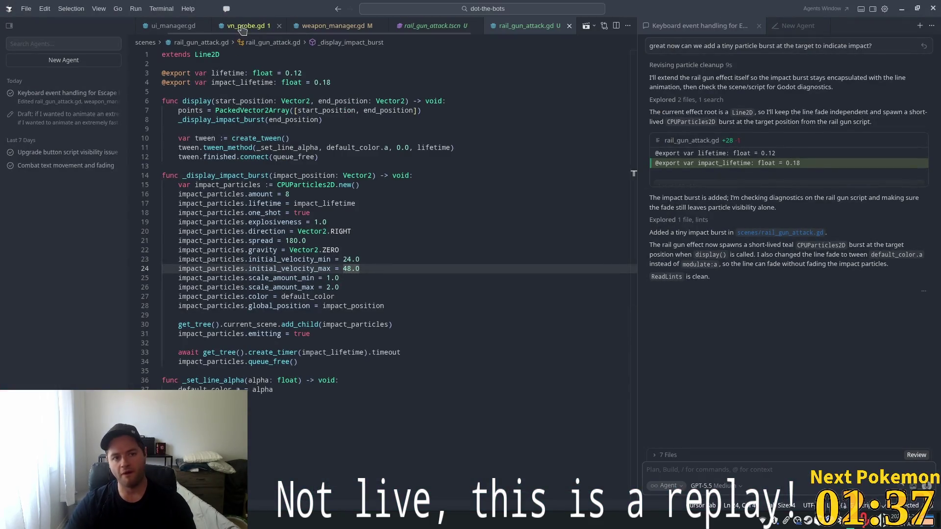
click(246, 25)
scroll(279, 168, down, 8)
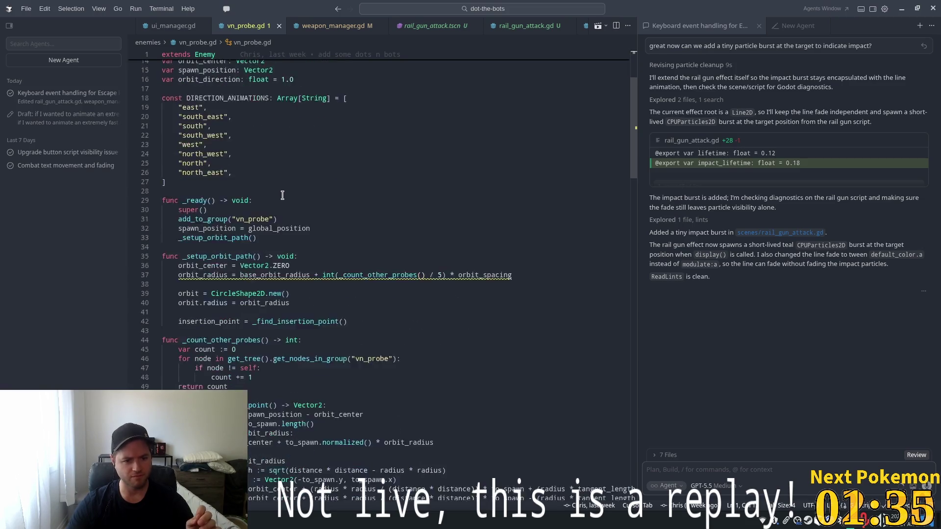
scroll(278, 228, down, 10)
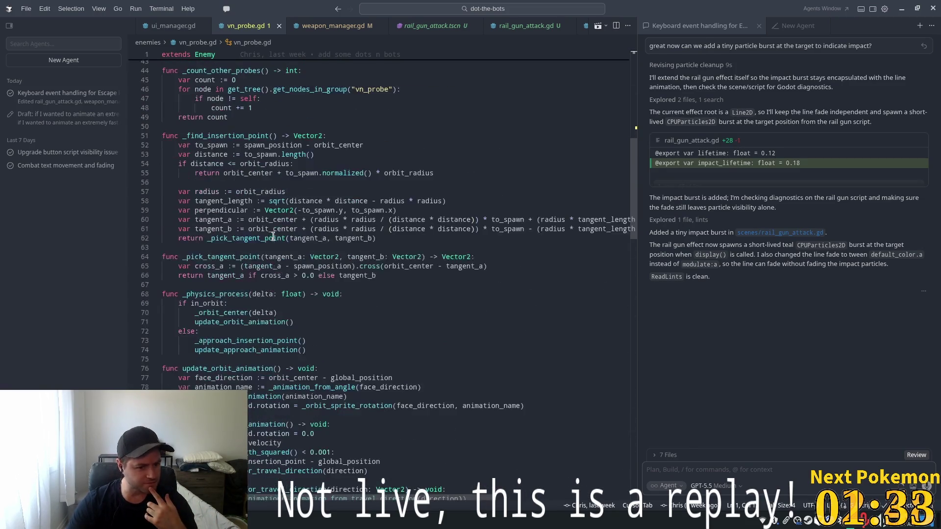
scroll(273, 239, down, 1)
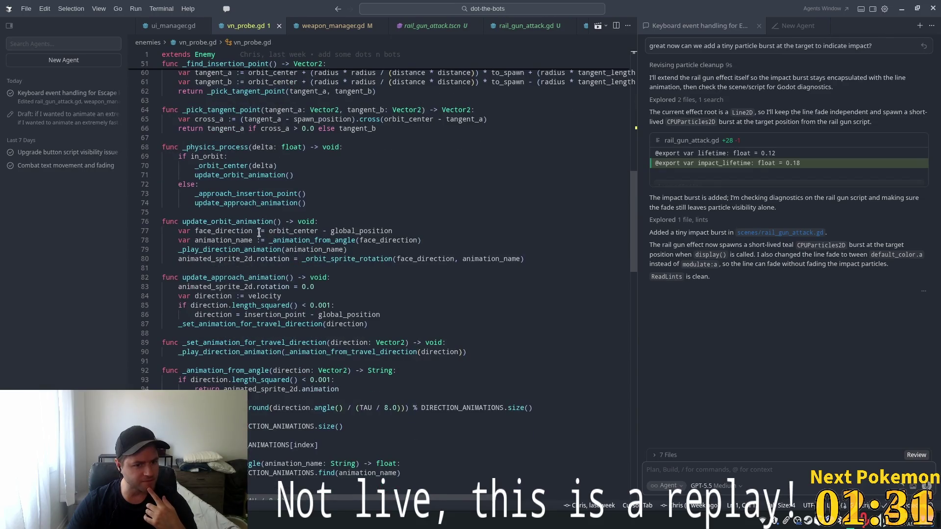
double_click(246, 202)
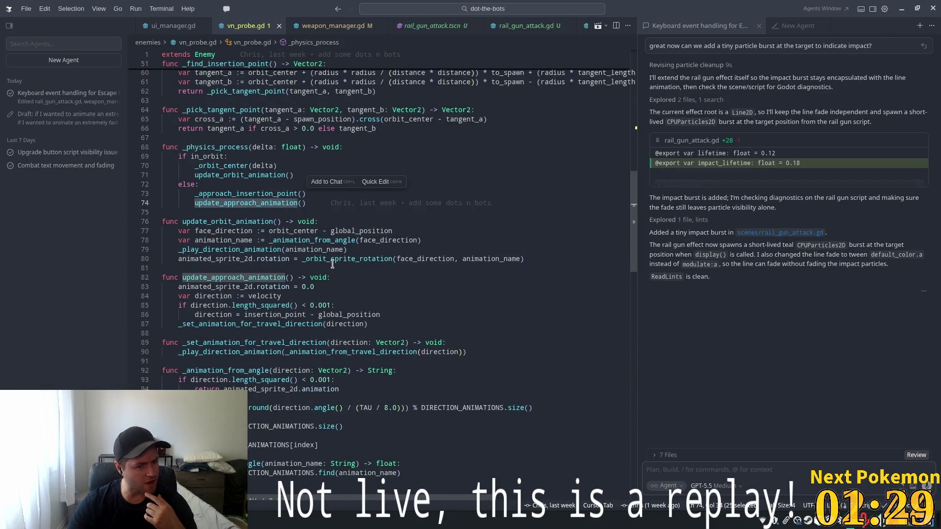
Find _start_mining with its VN_PROBE_TRACTOR_LIGHT code and select the whole function, lines 154–165.
scroll(333, 264, down, 5)
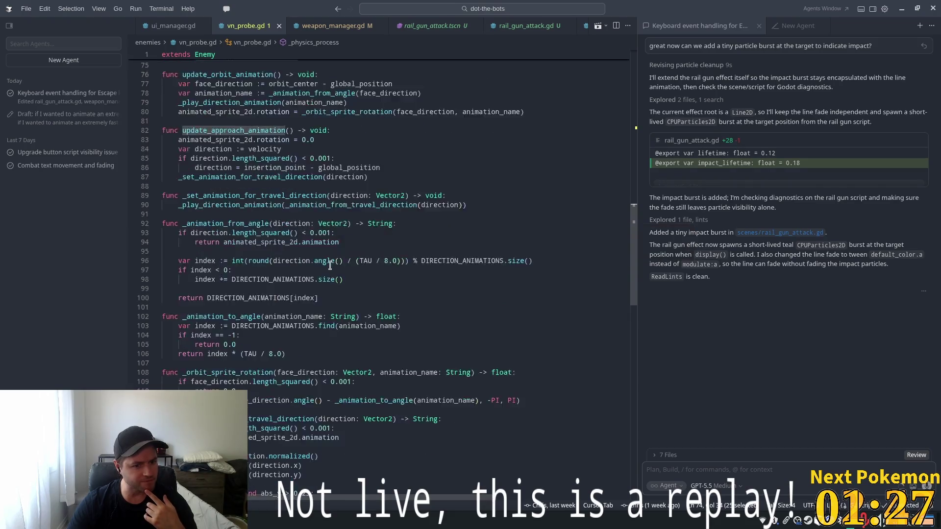
scroll(330, 266, down, 3)
scroll(330, 267, down, 5)
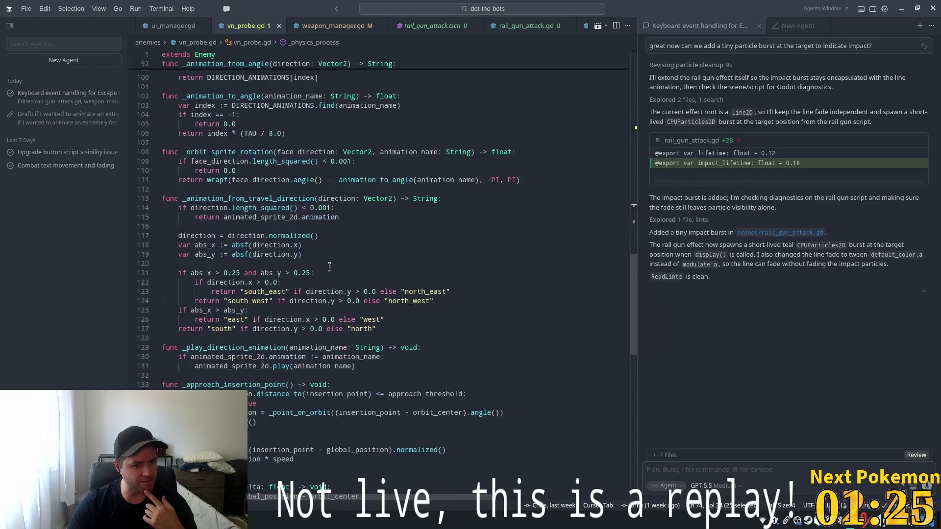
scroll(330, 266, down, 1)
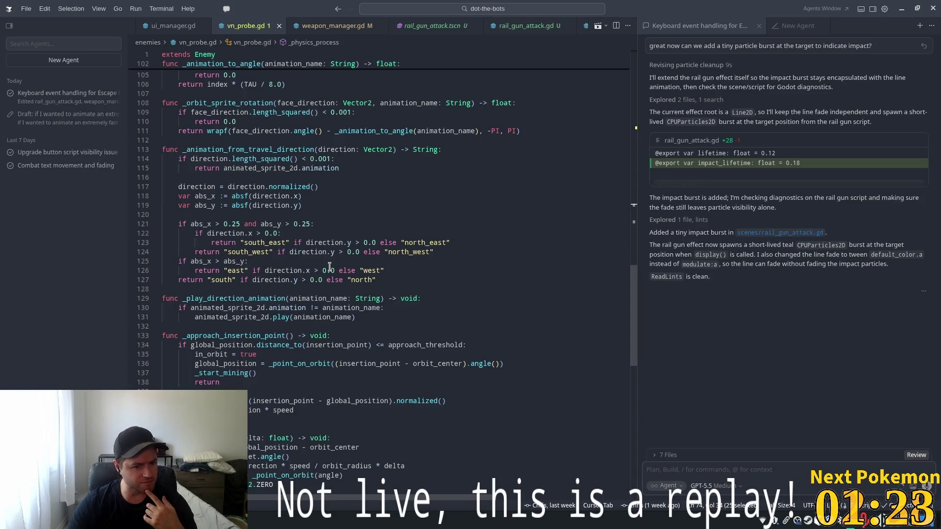
scroll(328, 269, down, 5)
scroll(324, 272, down, 3)
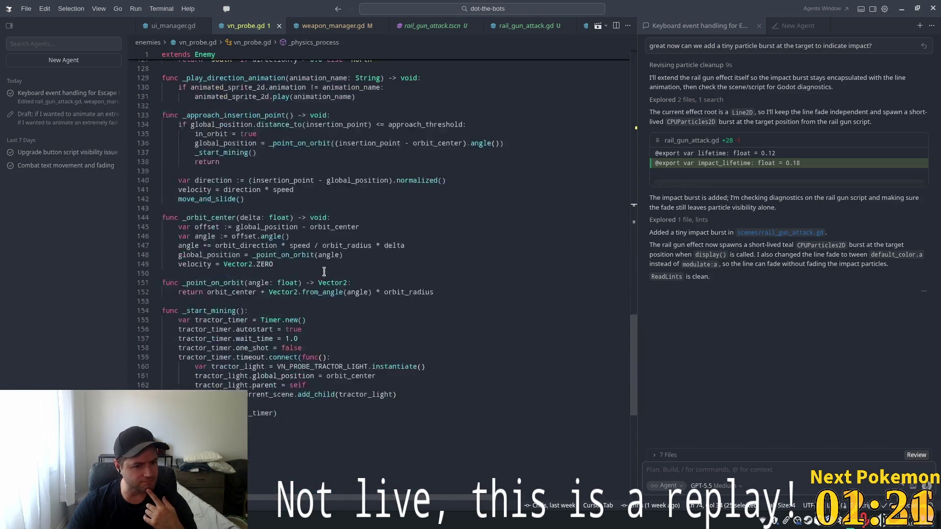
double_click(209, 310)
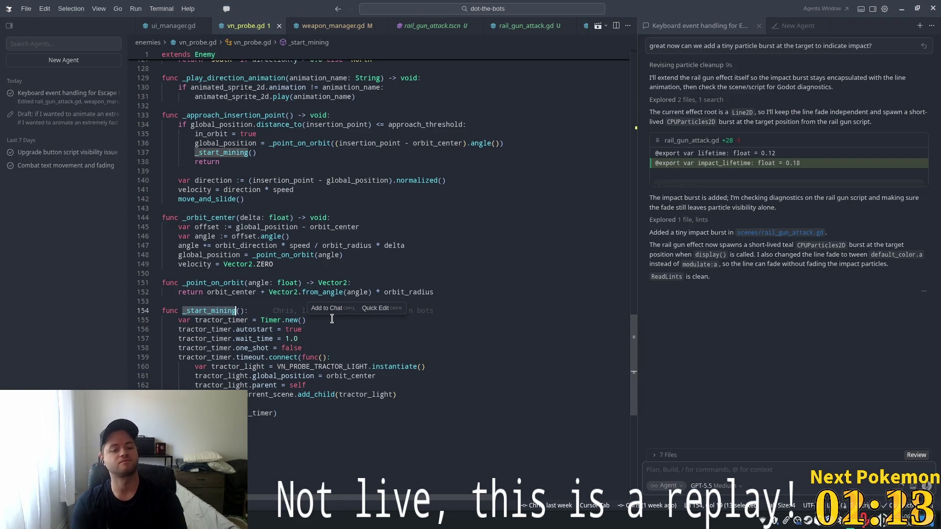
drag(314, 368, 313, 361)
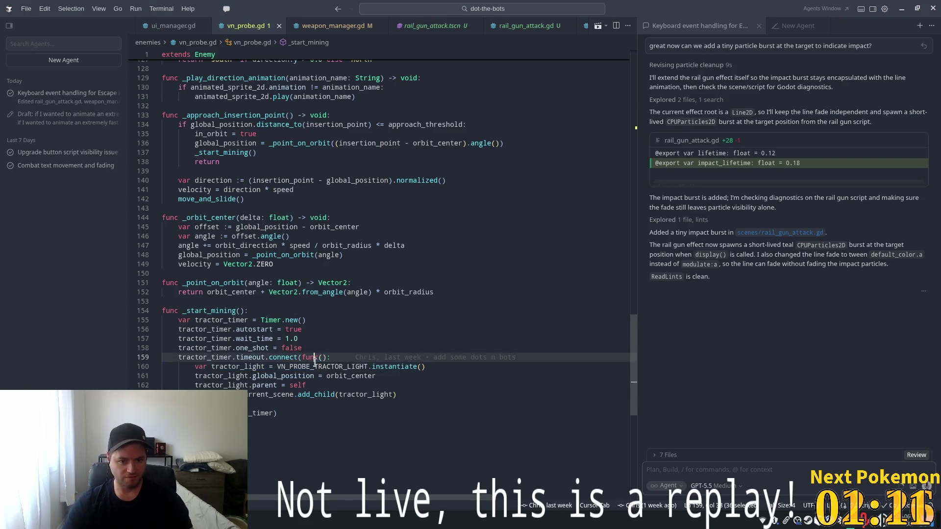
double_click(343, 367)
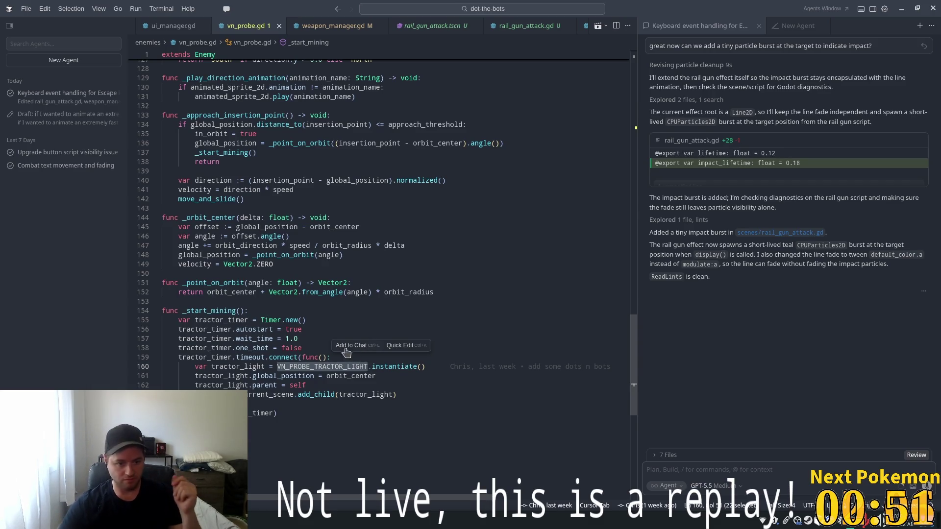
mouse_move(294, 414)
mouse_down()
mouse_move(166, 314)
mouse_move(294, 416)
mouse_move(183, 359)
mouse_move(162, 311)
mouse_up()
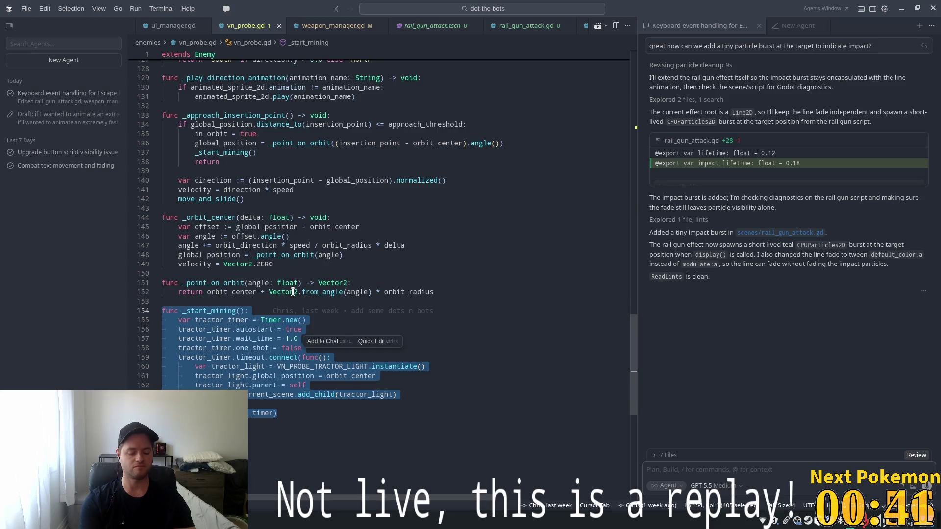
Attach vn_probe.gd lines 154–165 to the agent chat and draft "when we start mining we want to".
key(ctrl+l)
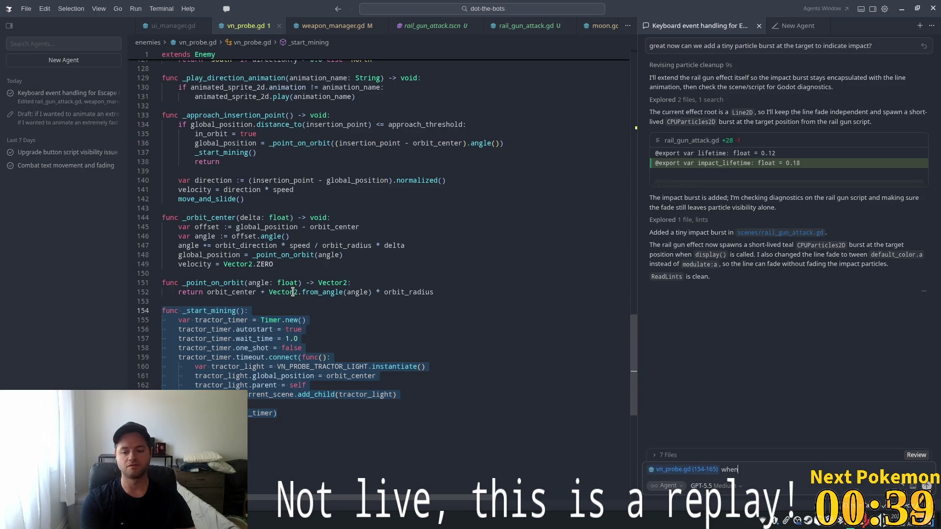
text( we s)
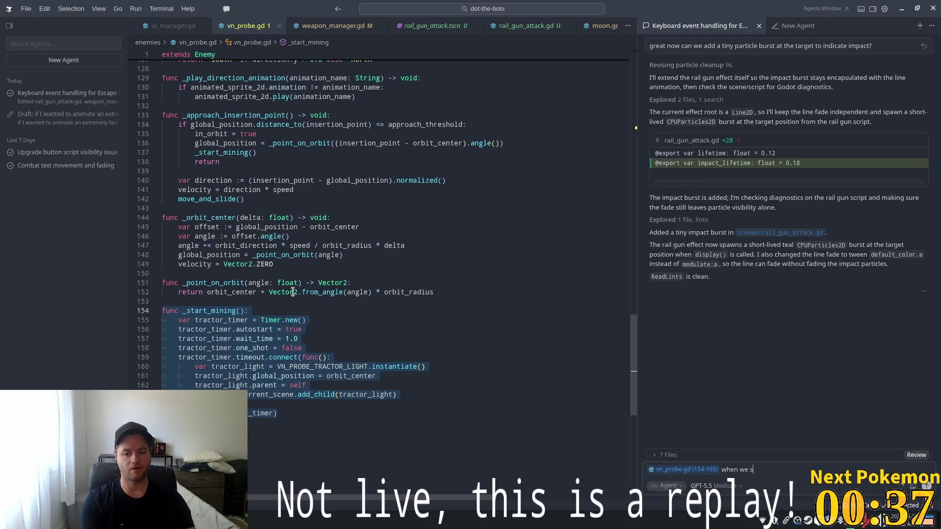
text(tart )
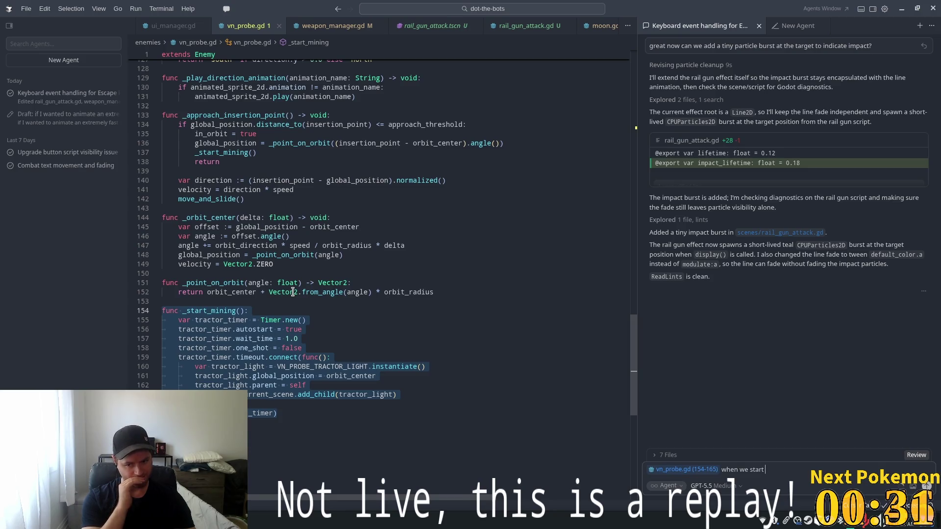
text(mining)
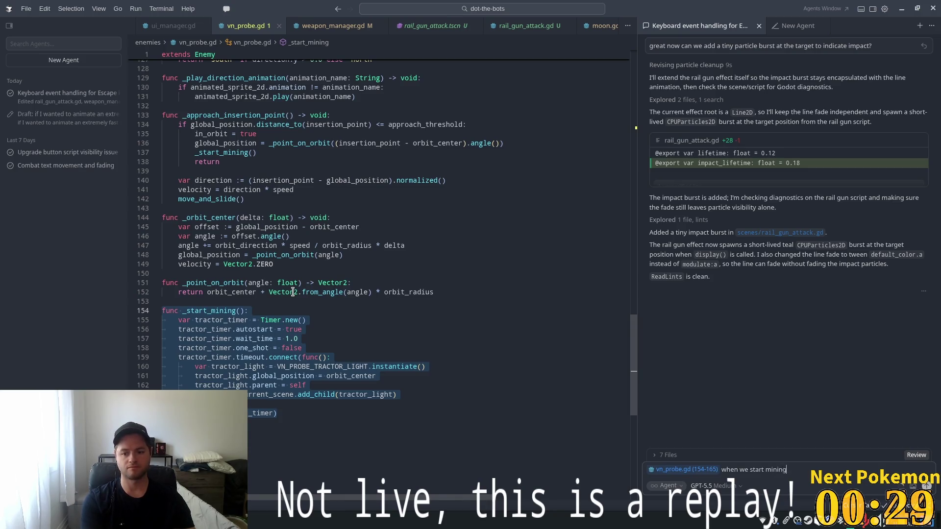
text( we wa)
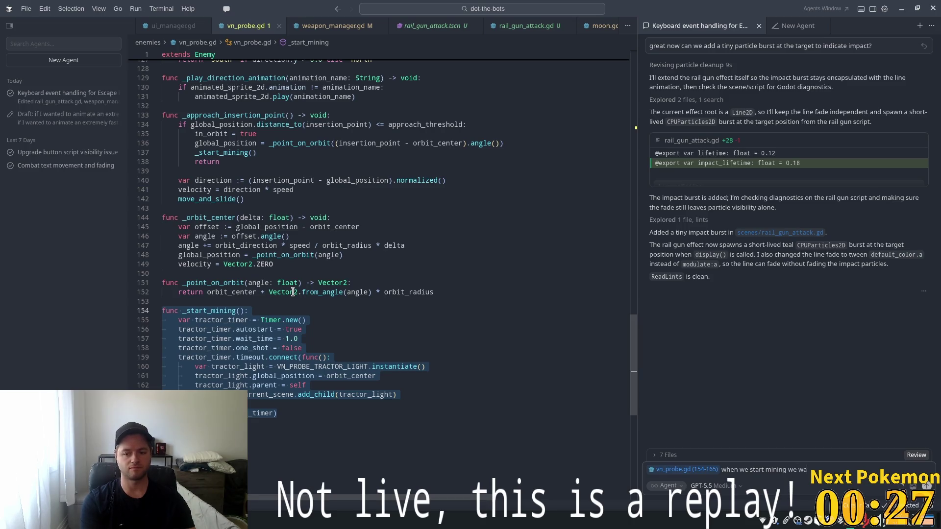
text(nt to)
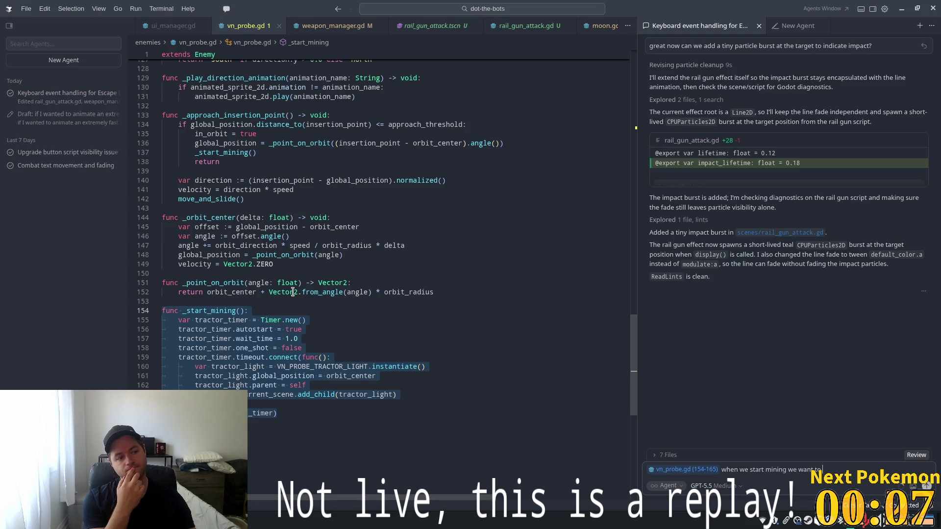
drag(828, 470, 626, 465)
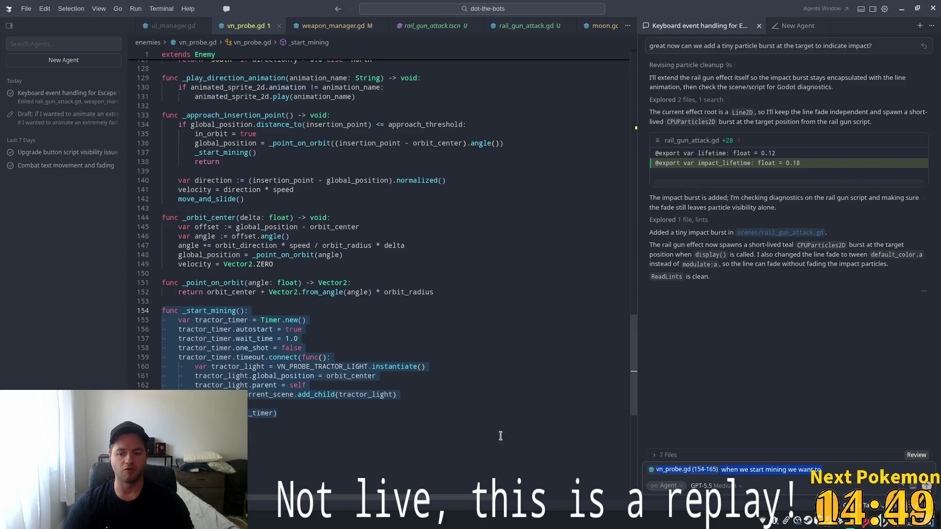
In Godot, quick-open a "main" scene, landing on main_menu.tscn by mistake, and close its tab.
key(alt+Tab)
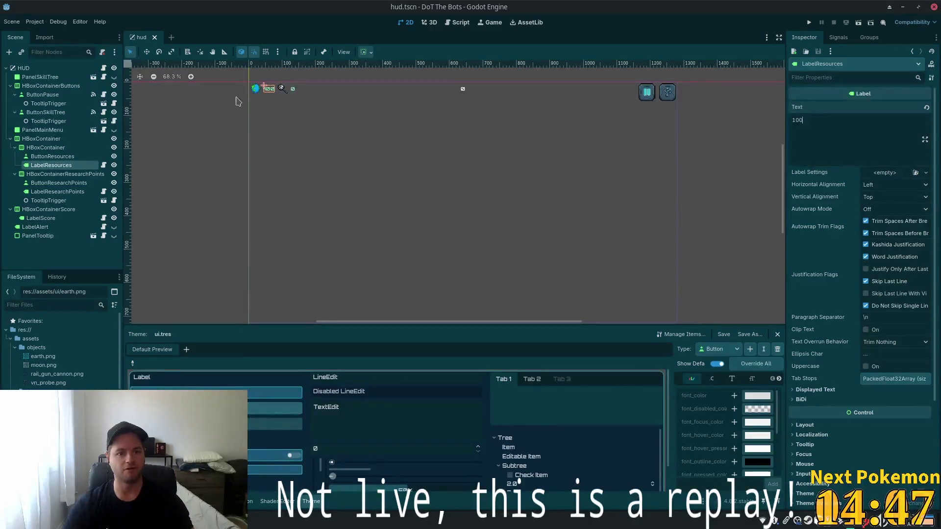
scroll(508, 193, down, 2)
scroll(541, 269, up, 2)
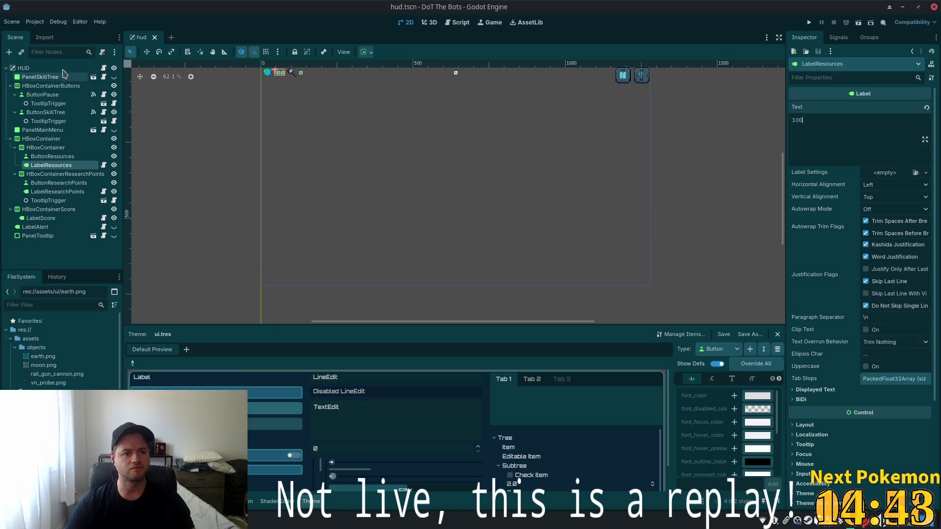
key(shift+alt+o)
text(main)
key(Down)
key(Down)
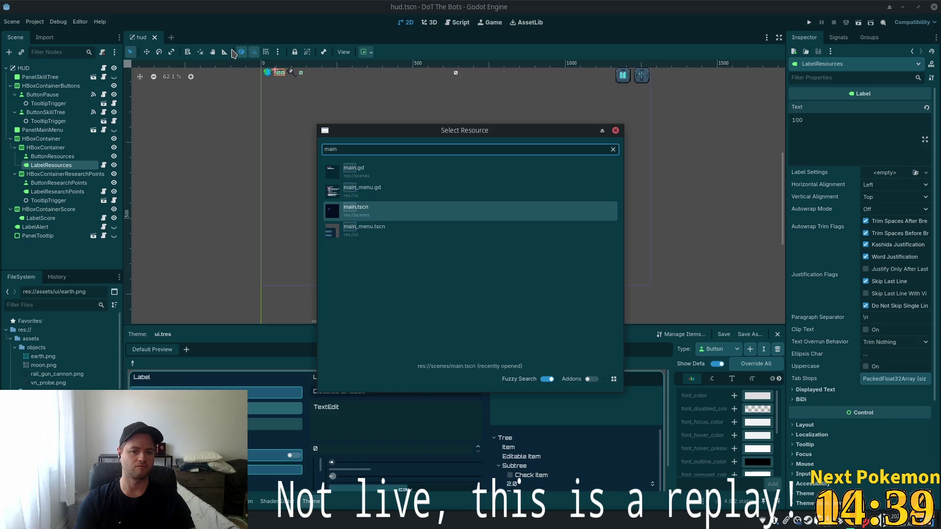
key(Down)
key(Return)
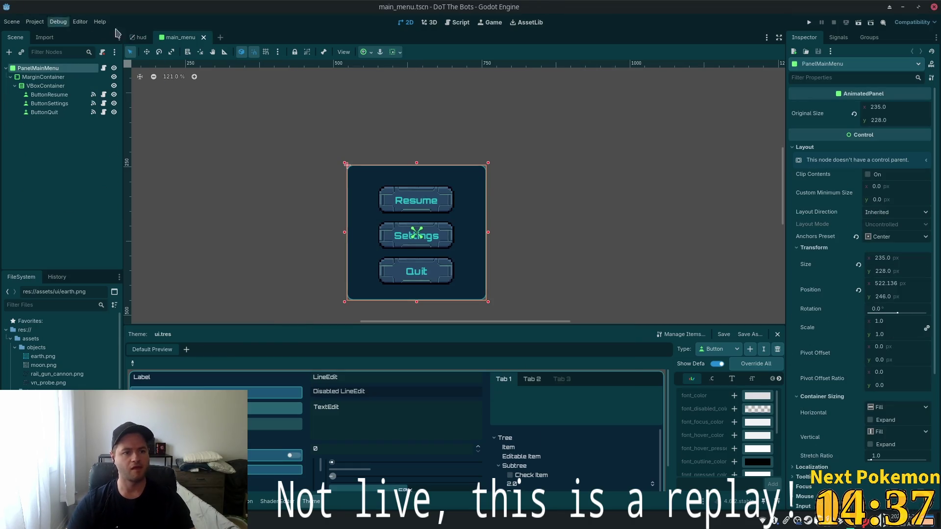
click(204, 38)
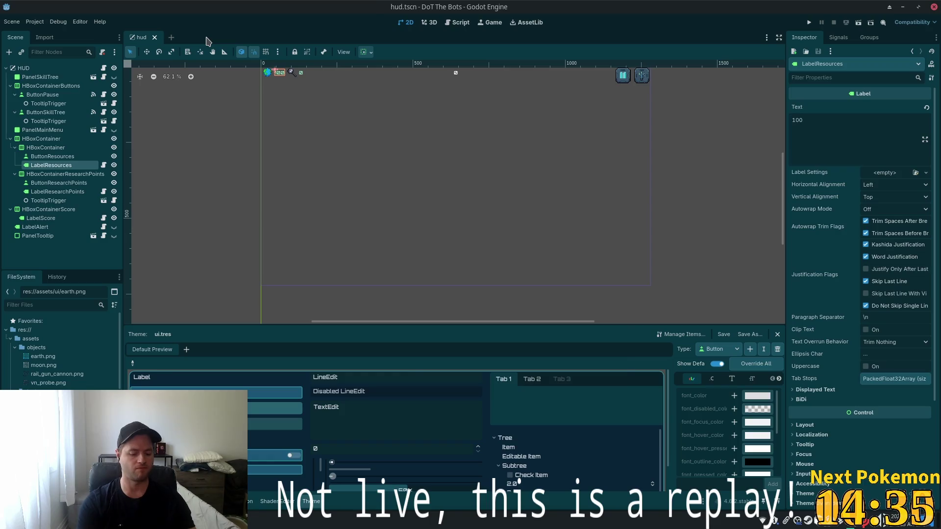
Quick-open main.tscn and select its Main root node.
key(ctrl+shift+o)
text(main.t)
key(Return)
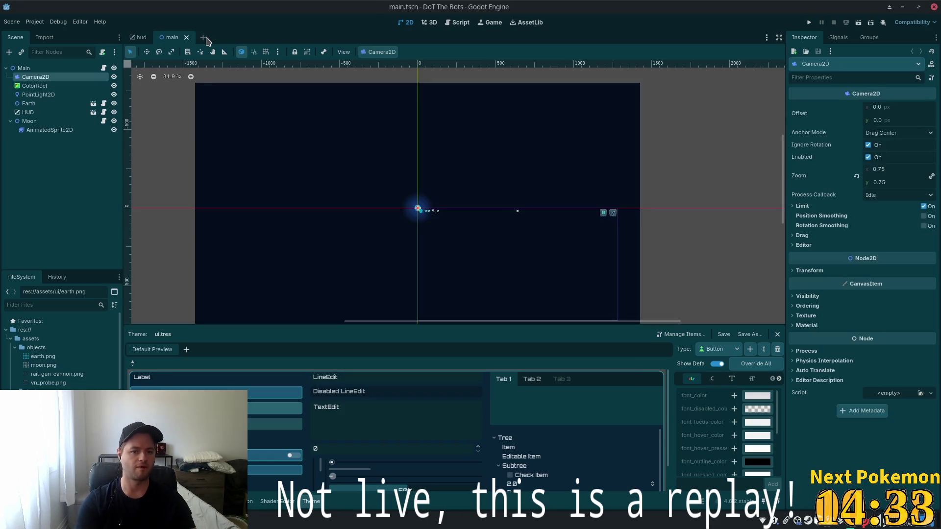
scroll(447, 252, up, 5)
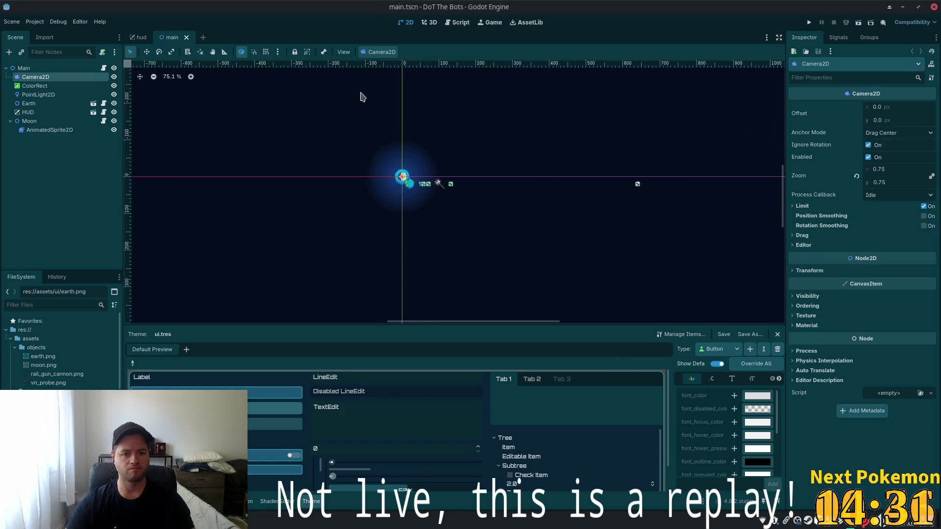
scroll(378, 142, up, 8)
scroll(370, 126, down, 3)
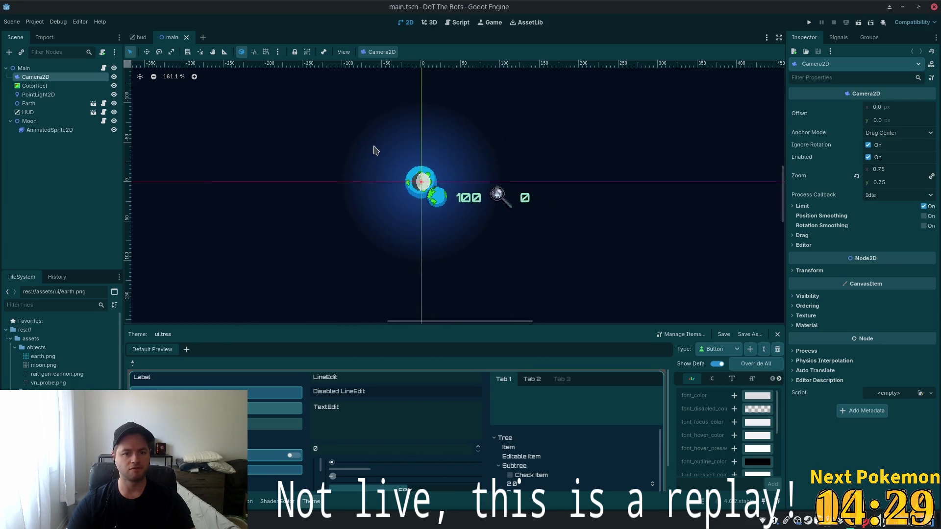
scroll(370, 192, up, 3)
click(27, 68)
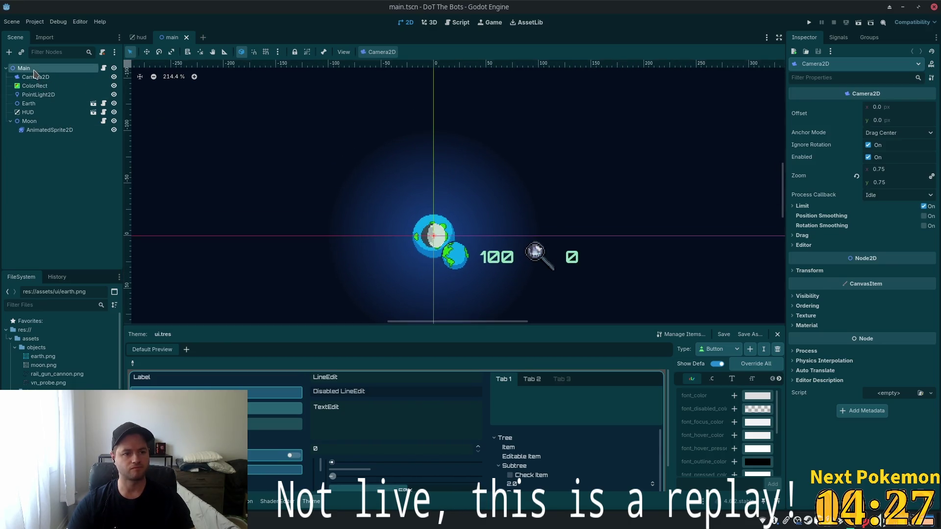
key(ctrl+shift+o)
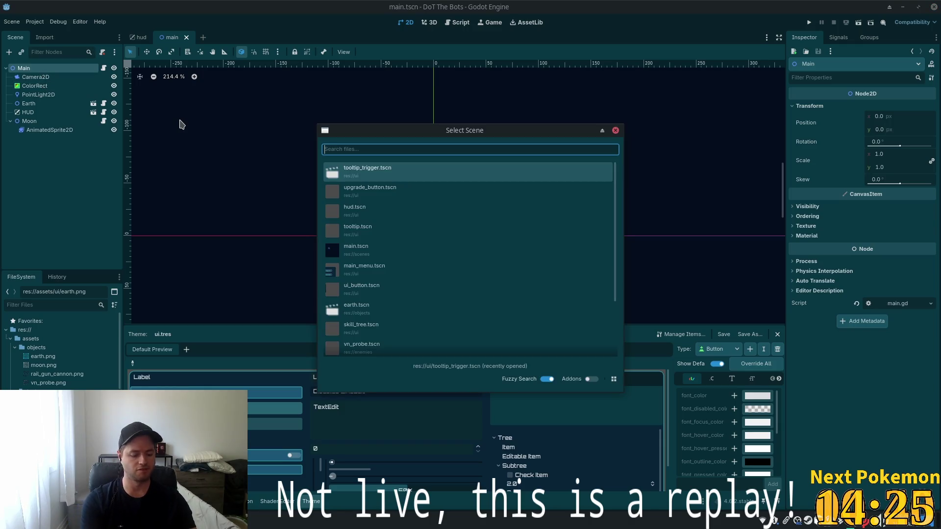
Instance vn_probe.tscn into Main and move the VNProbe up and left of the Earth.
text(vn_p)
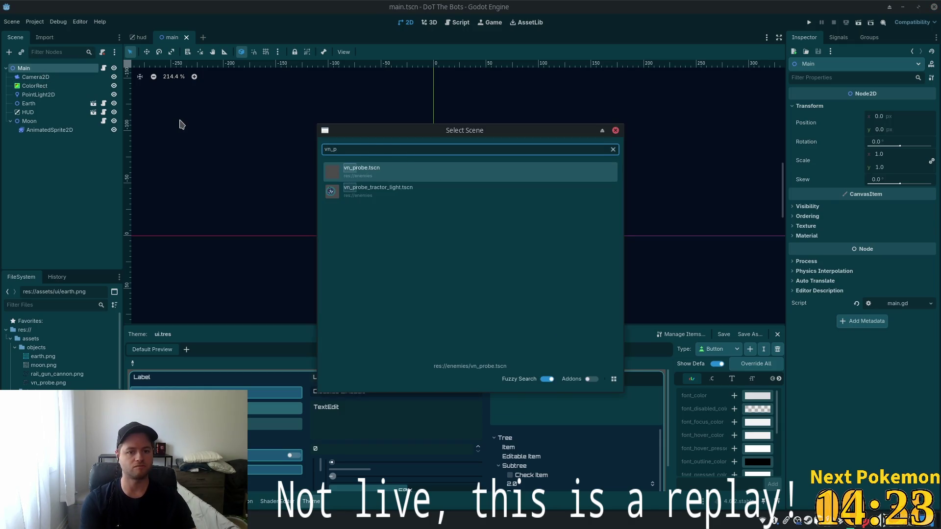
key(Return)
click(148, 54)
drag(367, 208, 294, 149)
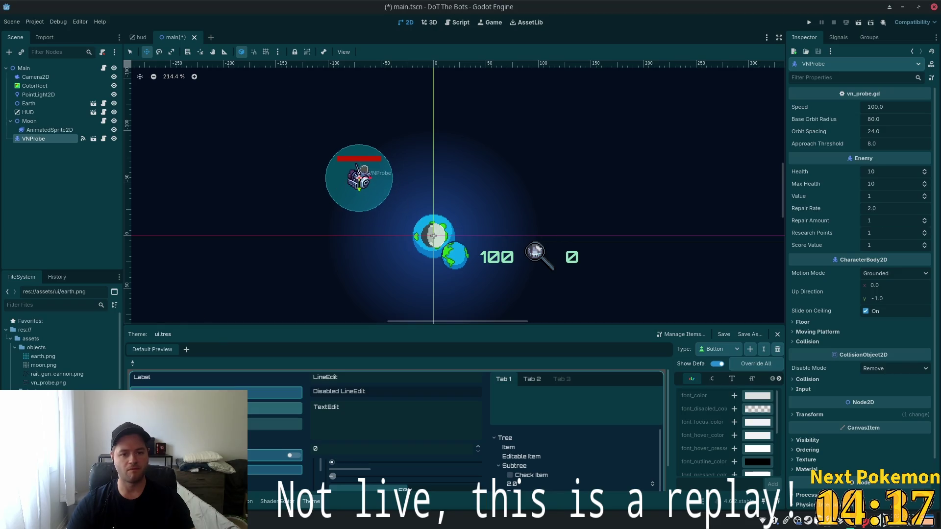
scroll(328, 149, up, 4)
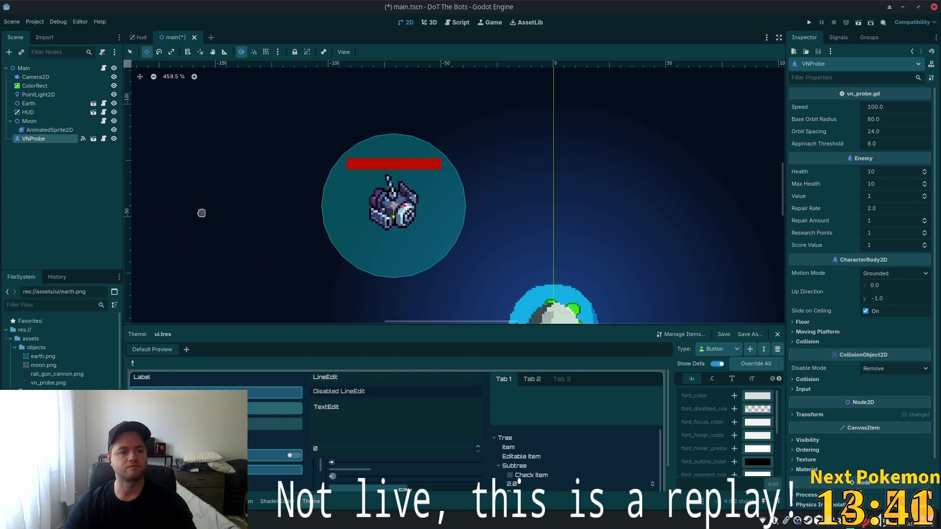
Add a PointLight2D child under VNProbe and nudge it slightly right and down.
key(ctrl+a)
text(point)
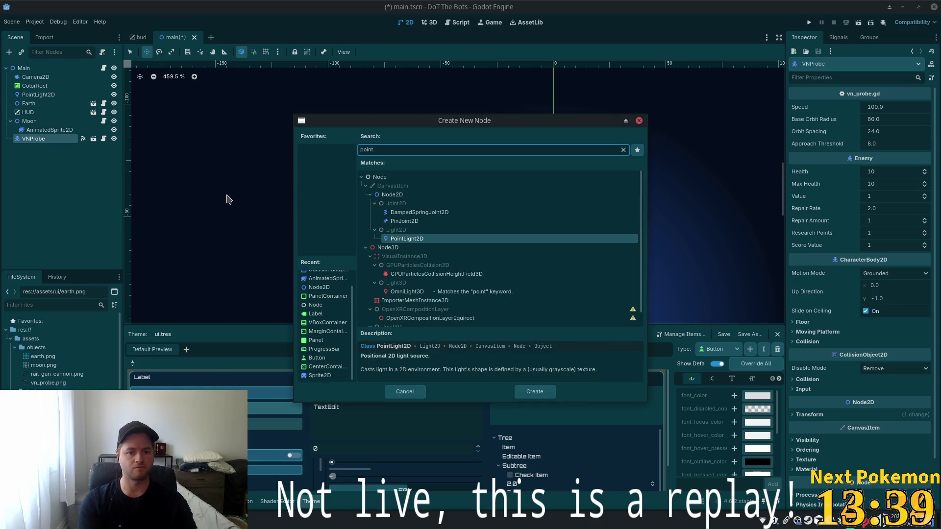
key(Return)
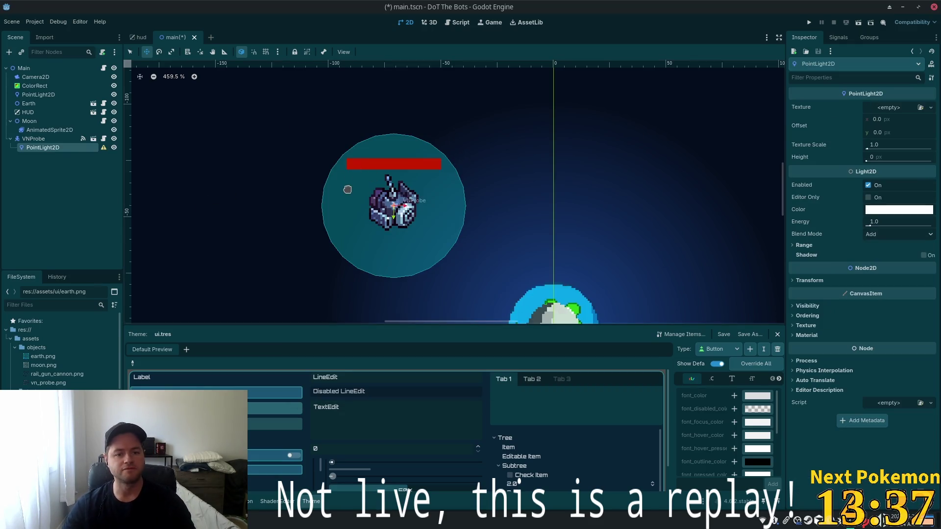
drag(286, 138, 303, 148)
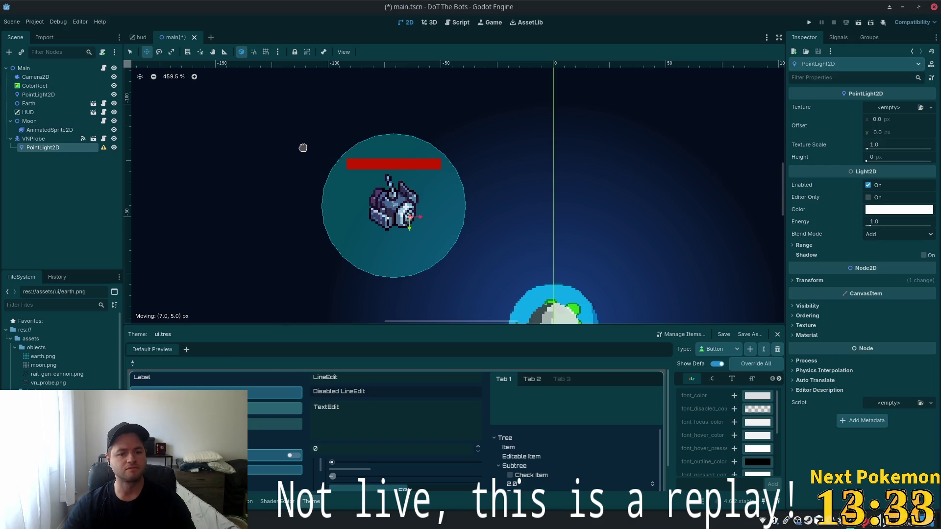
Give the light the soft radial gradient texture and a red colour.
click(898, 111)
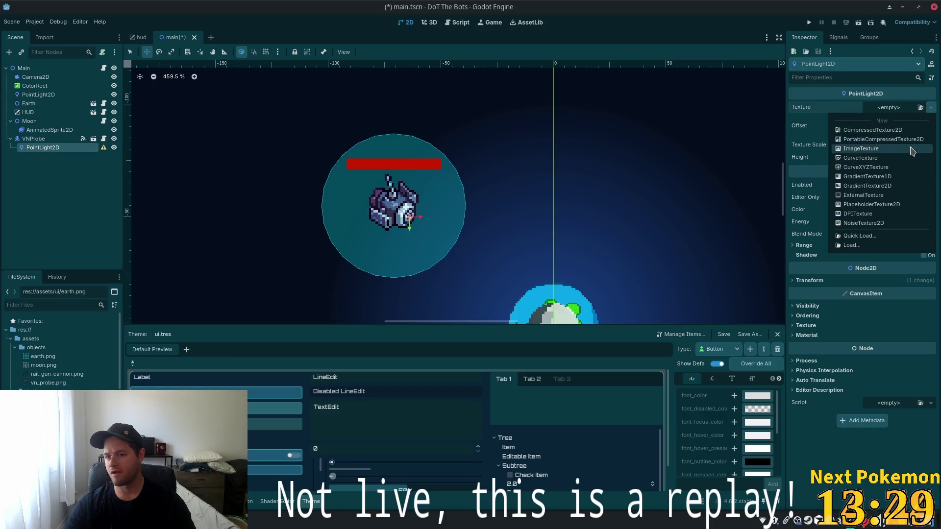
click(843, 236)
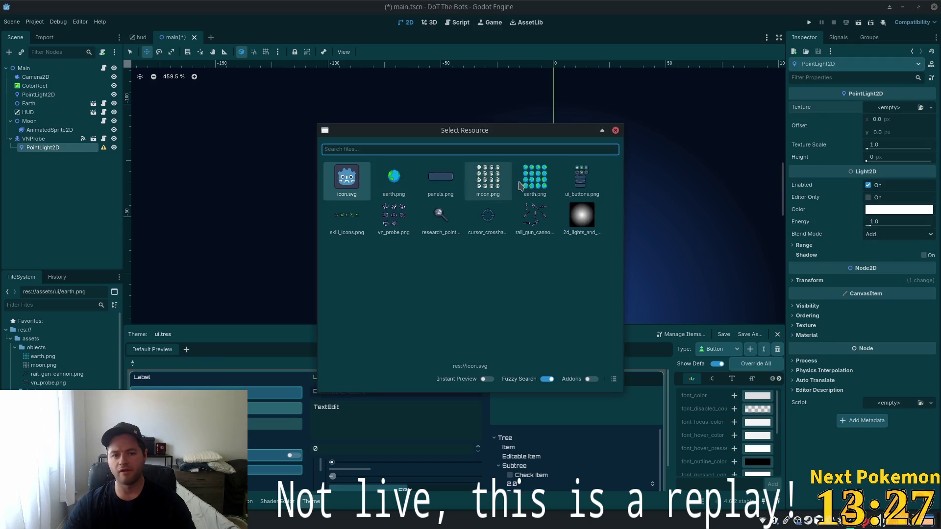
double_click(563, 221)
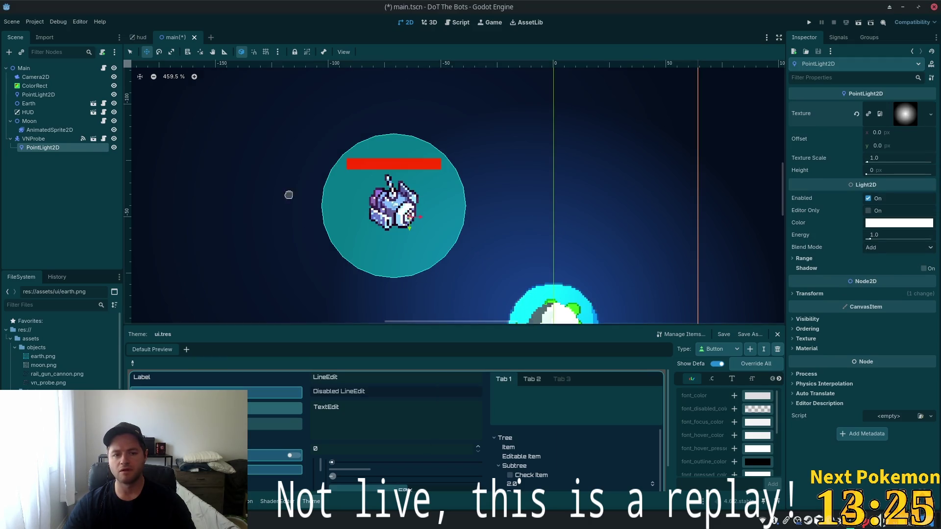
click(883, 223)
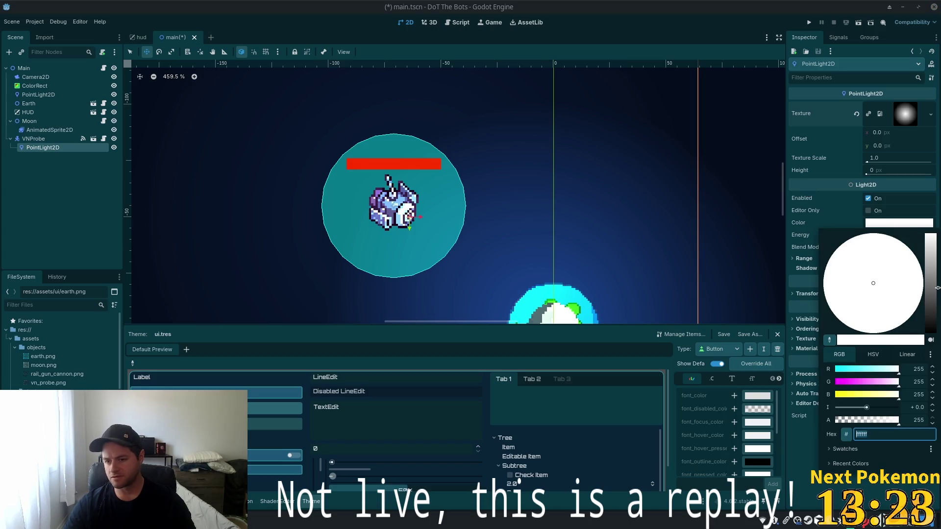
mouse_move(937, 309)
mouse_down()
mouse_move(934, 288)
mouse_move(933, 314)
mouse_up()
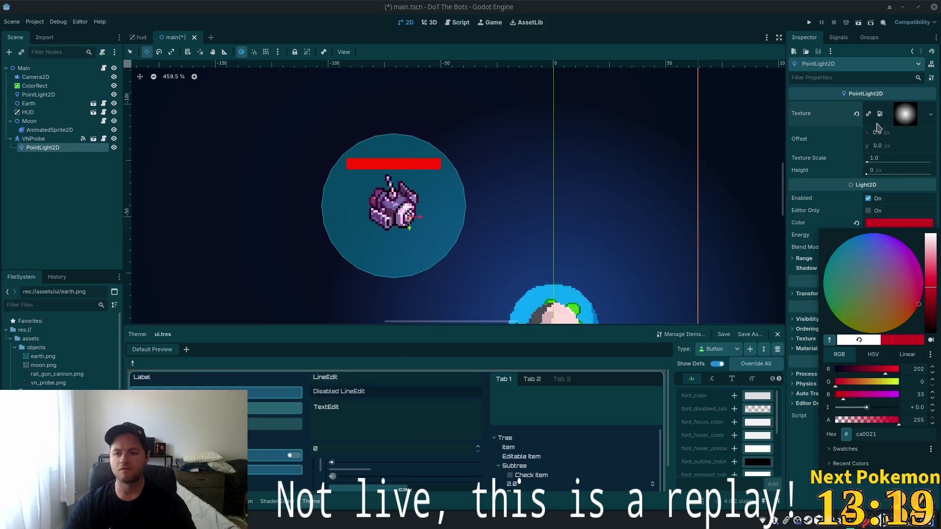
click(825, 162)
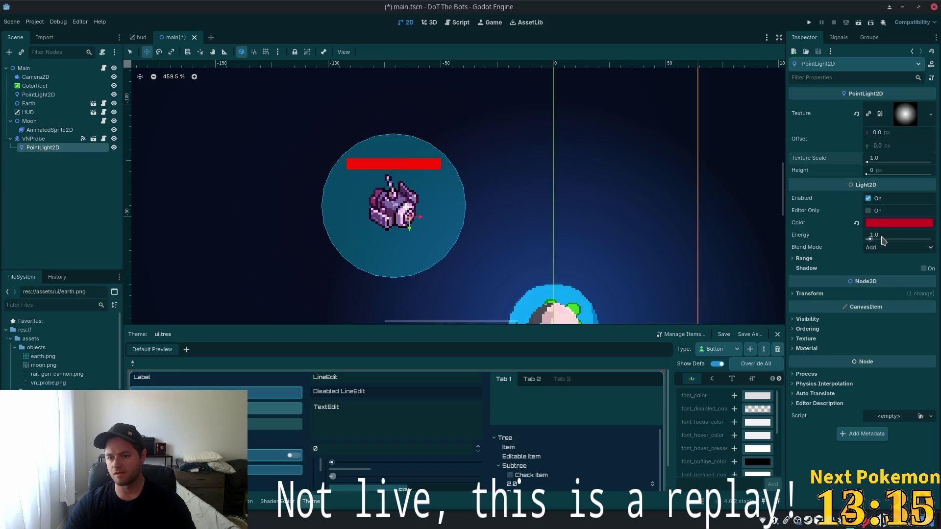
Set the light's energy to 16.0 and its texture scale to 0.05.
drag(882, 240, 927, 238)
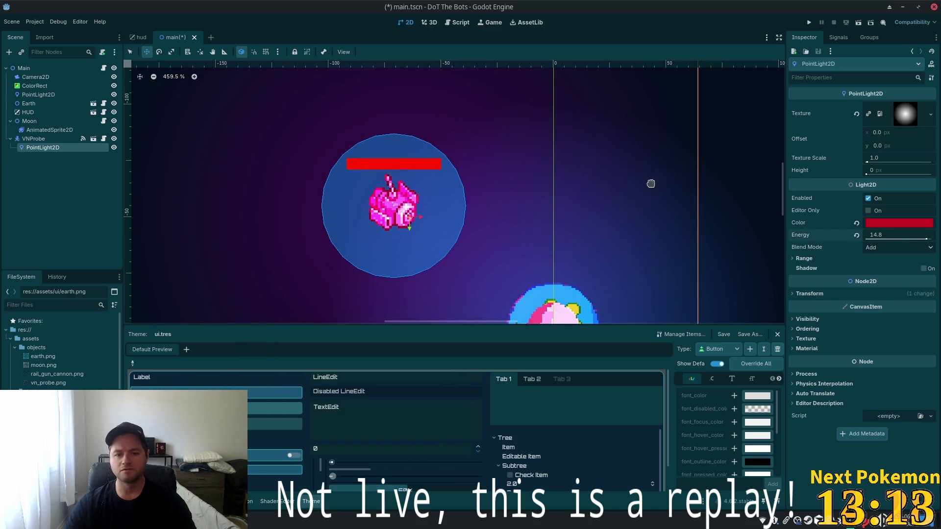
click(878, 157)
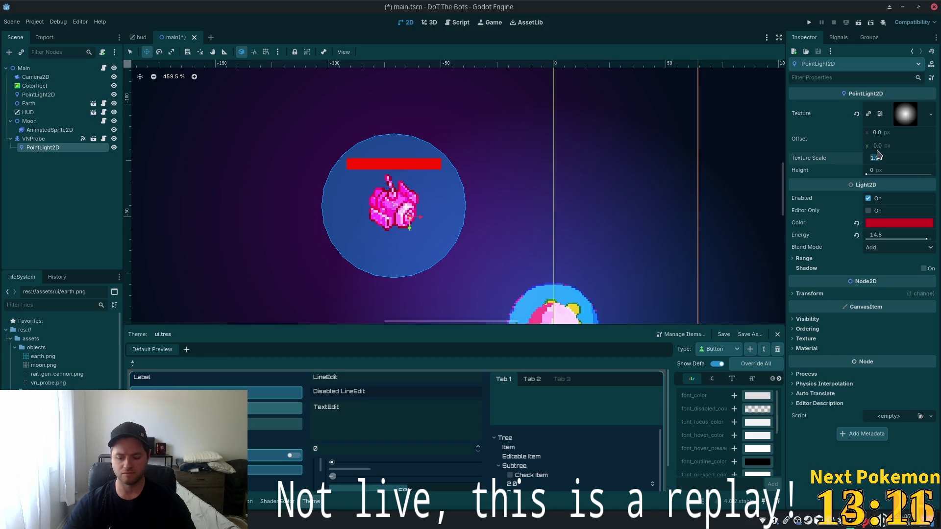
text(0.1)
key(Tab)
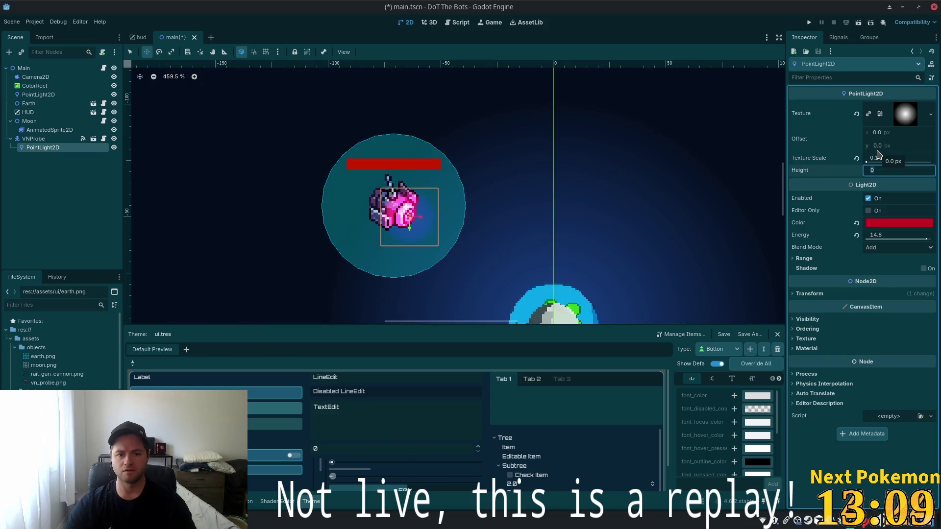
click(897, 157)
text(0.05)
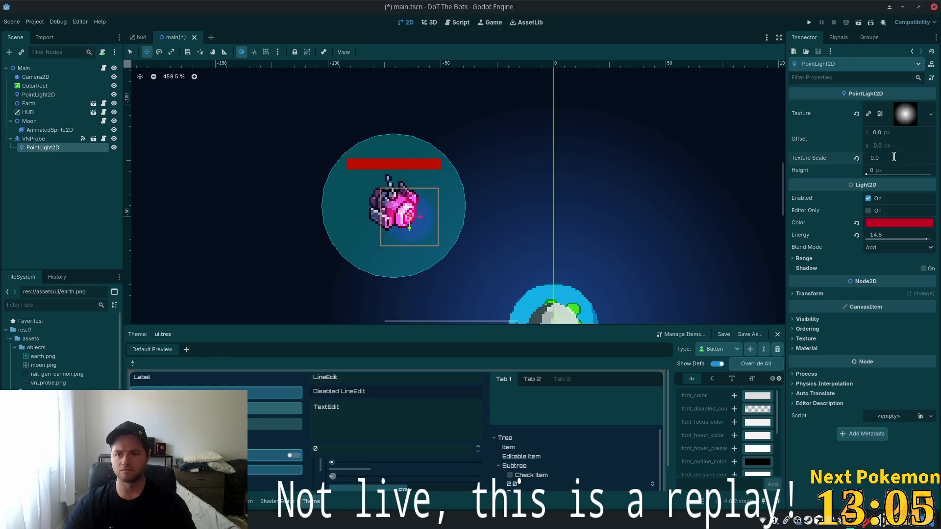
key(Tab)
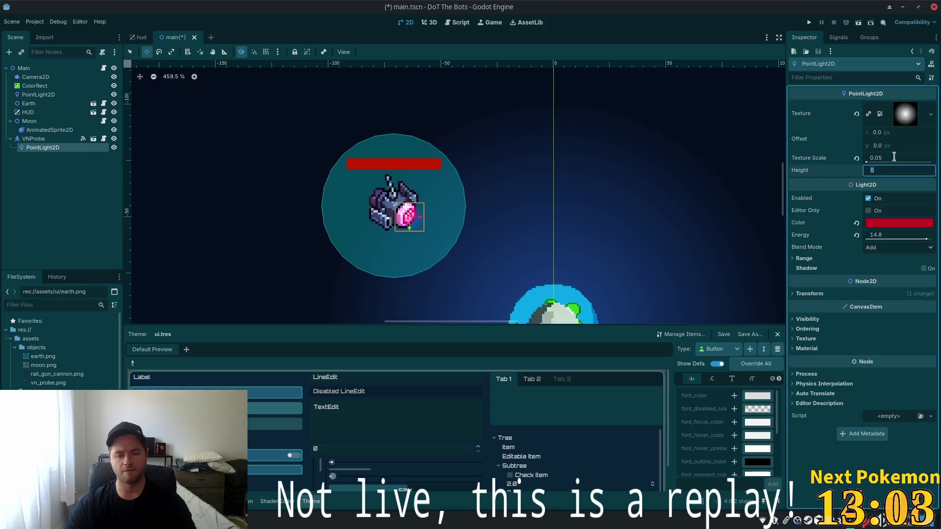
drag(931, 240, 936, 240)
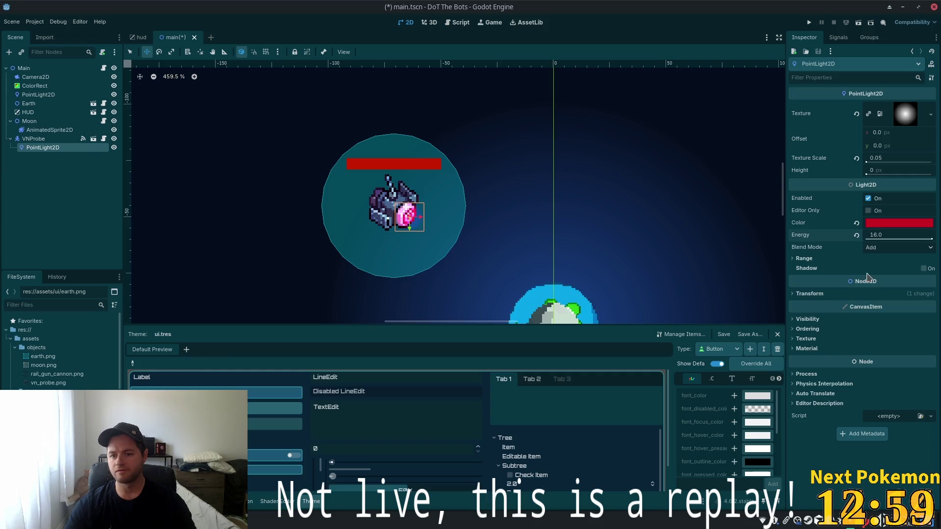
Try the Subtract blend mode on the light, then set it back to Add.
click(886, 250)
click(889, 264)
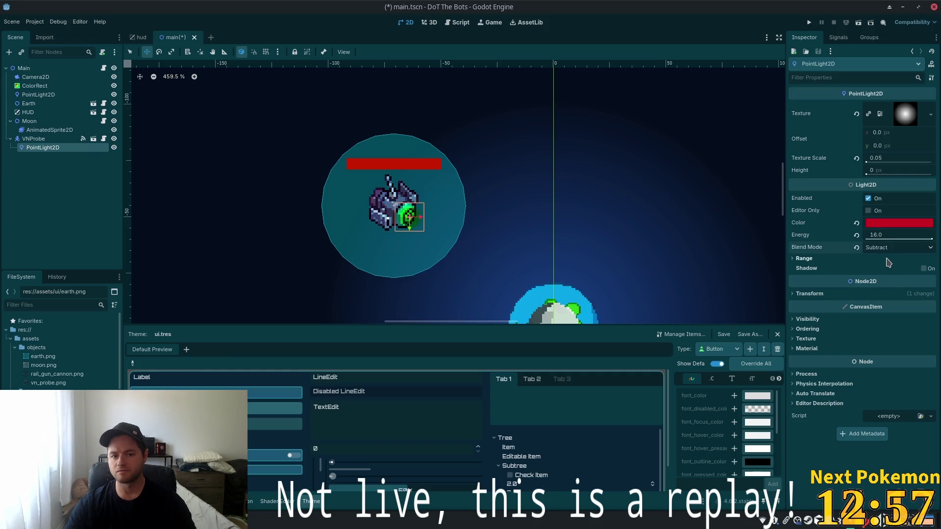
click(882, 234)
click(884, 248)
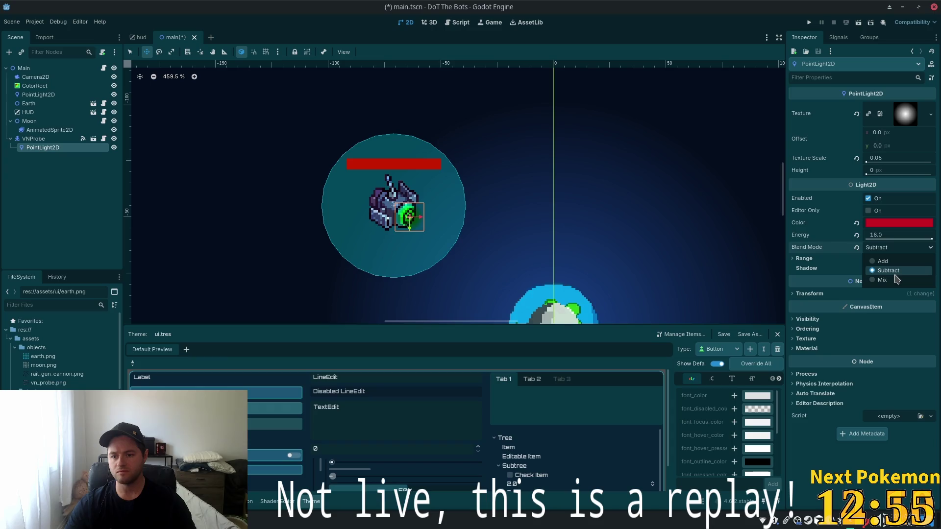
click(888, 257)
Boost the light colour intensity to +10 with red at 255 and zero green and blue.
click(899, 224)
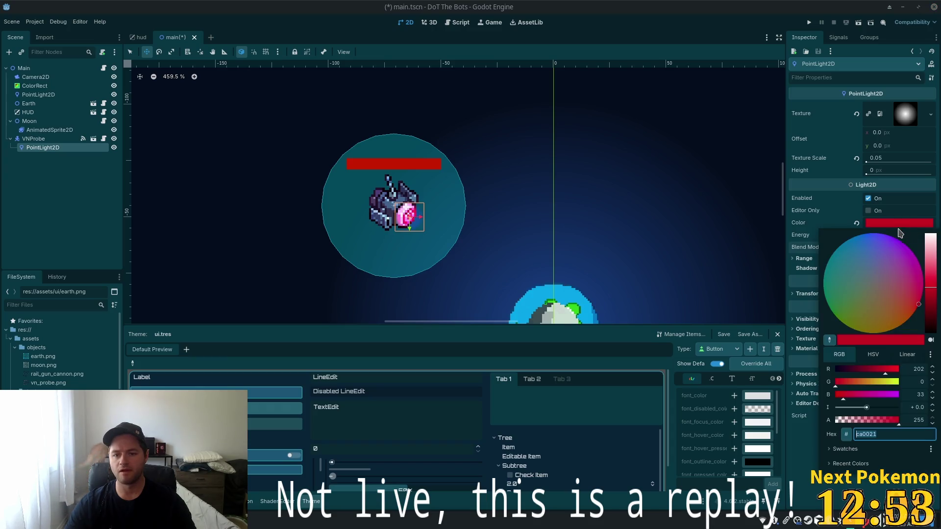
mouse_move(931, 293)
mouse_down()
mouse_move(931, 321)
mouse_move(931, 236)
mouse_move(933, 293)
mouse_up()
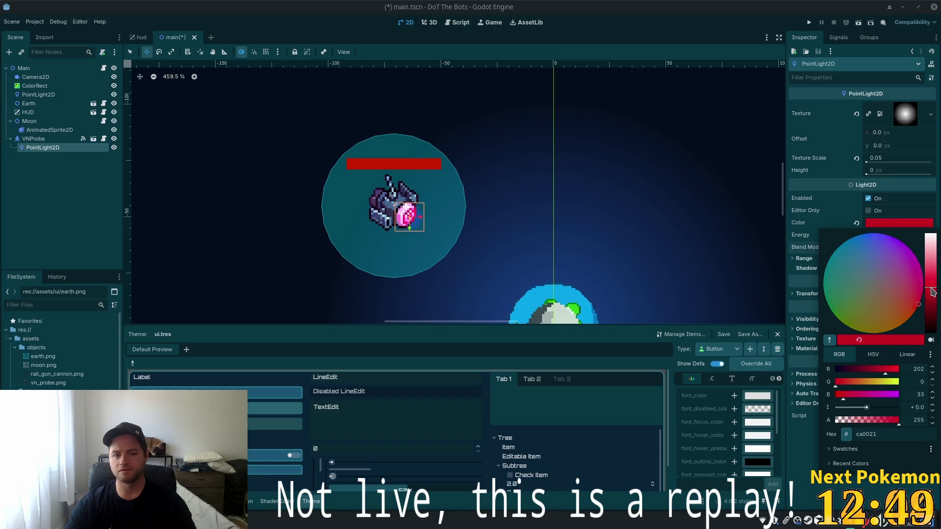
drag(866, 407, 931, 411)
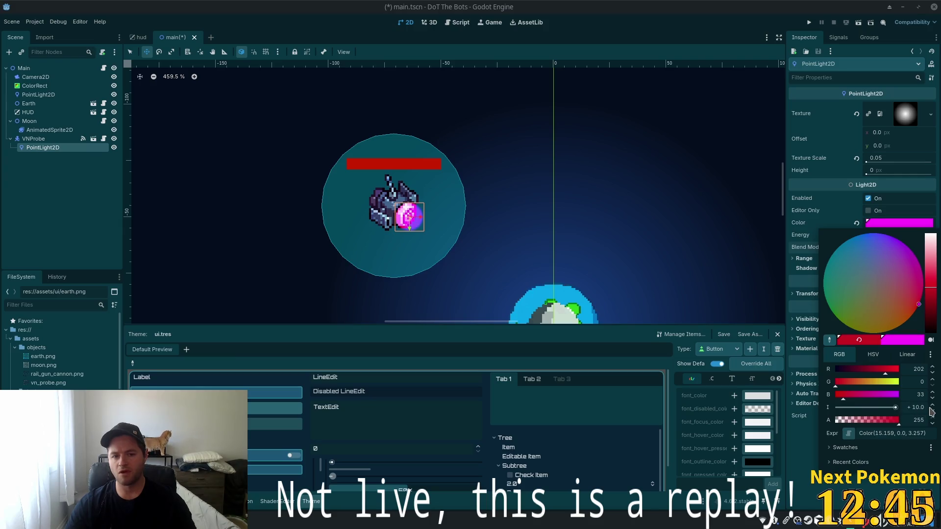
mouse_move(934, 309)
mouse_down()
mouse_move(932, 277)
mouse_move(929, 306)
mouse_up()
drag(869, 369, 923, 369)
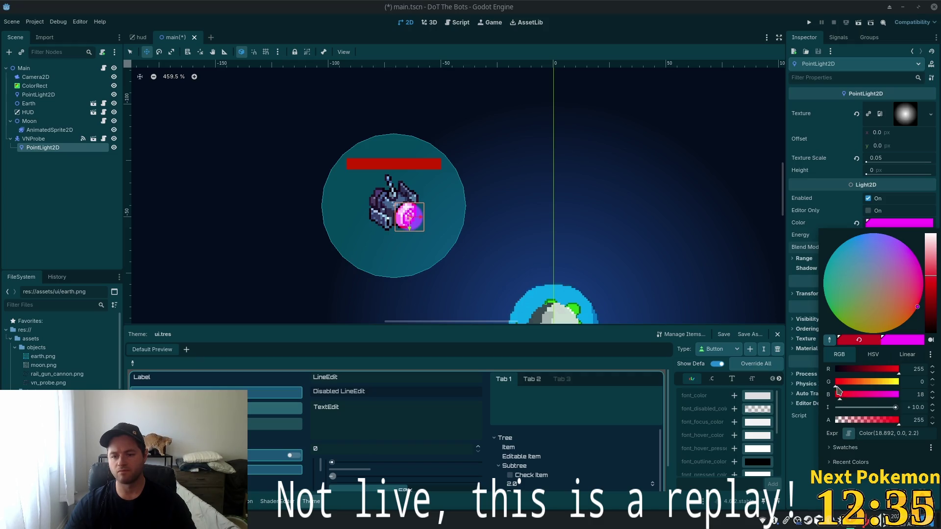
mouse_move(840, 388)
mouse_down()
mouse_move(880, 383)
mouse_move(759, 397)
mouse_up()
key(ctrl+z)
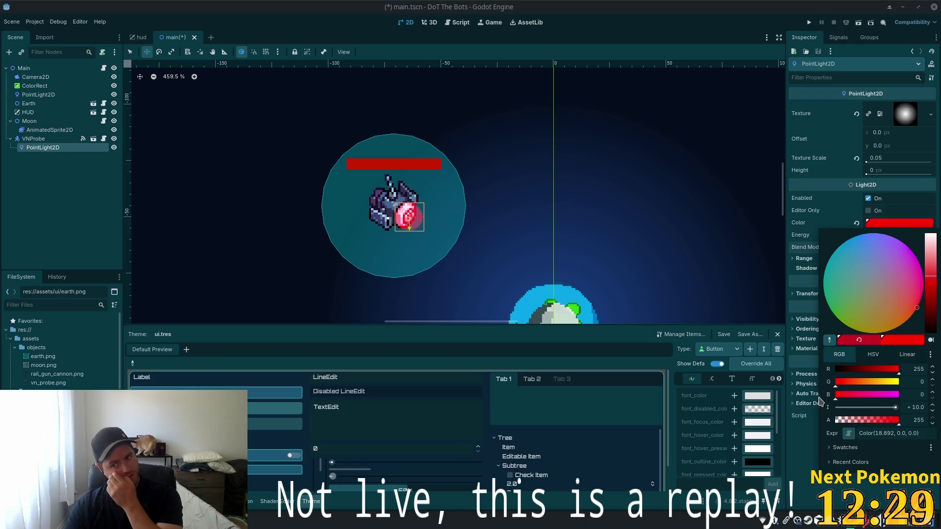
mouse_move(931, 282)
mouse_down()
mouse_move(932, 320)
mouse_move(922, 322)
mouse_up()
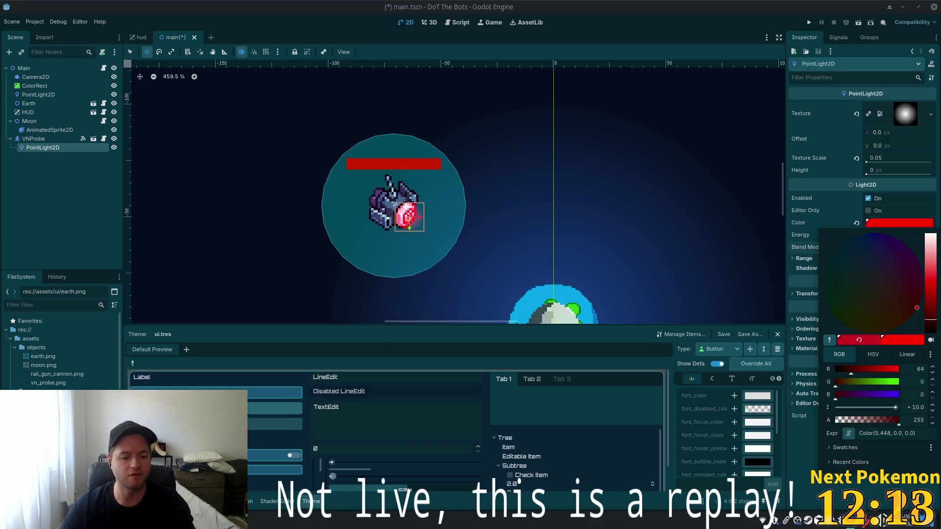
key(Escape)
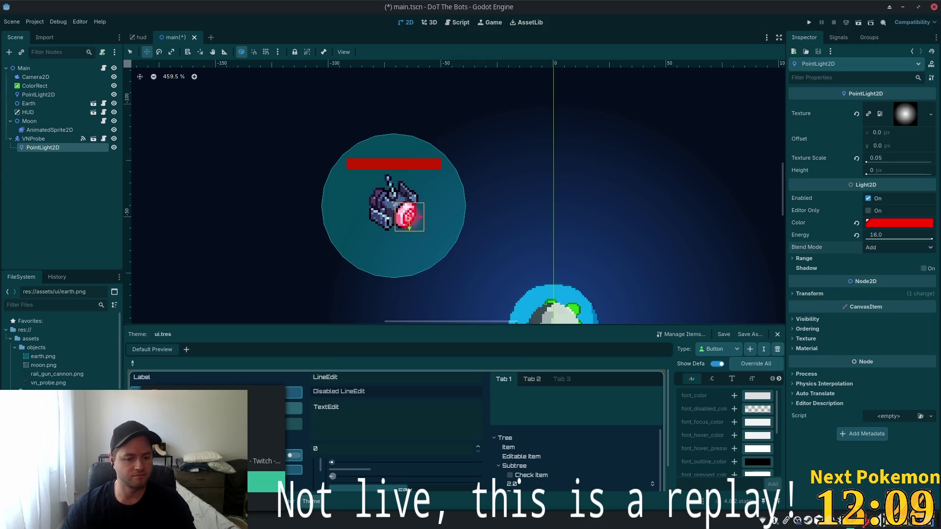
click(265, 460)
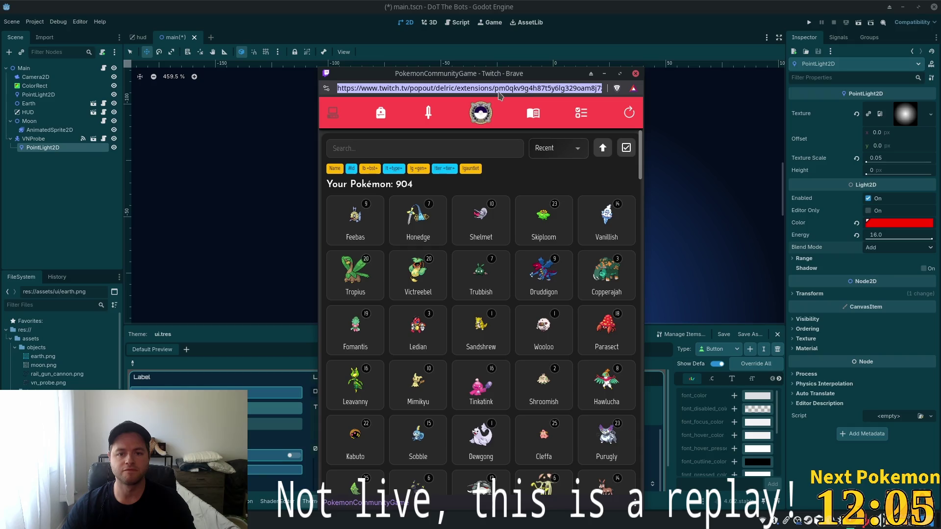
Refresh the Pokémon collection and sort it by base stats.
click(470, 106)
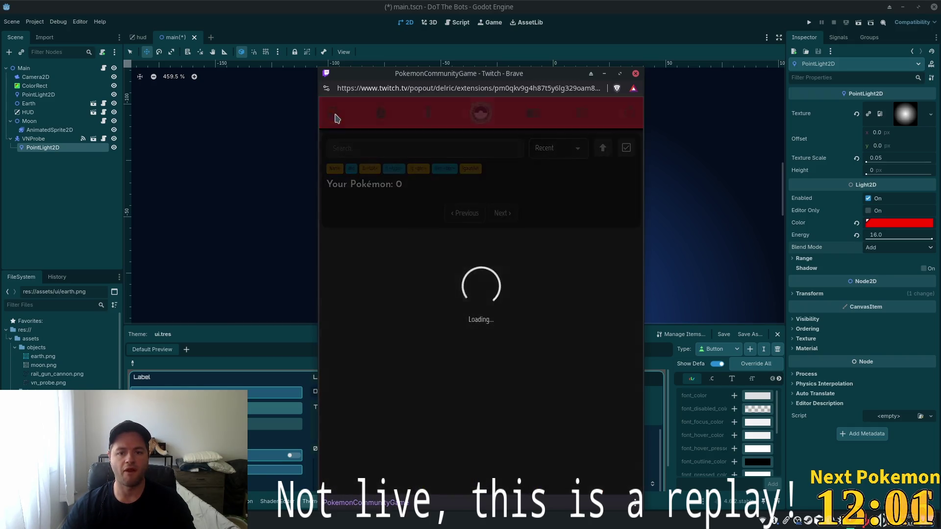
click(568, 150)
scroll(580, 205, down, 2)
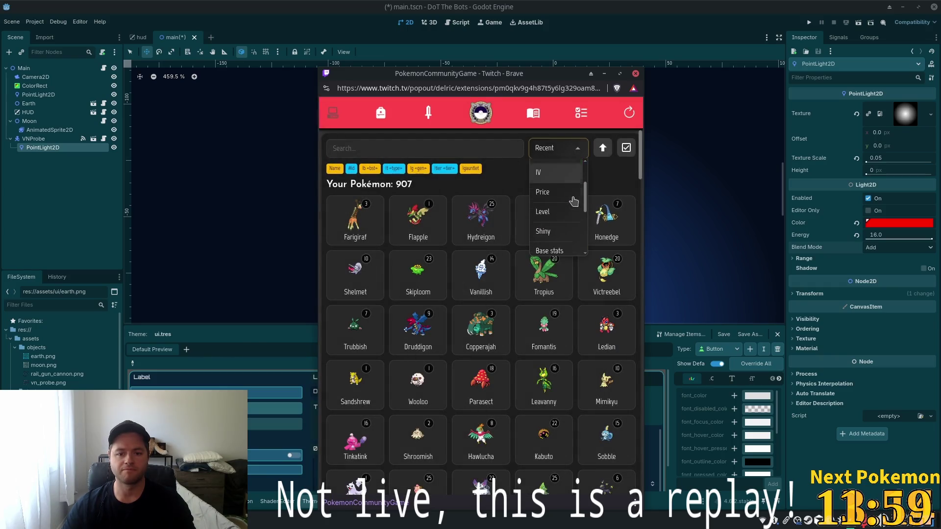
scroll(569, 215, down, 2)
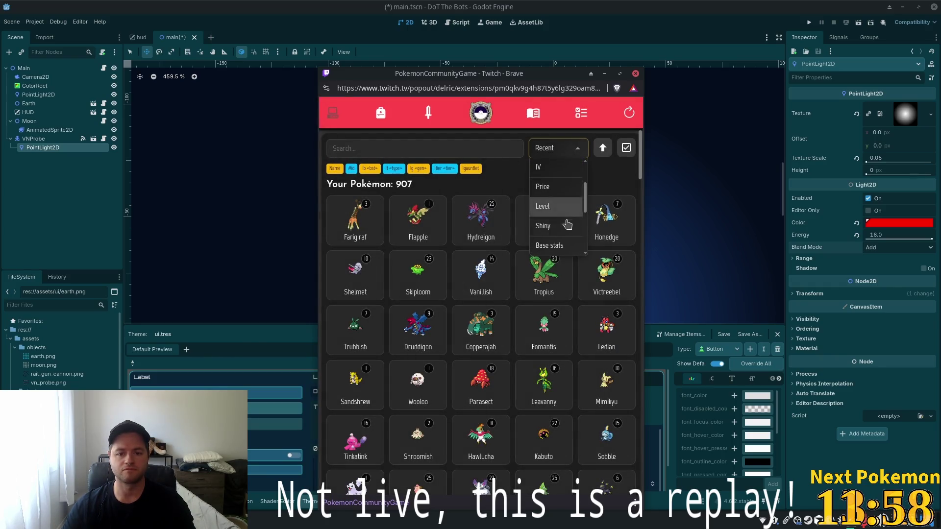
click(554, 246)
scroll(633, 204, down, 20)
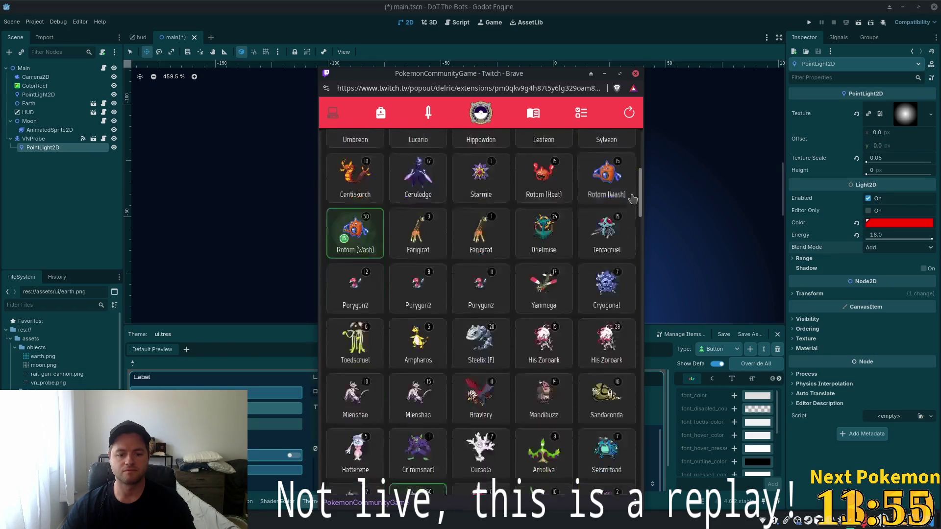
scroll(632, 203, down, 1)
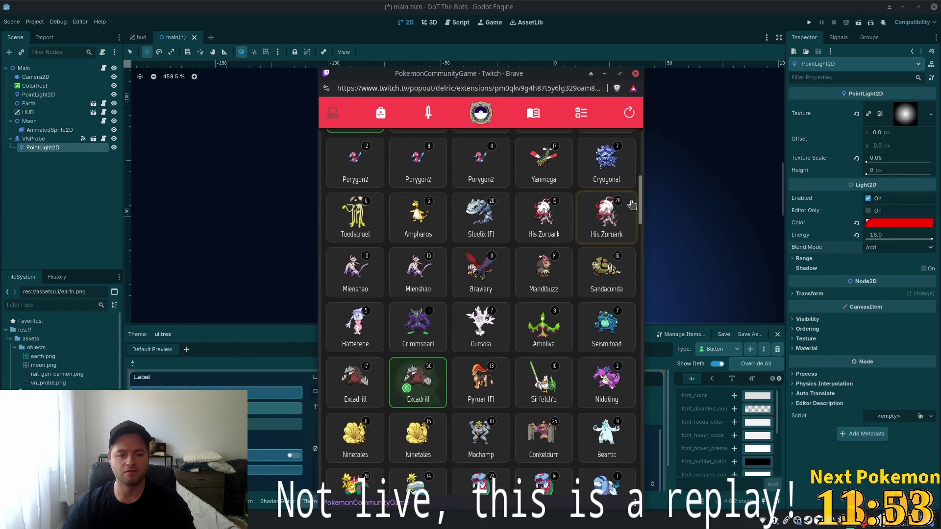
scroll(585, 219, down, 10)
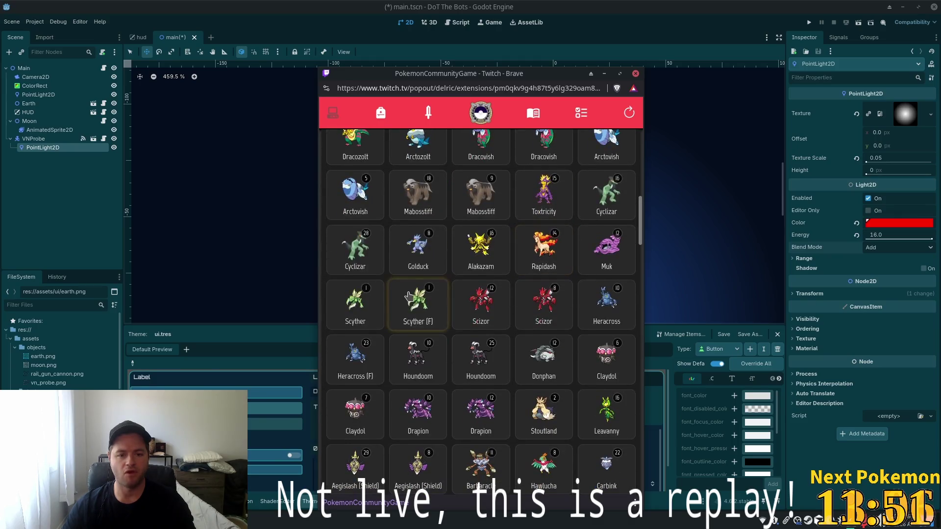
Browse the Mabosstiff and Copperajah details to find the level 4 Copperajah.
click(480, 201)
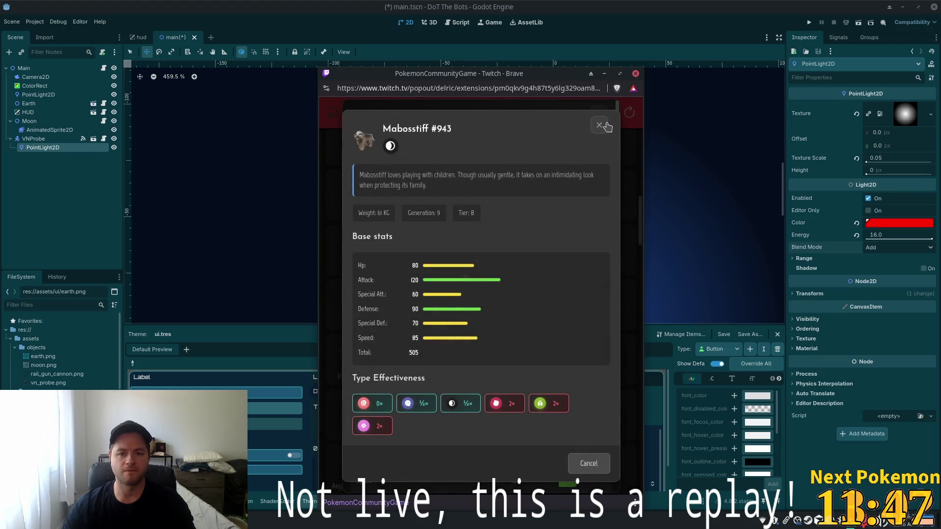
click(599, 125)
scroll(530, 240, down, 5)
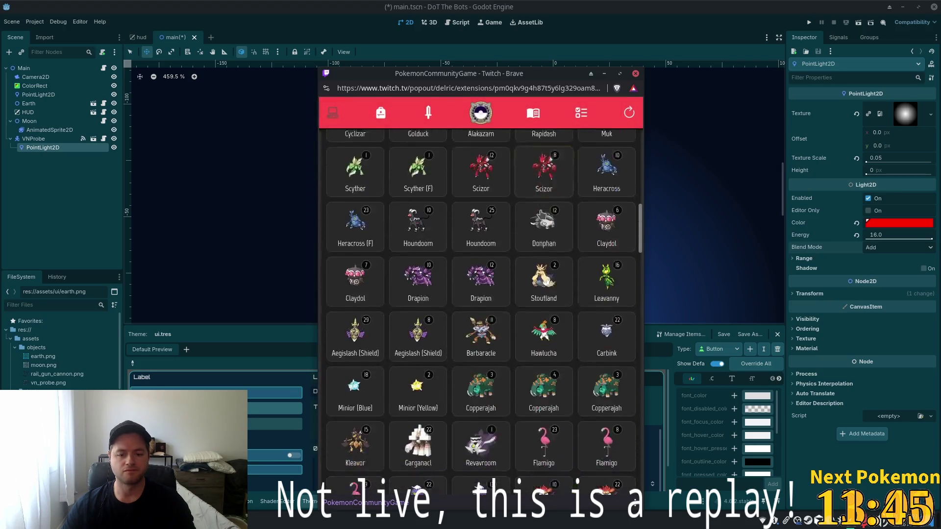
scroll(529, 241, down, 2)
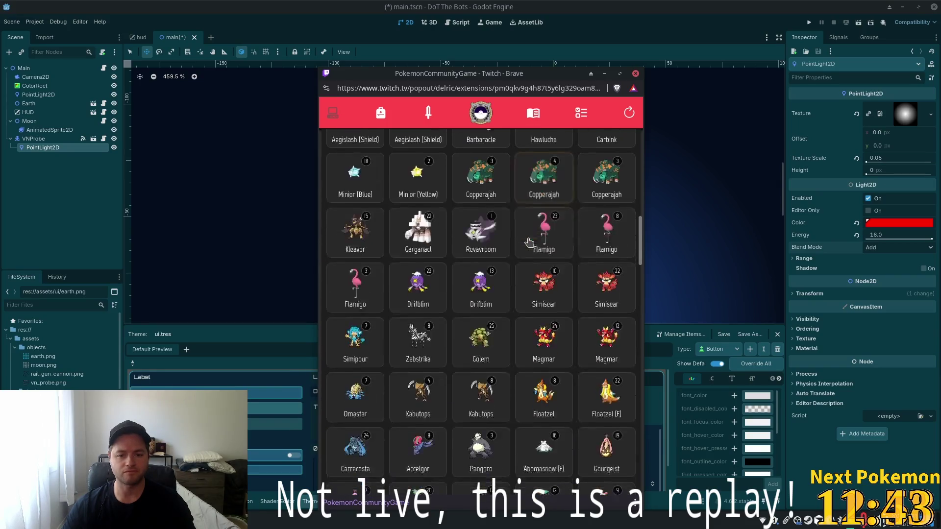
click(543, 157)
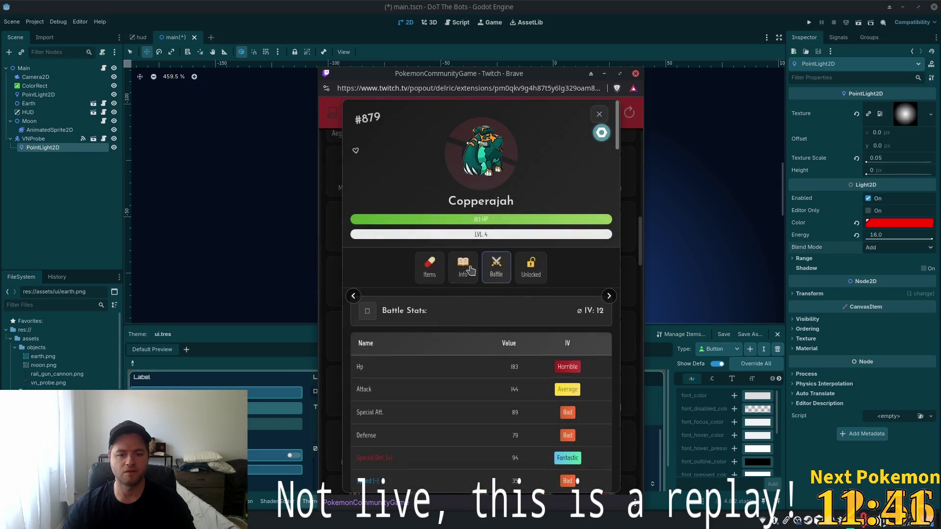
click(497, 269)
click(599, 114)
click(599, 114)
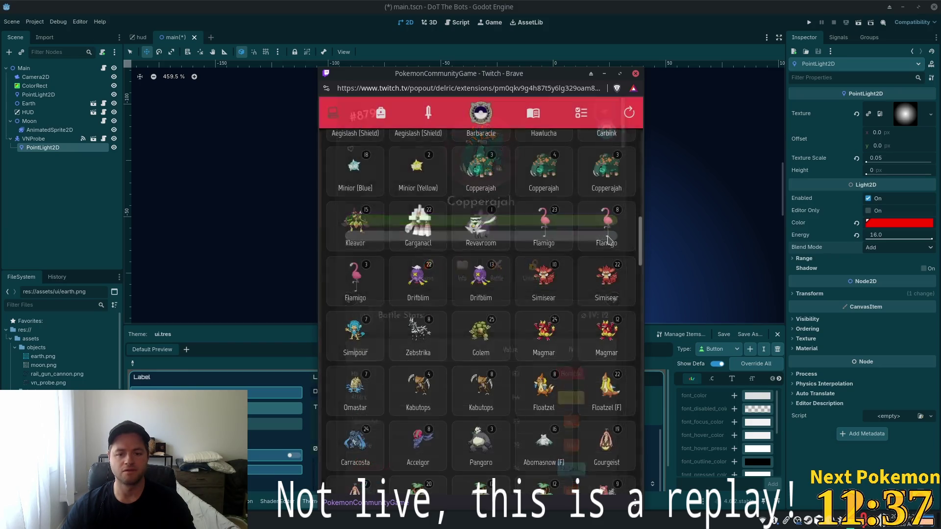
click(537, 240)
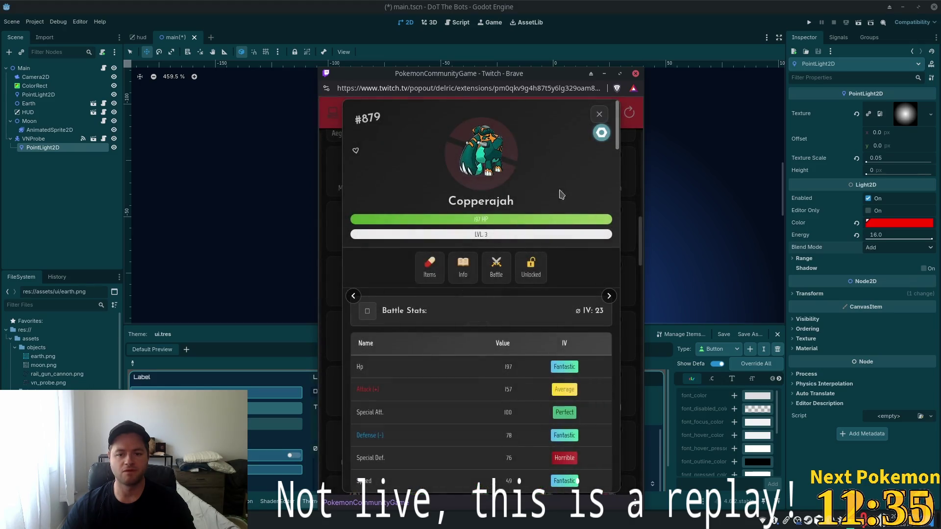
click(599, 114)
click(561, 219)
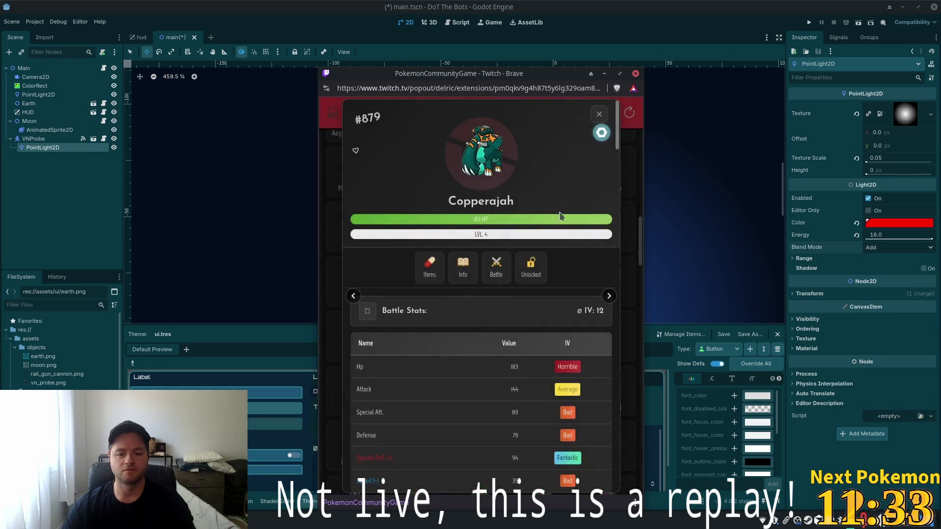
scroll(472, 361, down, 5)
Wondertrade the level 4 Copperajah for a Florges, check Missions, and return to Godot.
click(499, 474)
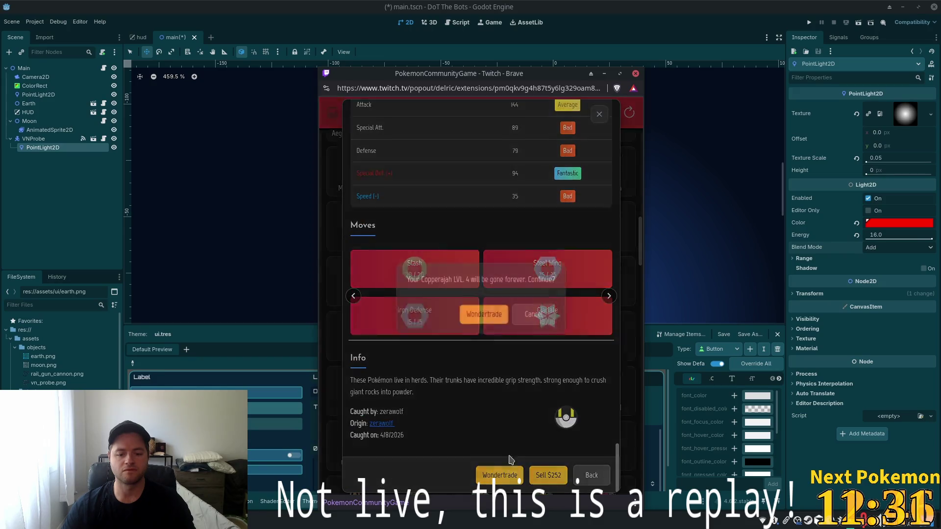
click(500, 321)
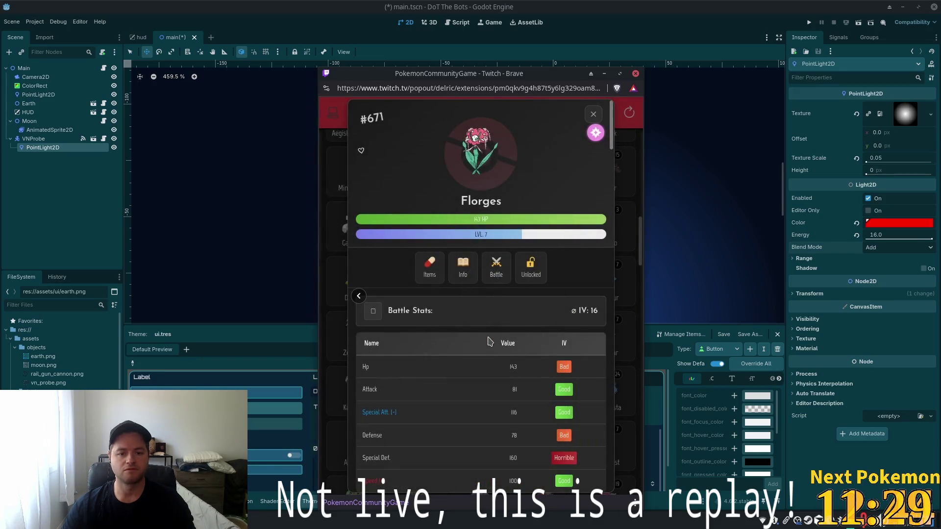
click(593, 113)
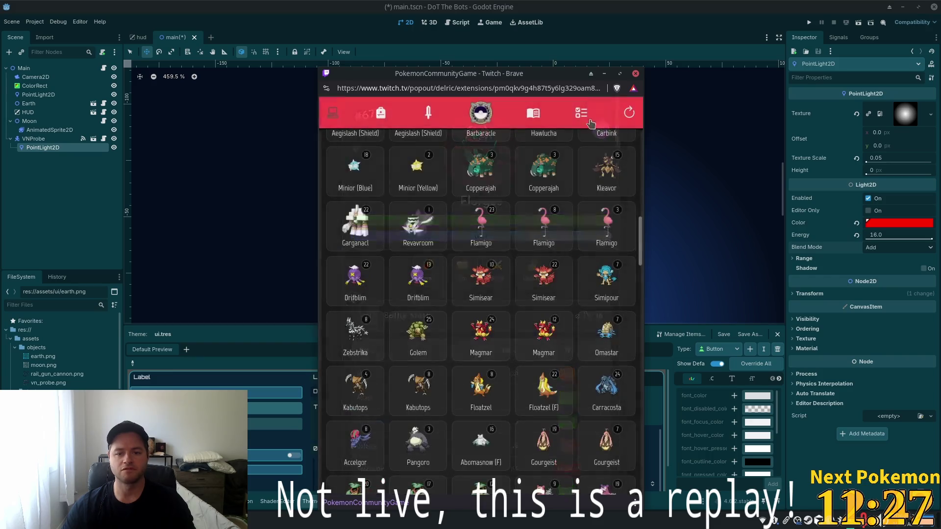
click(581, 113)
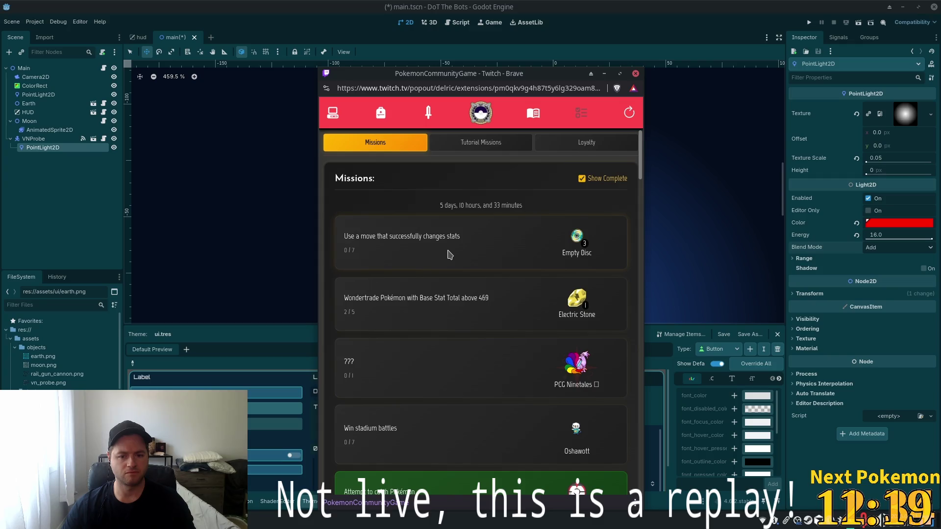
scroll(471, 274, down, 3)
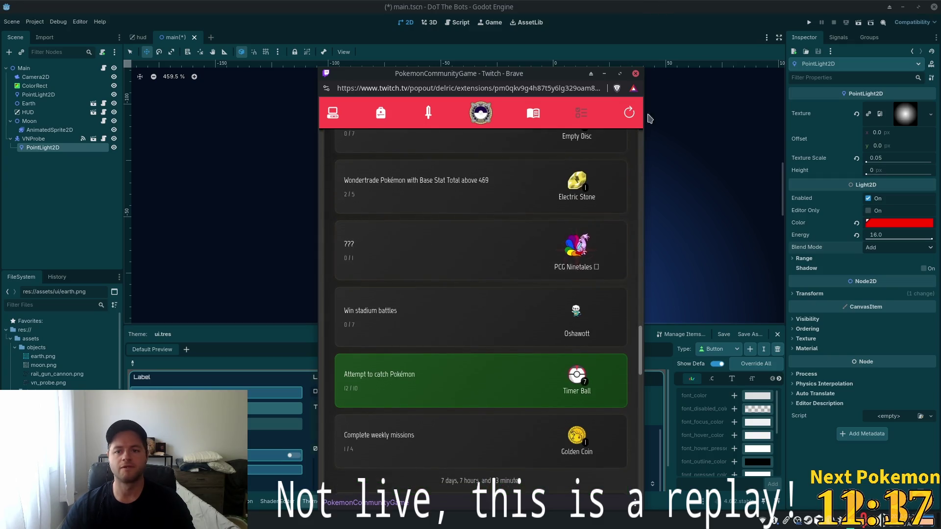
click(649, 116)
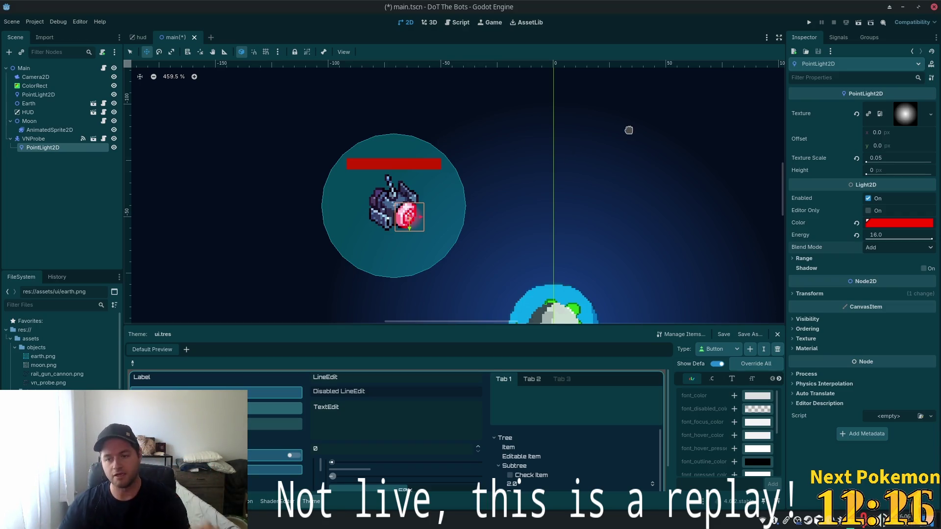
click(905, 114)
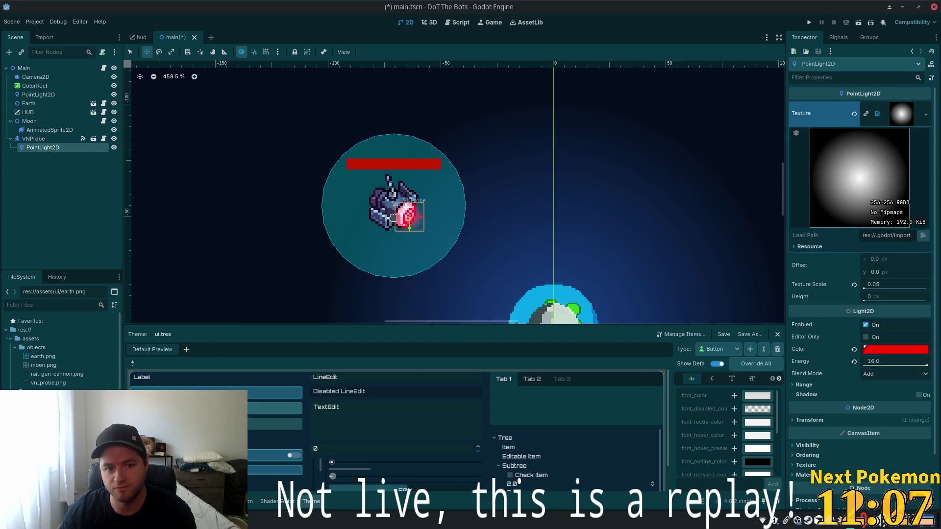
scroll(402, 219, up, 5)
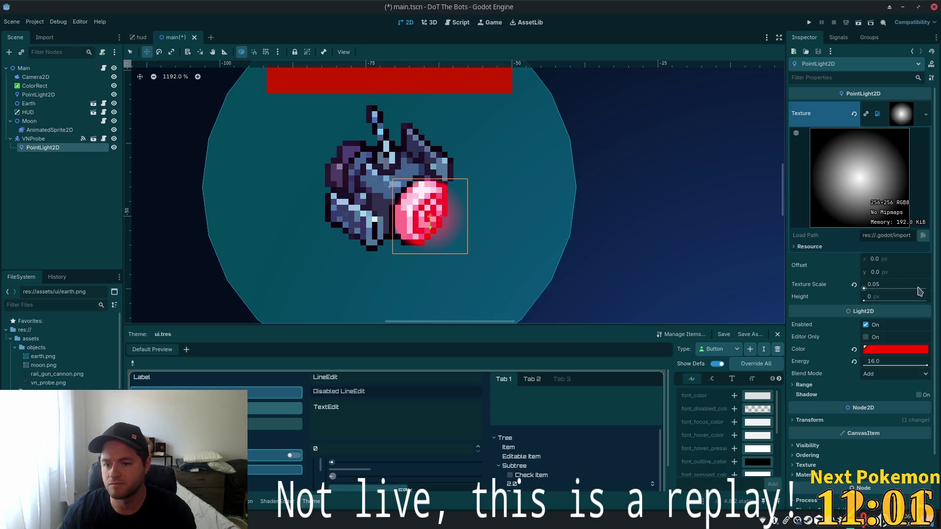
mouse_move(864, 301)
mouse_down()
mouse_move(882, 300)
mouse_move(864, 300)
mouse_up()
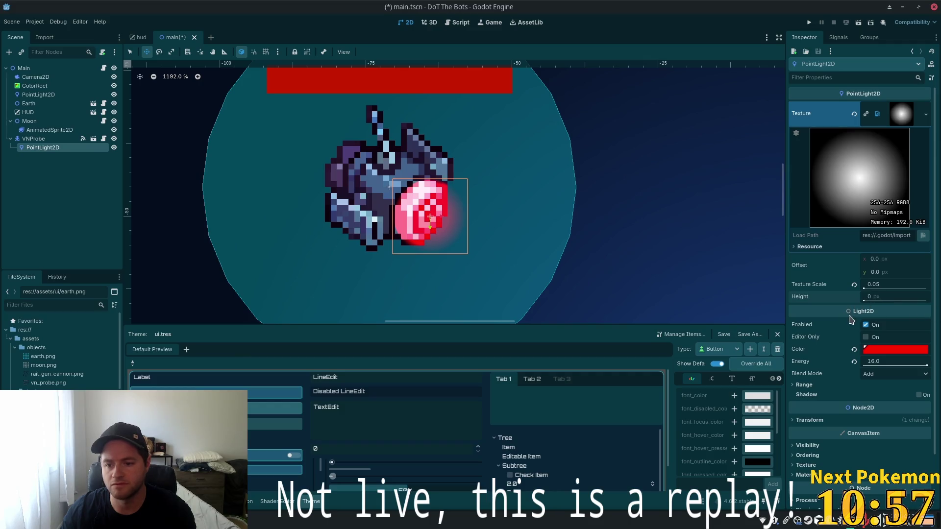
scroll(838, 368, down, 2)
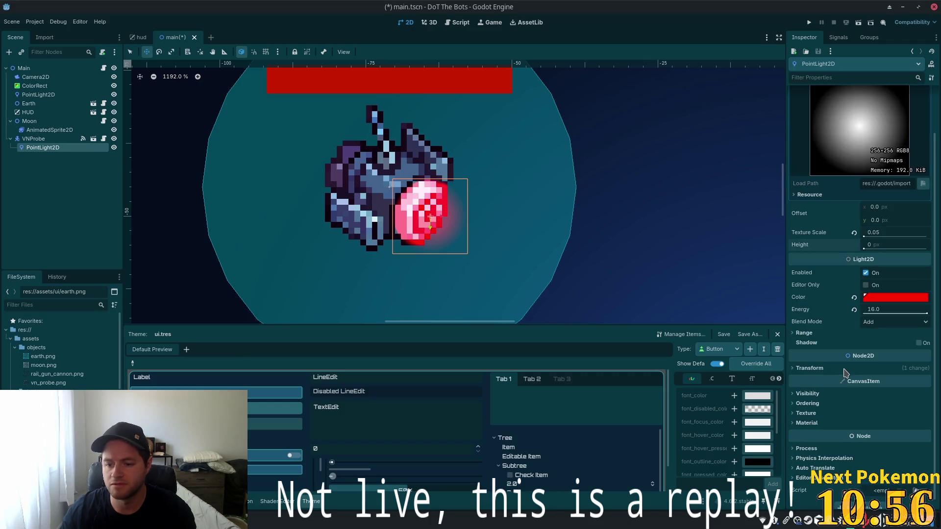
click(794, 334)
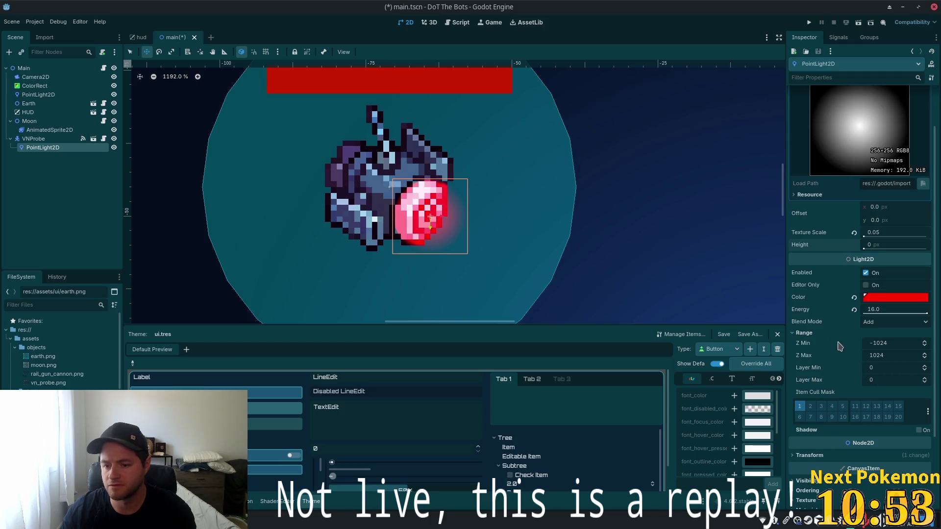
click(805, 334)
click(825, 371)
click(825, 372)
click(919, 343)
click(919, 343)
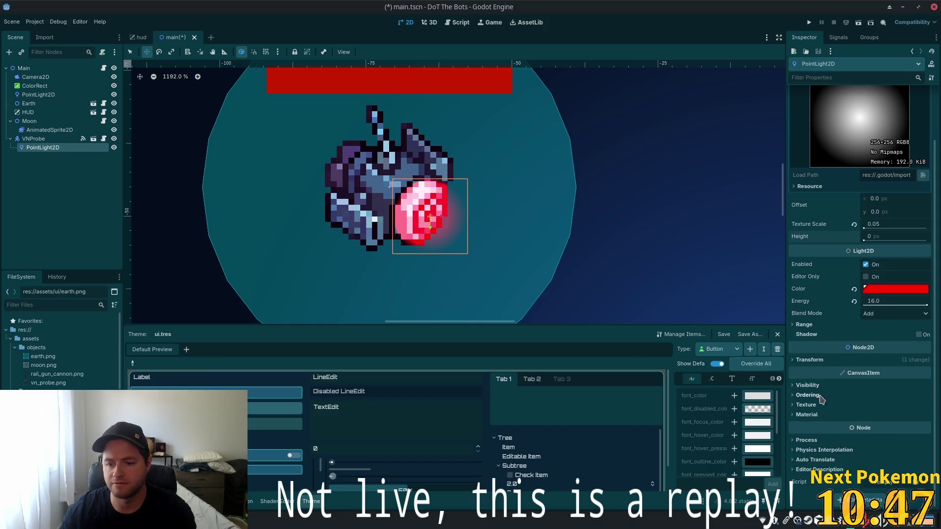
click(830, 388)
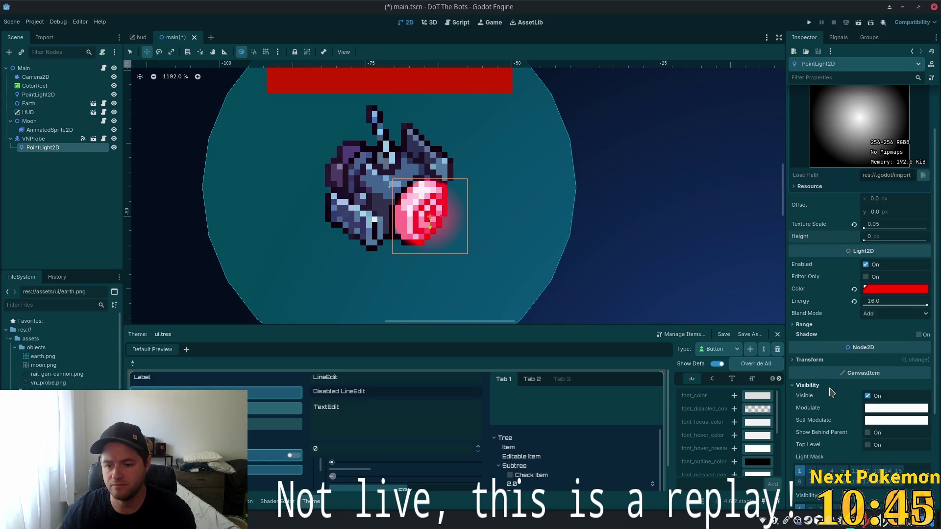
click(882, 408)
drag(922, 206, 929, 265)
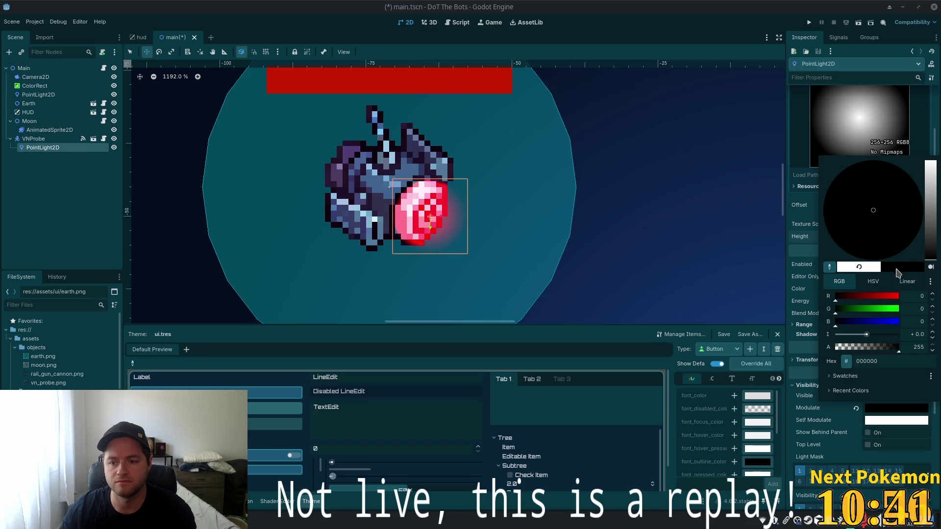
mouse_move(885, 349)
mouse_down()
mouse_move(827, 356)
mouse_move(899, 347)
mouse_up()
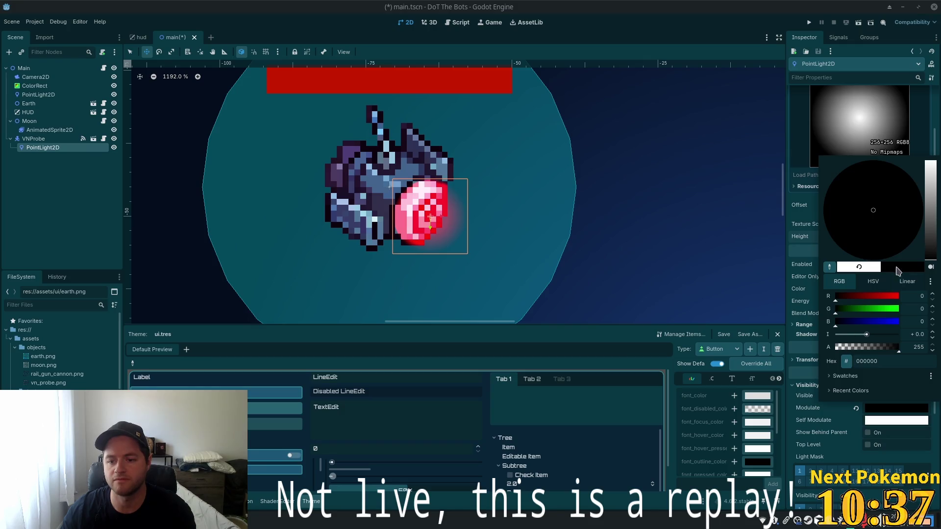
click(847, 431)
click(856, 408)
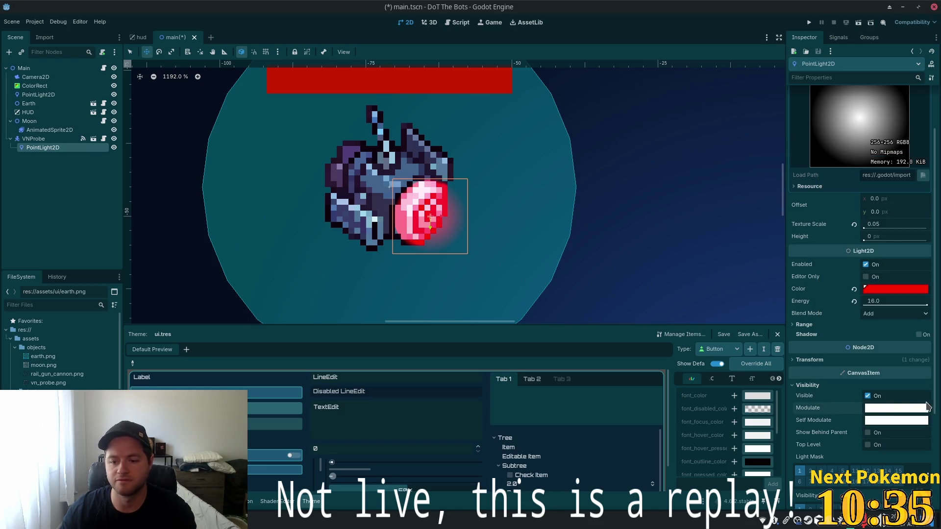
scroll(836, 396, down, 2)
scroll(861, 400, down, 3)
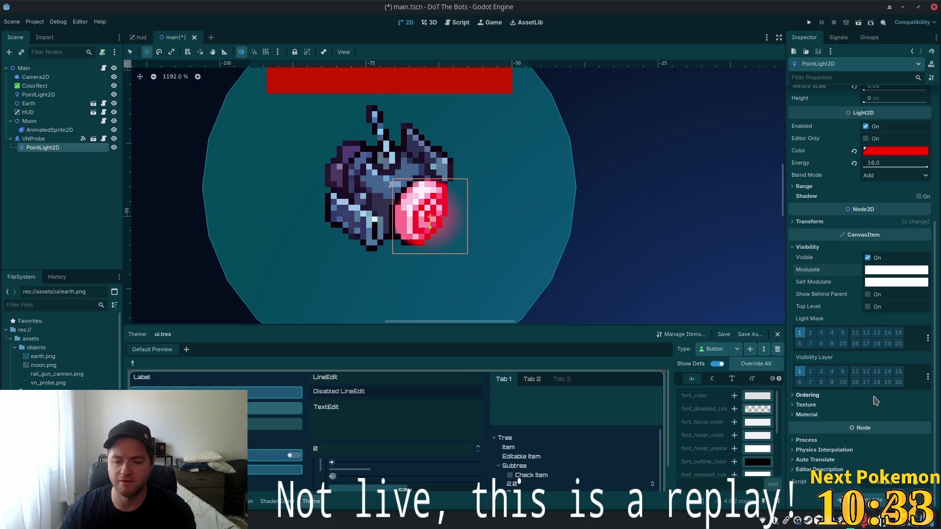
scroll(818, 376, up, 5)
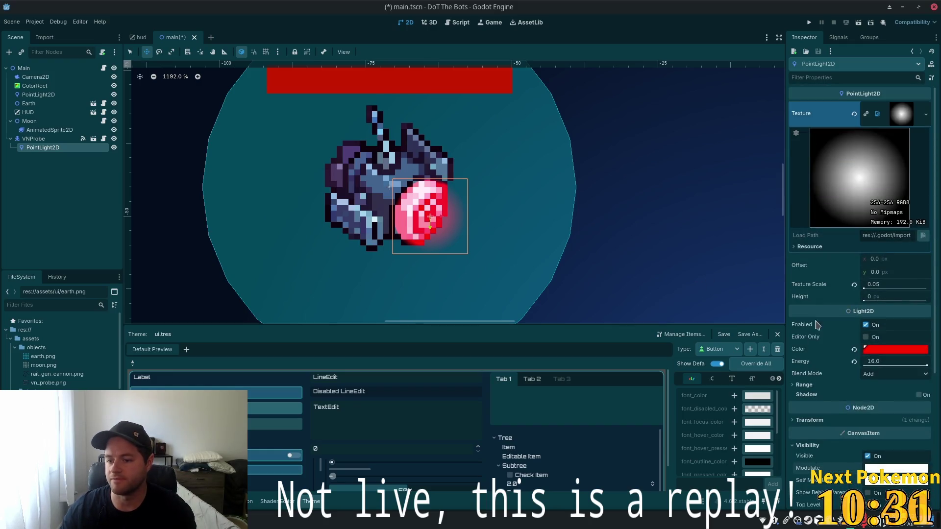
scroll(470, 191, down, 6)
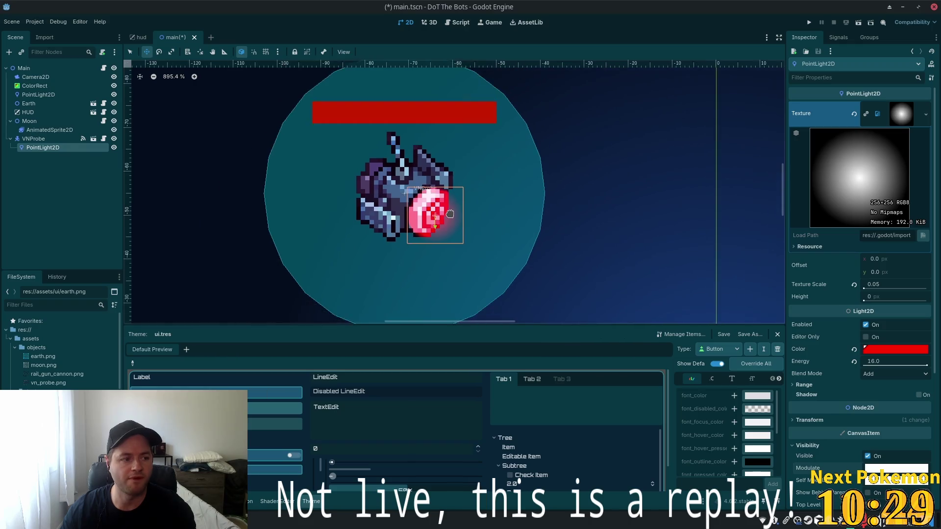
click(44, 138)
Copy the PointLight2D node and delete it from the main scene.
click(45, 150)
right_click(45, 150)
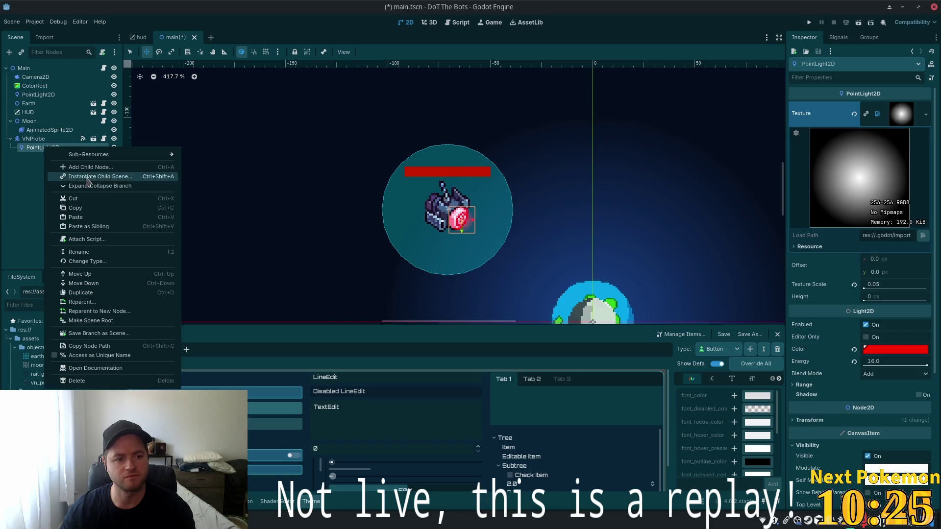
click(84, 212)
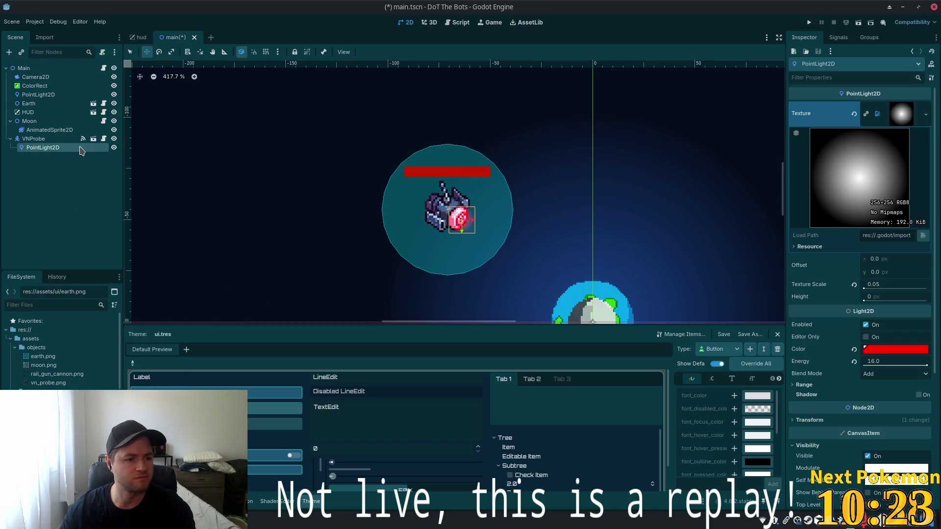
key(Delete)
click(492, 272)
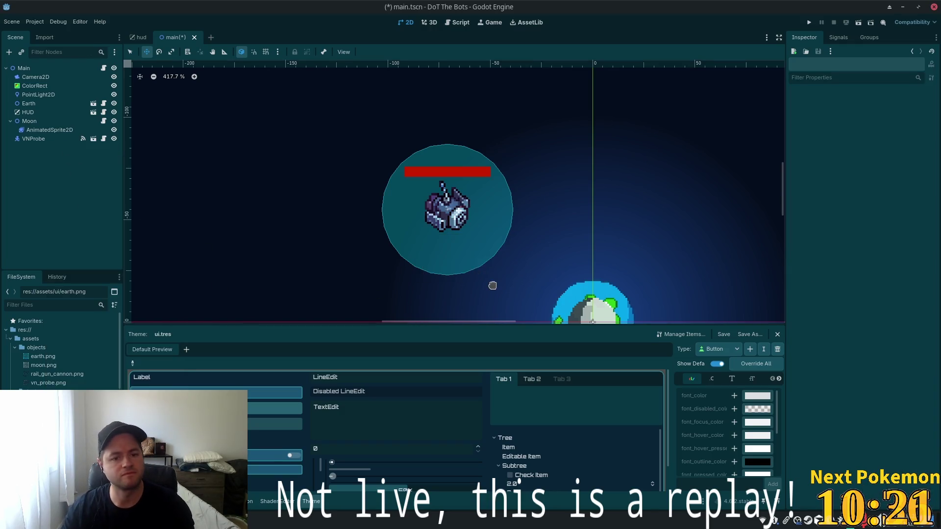
Paste the light as a child of VNProbe in the vn_probe scene.
click(93, 140)
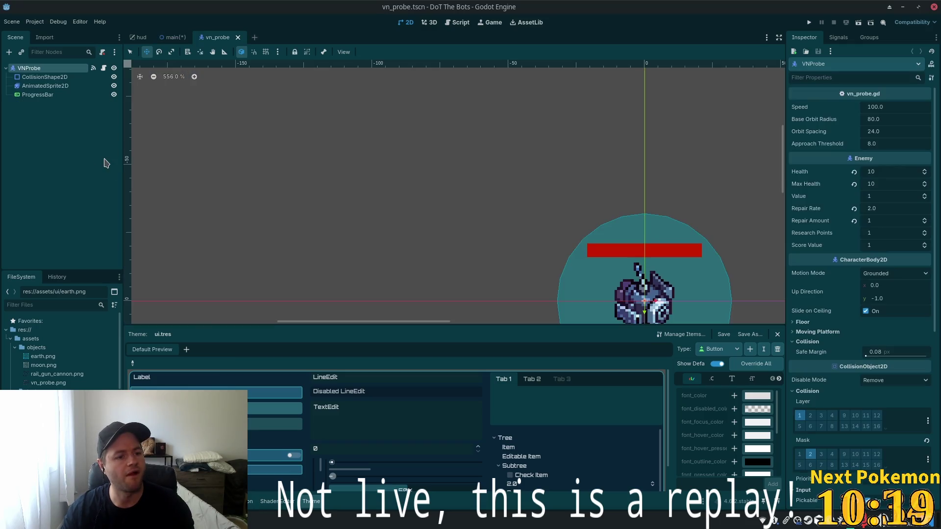
right_click(38, 69)
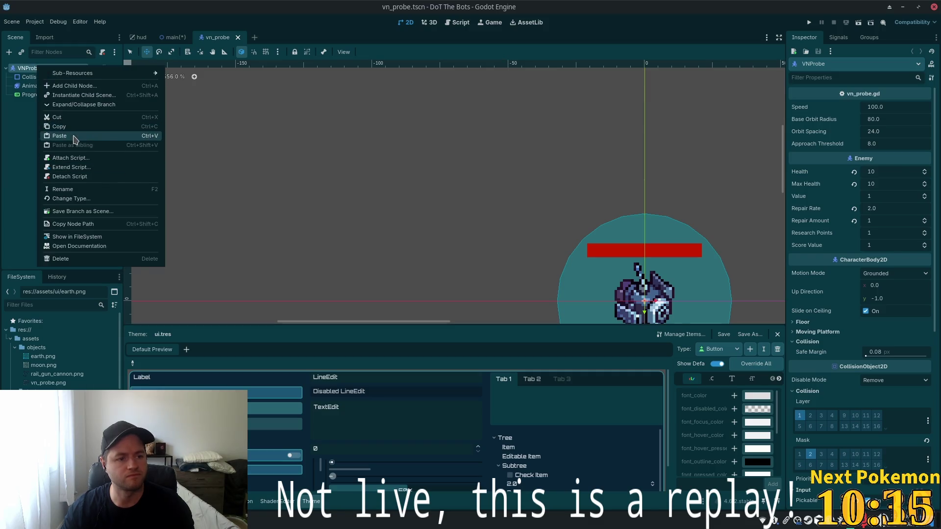
click(76, 136)
scroll(480, 186, down, 5)
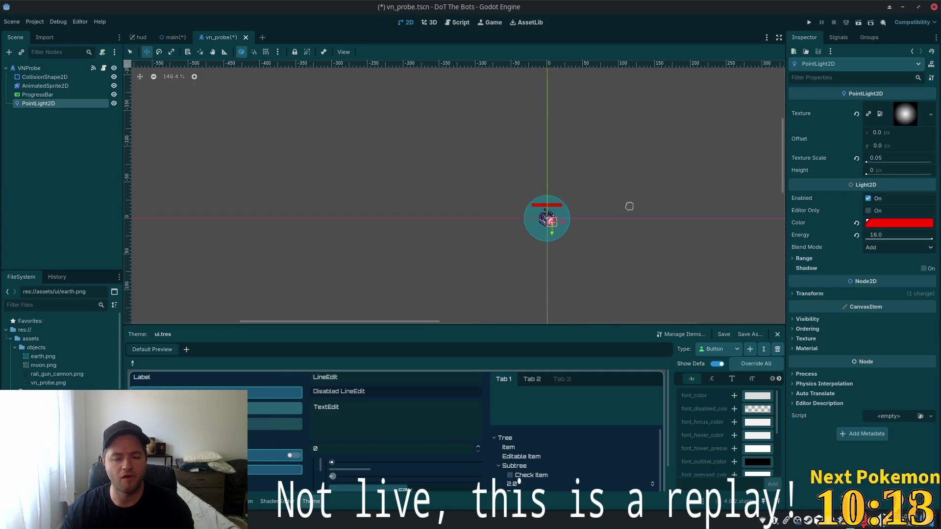
scroll(612, 194, right, 5)
scroll(532, 177, up, 5)
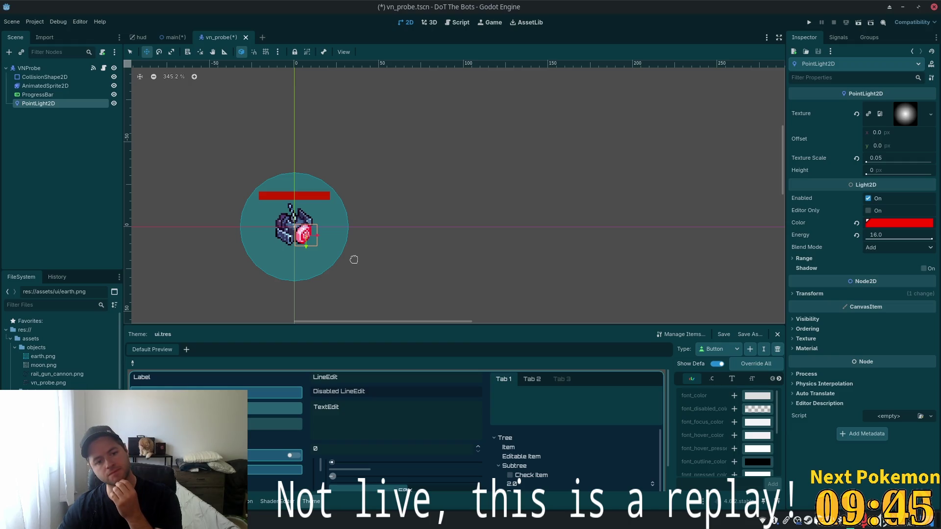
Hide the PointLight2D light on the probe.
key(alt+Tab)
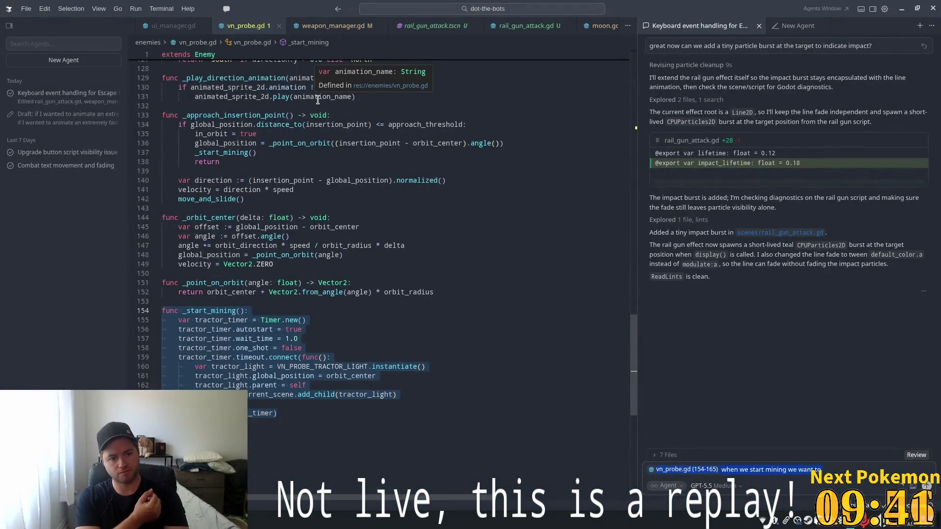
key(alt+Tab)
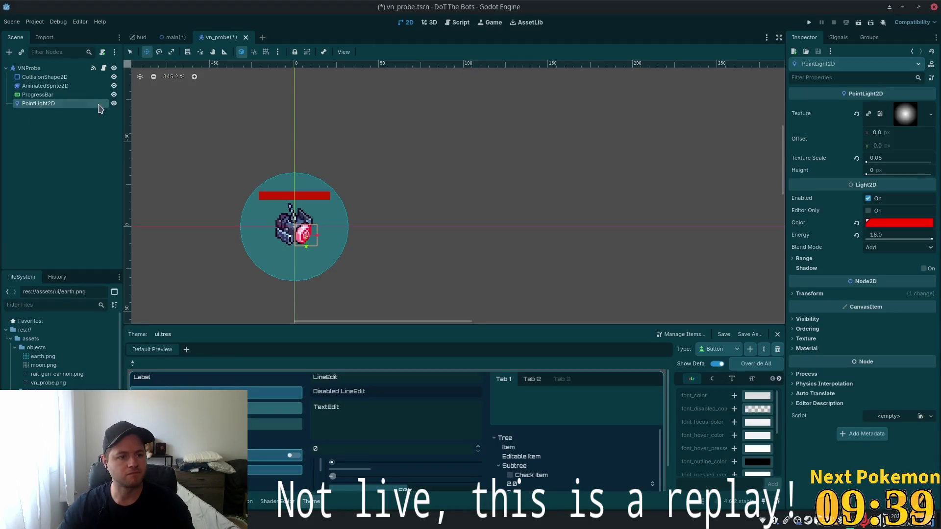
click(114, 103)
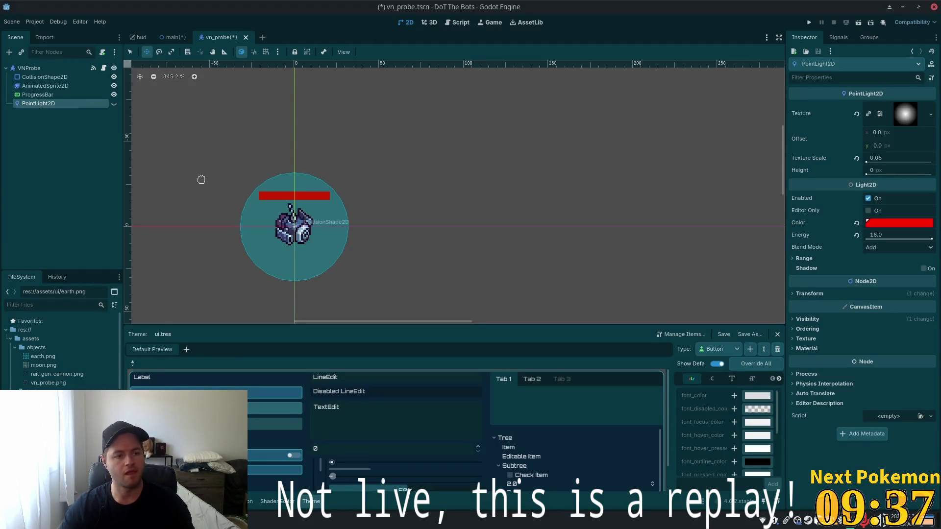
Rename the light to PointLight2DTractor and open the vn_probe.gd script.
click(58, 106)
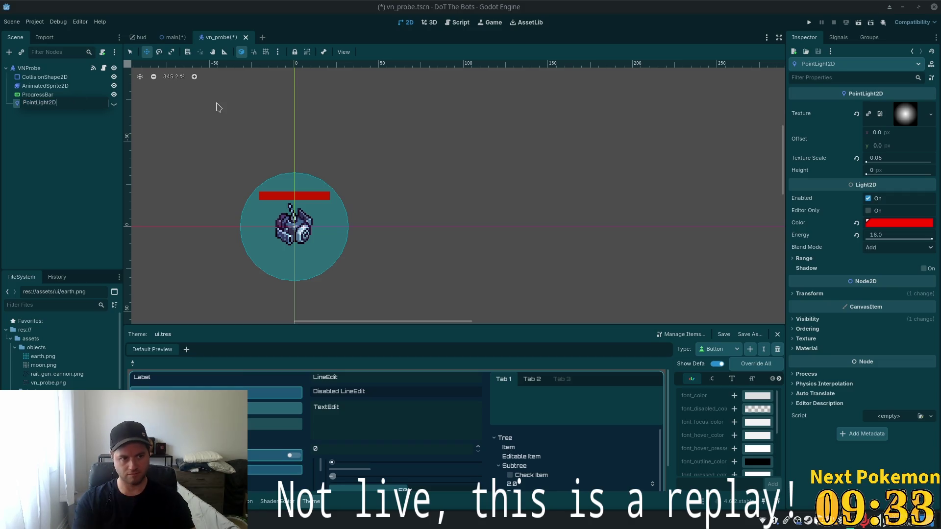
text(Tractor)
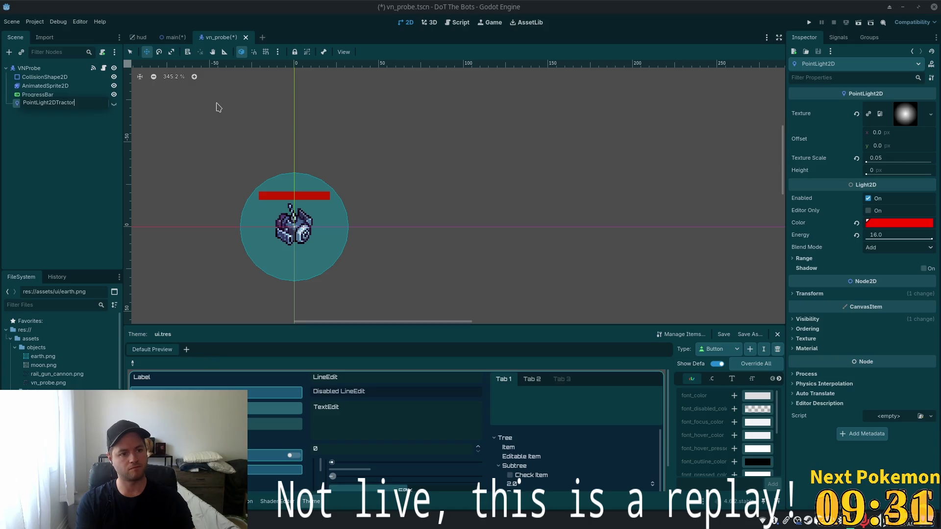
key(Return)
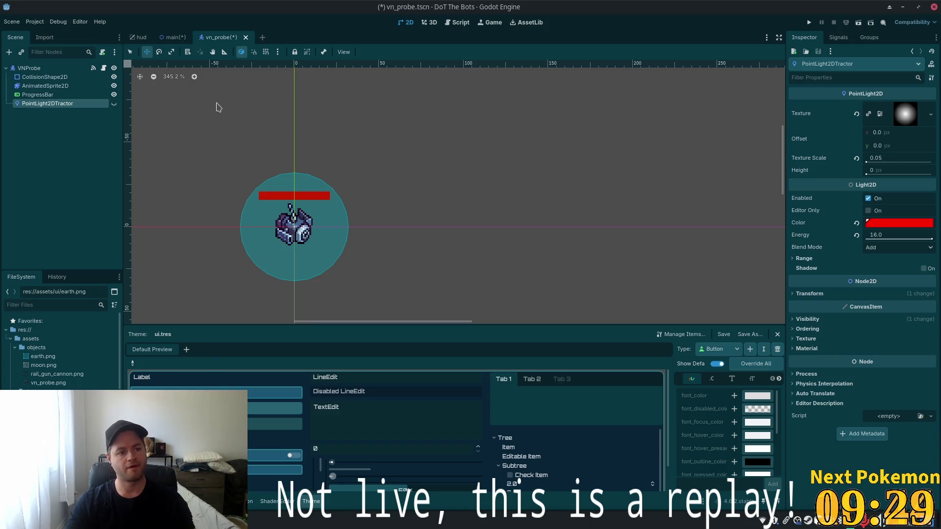
key(alt+Tab)
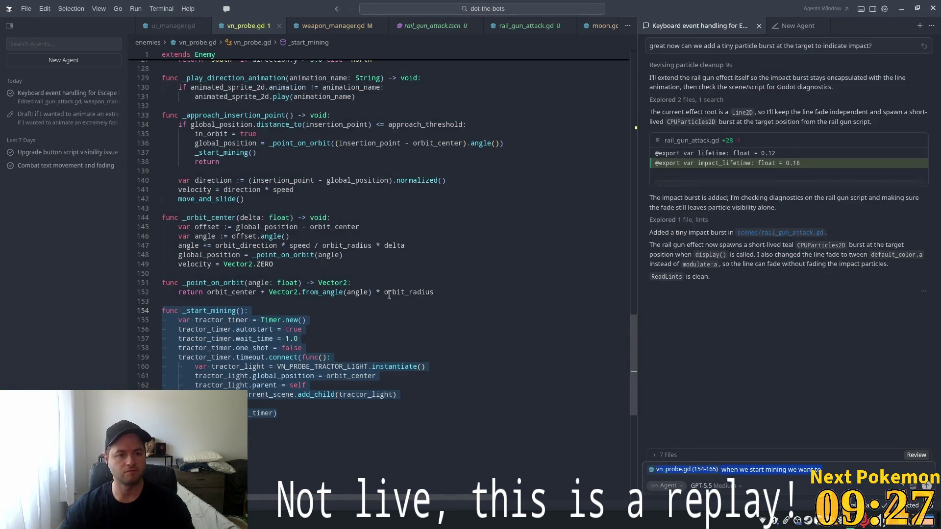
key(alt+Tab)
click(103, 68)
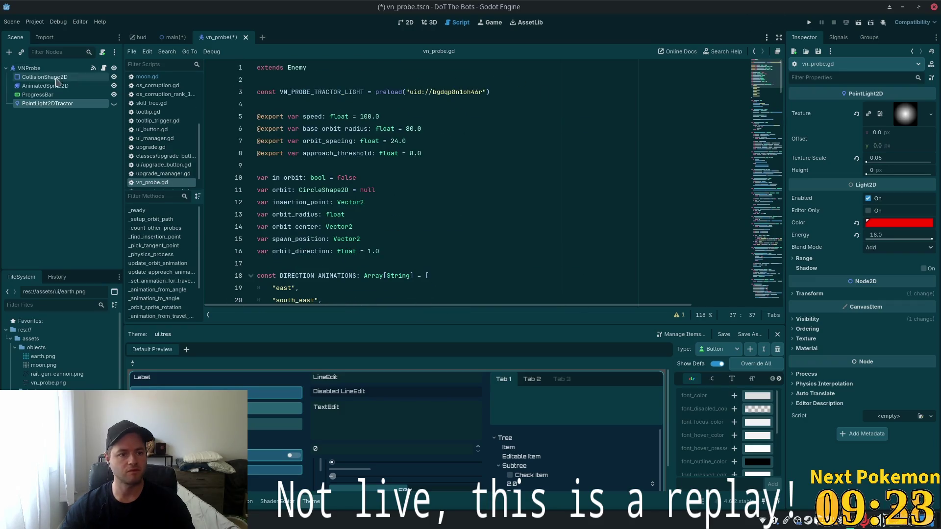
drag(48, 104, 285, 78)
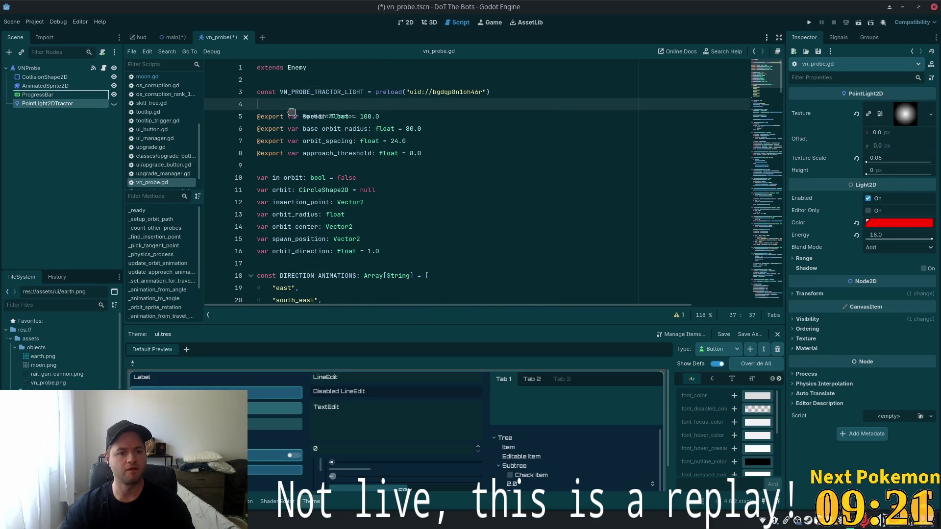
click(514, 96)
key(Return)
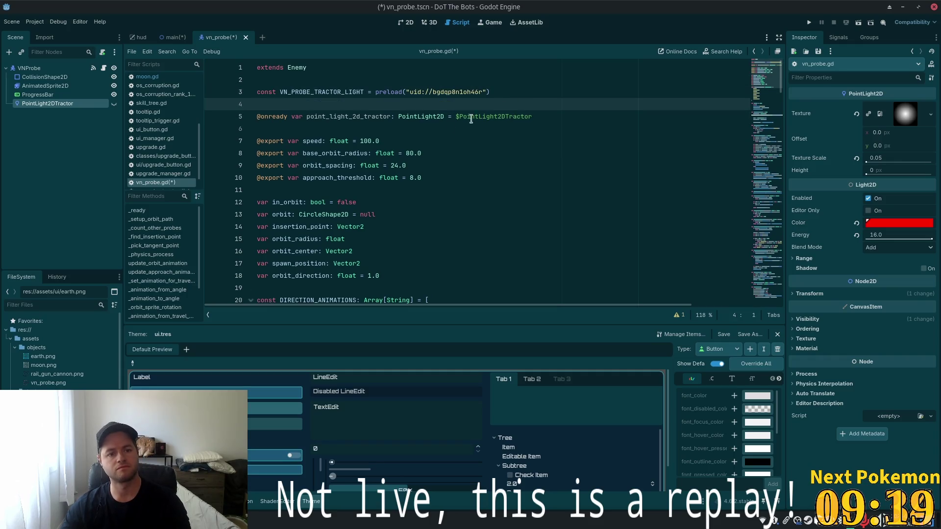
click(303, 91)
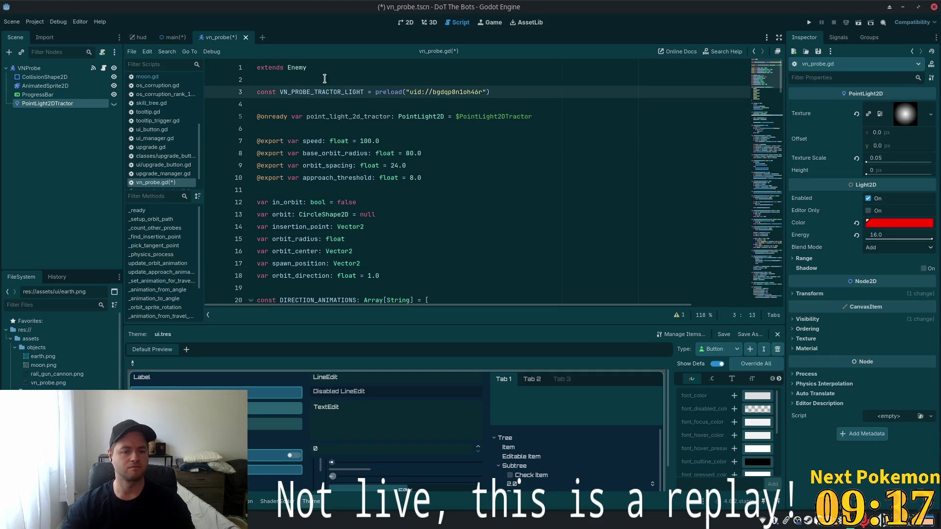
key(alt+Down)
key(alt+Down)
key(alt+Down)
key(alt+Down)
key(Up)
key(End)
key(Return)
key(ctrl+s)
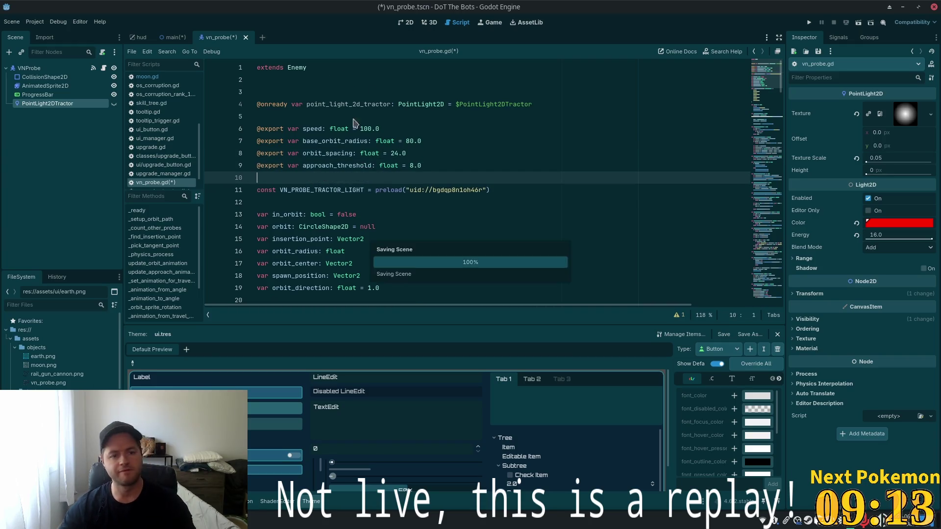
Remove the extra blank line and select the _start_mining function body.
click(397, 116)
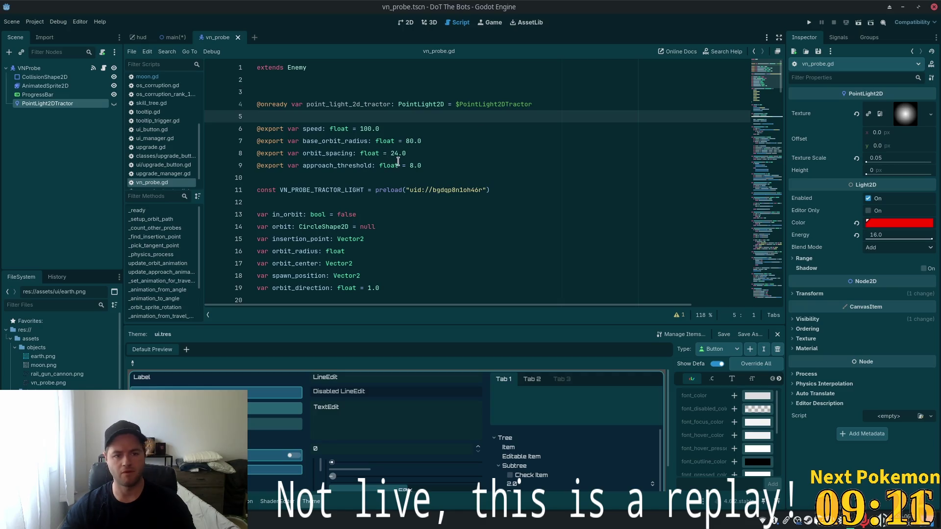
click(302, 91)
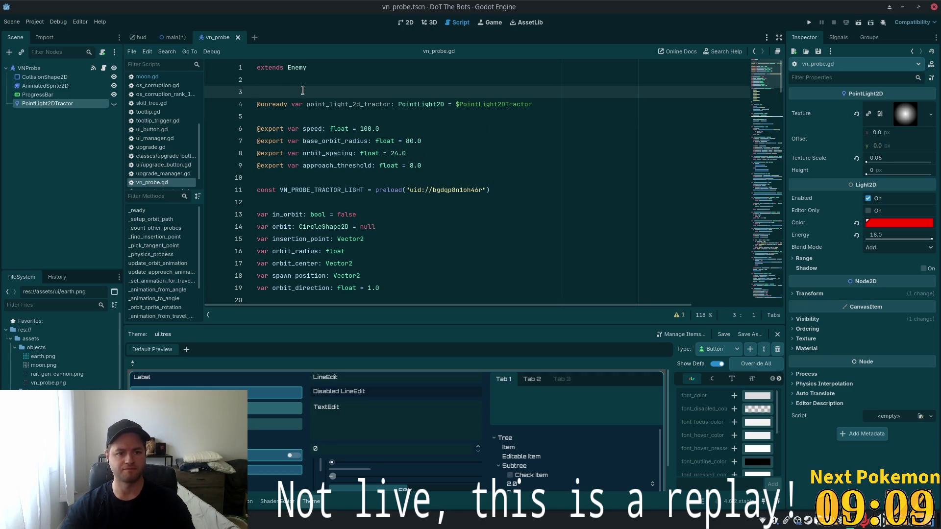
key(BackSpace)
click(767, 275)
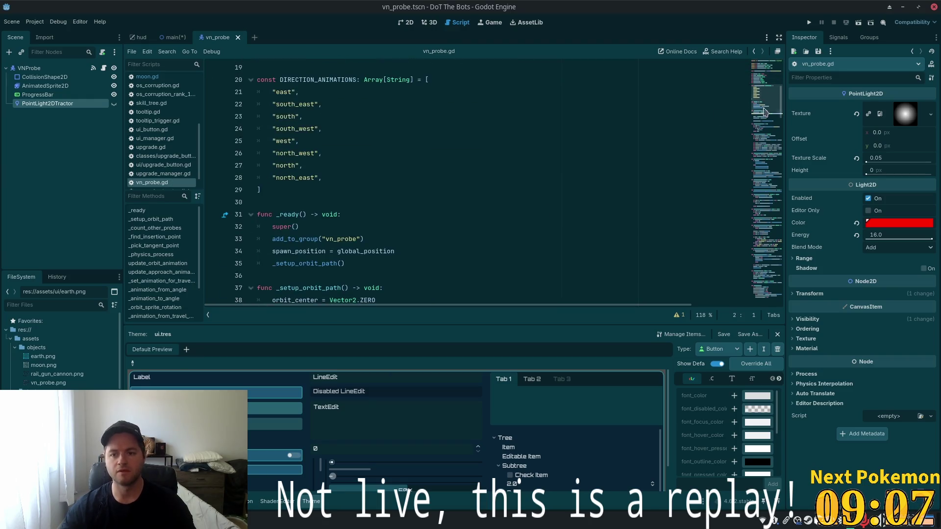
drag(767, 276, 772, 314)
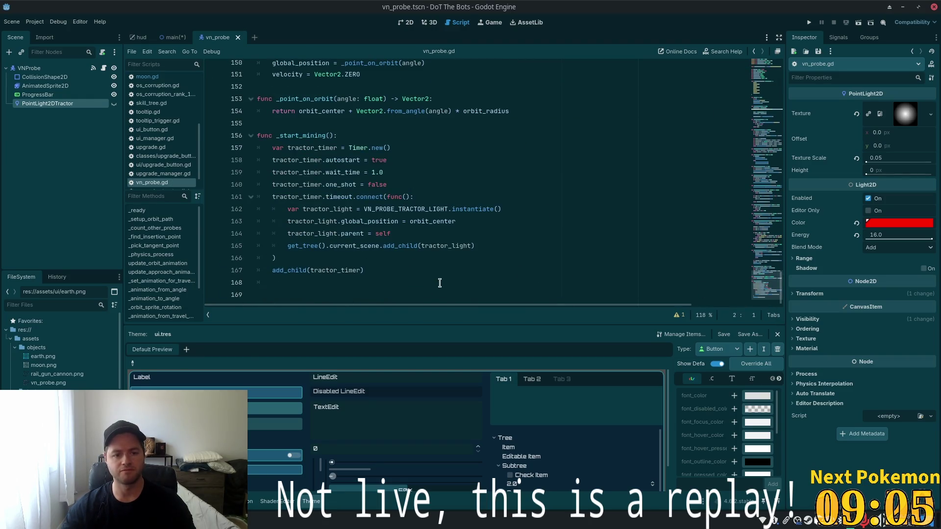
mouse_move(383, 270)
mouse_down()
mouse_move(303, 196)
mouse_move(306, 175)
mouse_up()
key(alt+Tab)
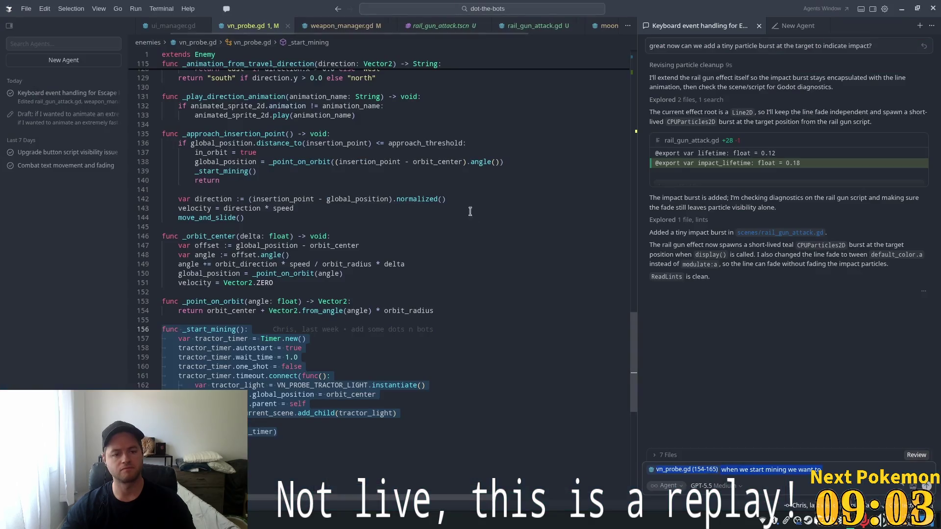
mouse_move(635, 363)
mouse_down()
mouse_move(642, 86)
mouse_move(490, 372)
mouse_move(421, 220)
mouse_move(361, 135)
mouse_up()
scroll(294, 252, up, 3)
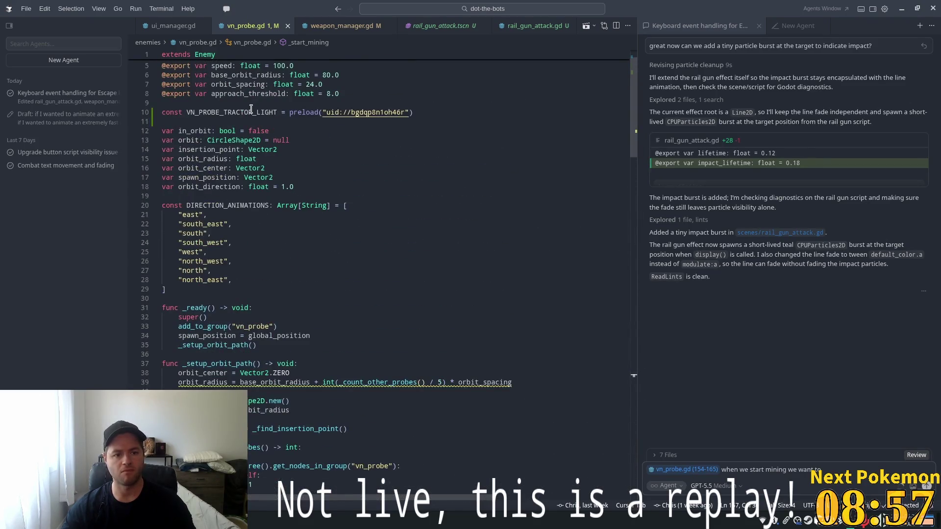
scroll(323, 151, up, 2)
double_click(264, 82)
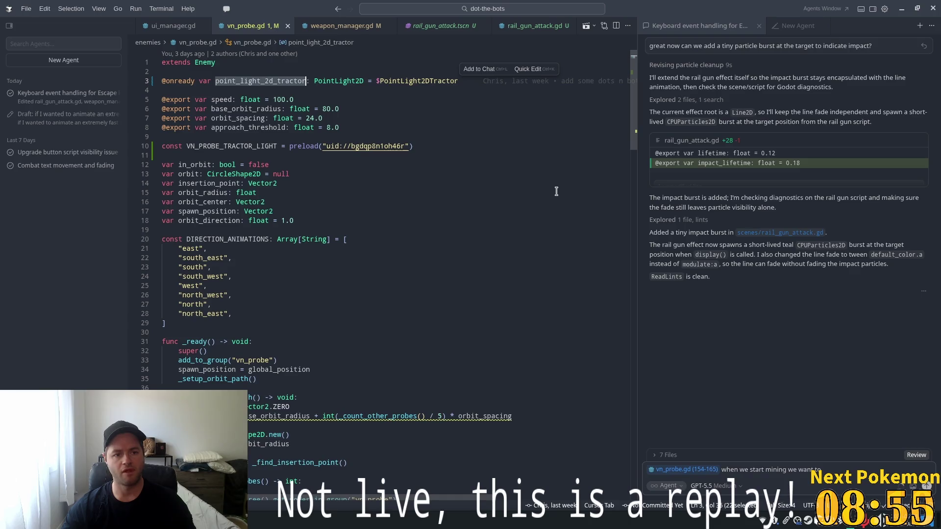
drag(633, 78, 631, 381)
click(402, 261)
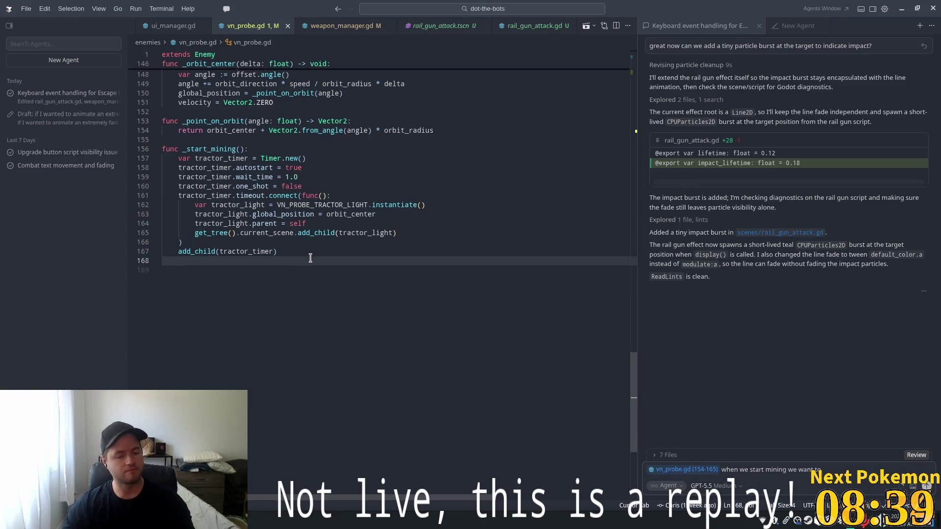
Send the agent the _start_mining lines, asking to show point_light_2d_tractor between parent and orbit_center.
shift+click(164, 149)
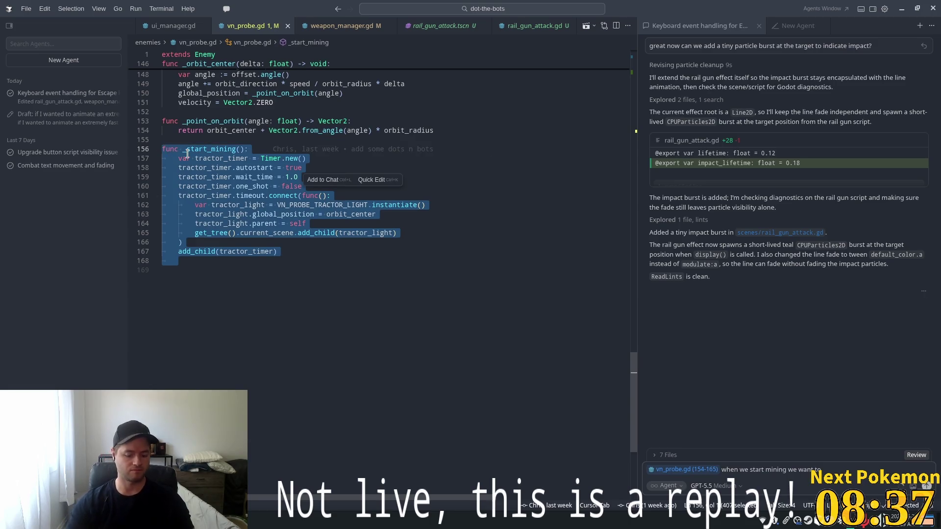
key(ctrl+l)
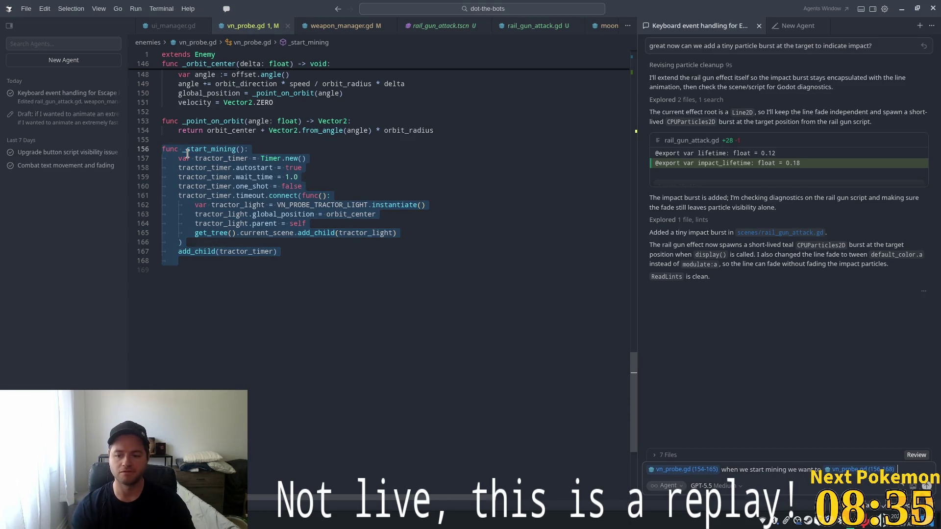
key(BackSpace)
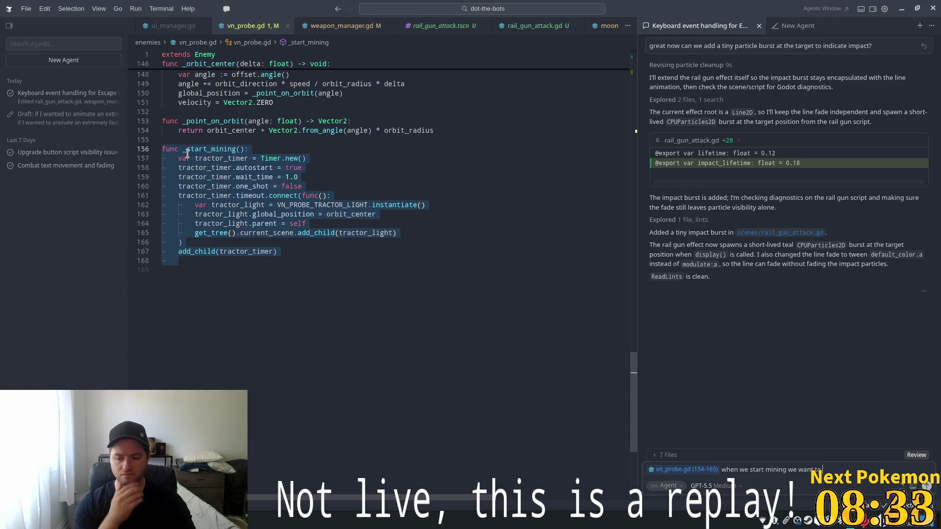
text(show the)
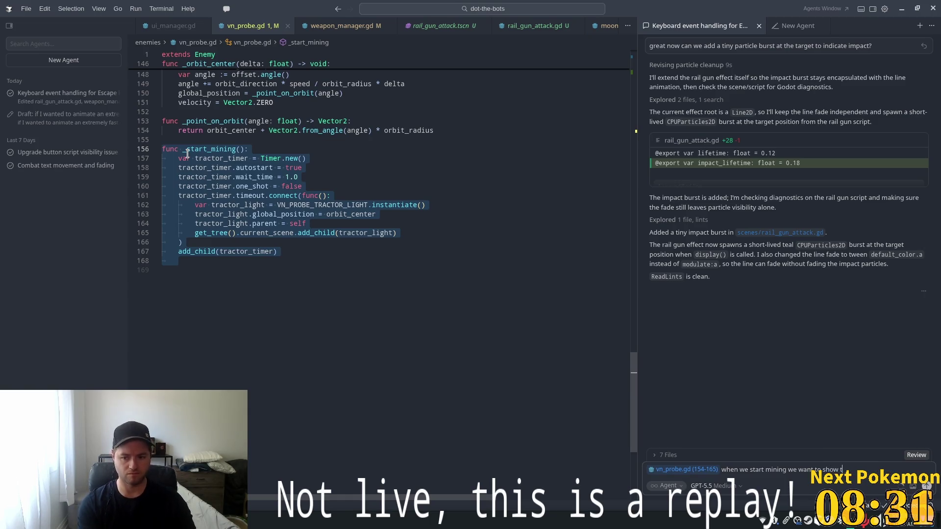
text( point_light_2d_tractor and)
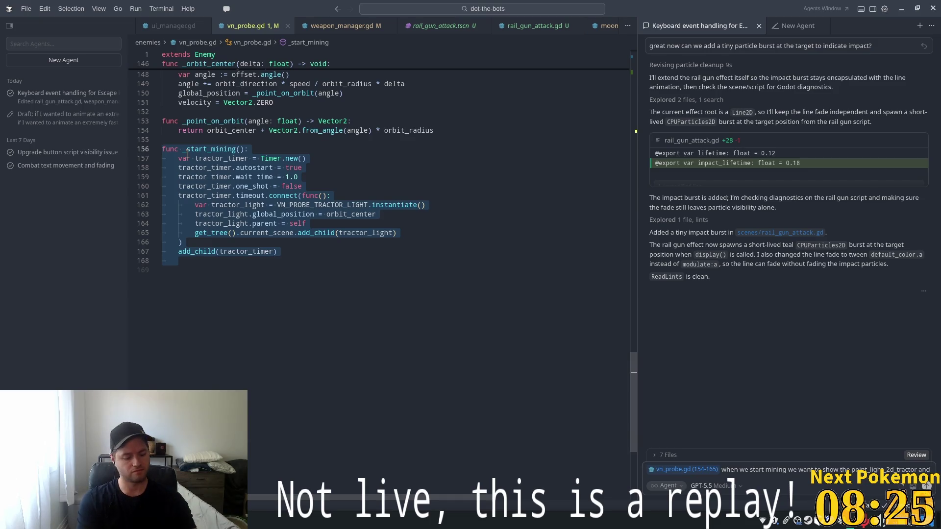
text( hav)
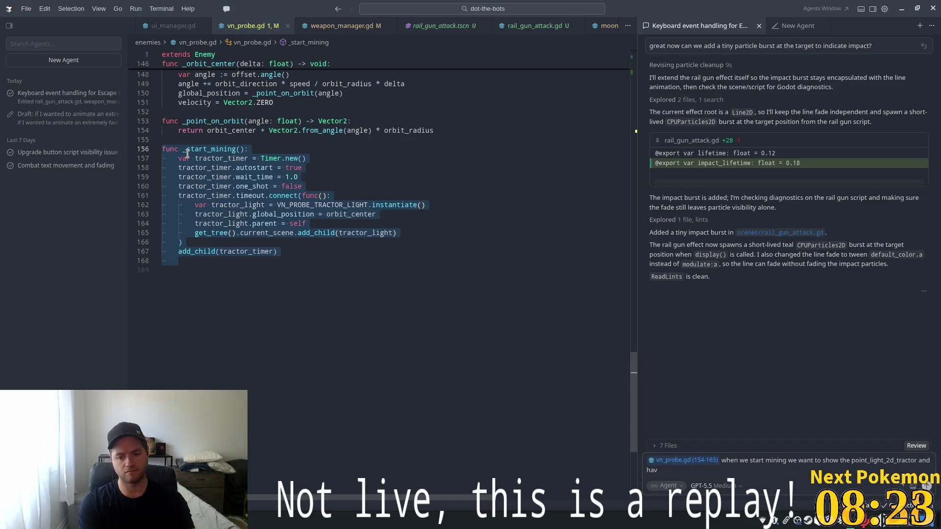
text(e it repos)
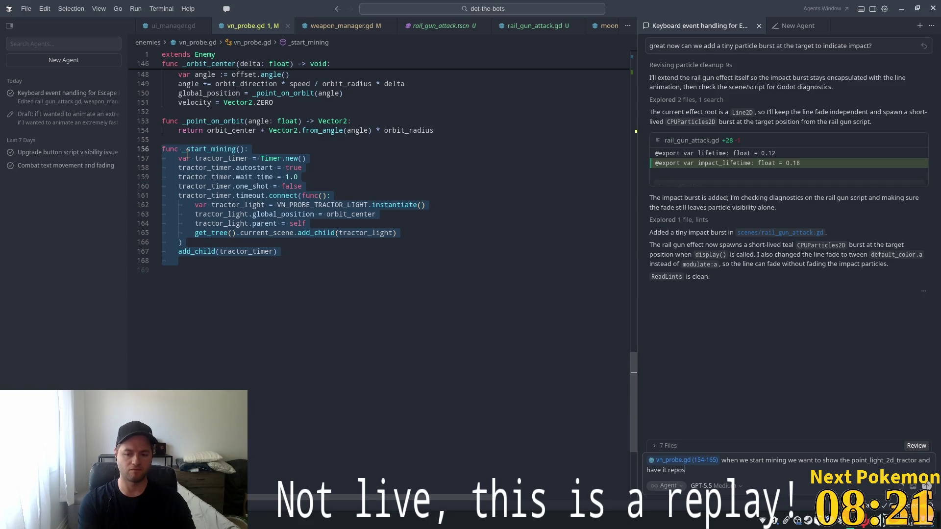
text(ition itself to )
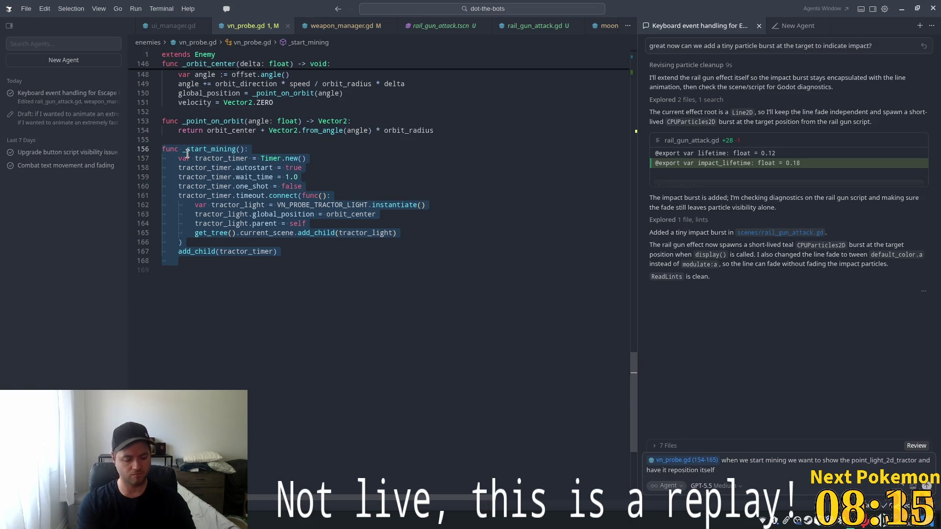
text(alwa)
key(BackSpace)
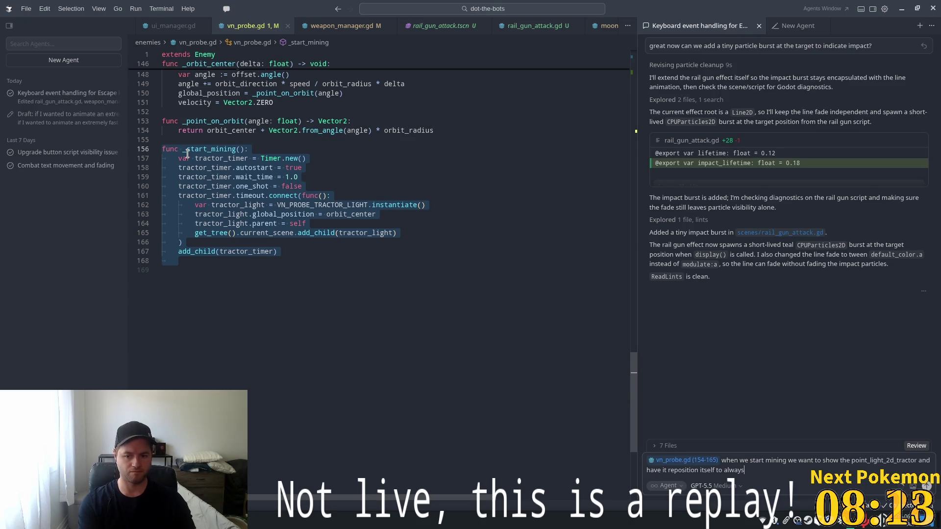
text(stay between)
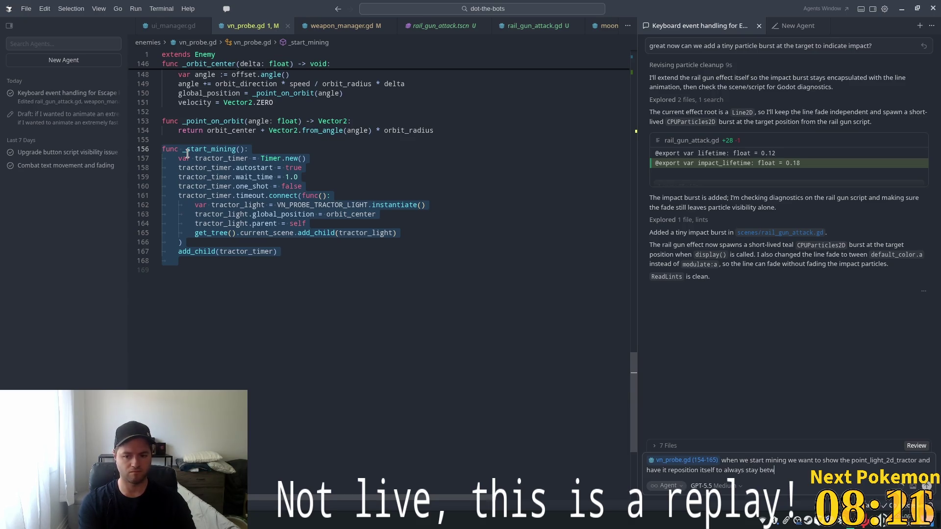
text( the)
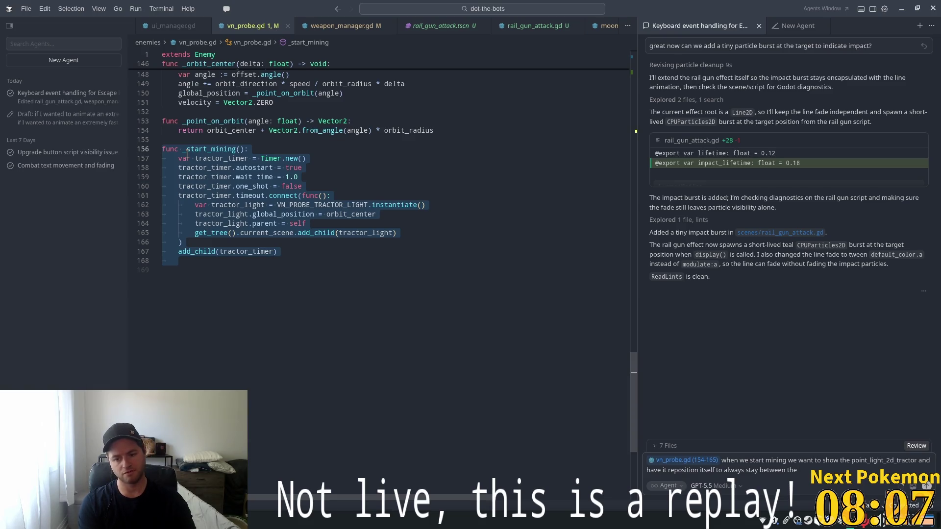
text( parent and the)
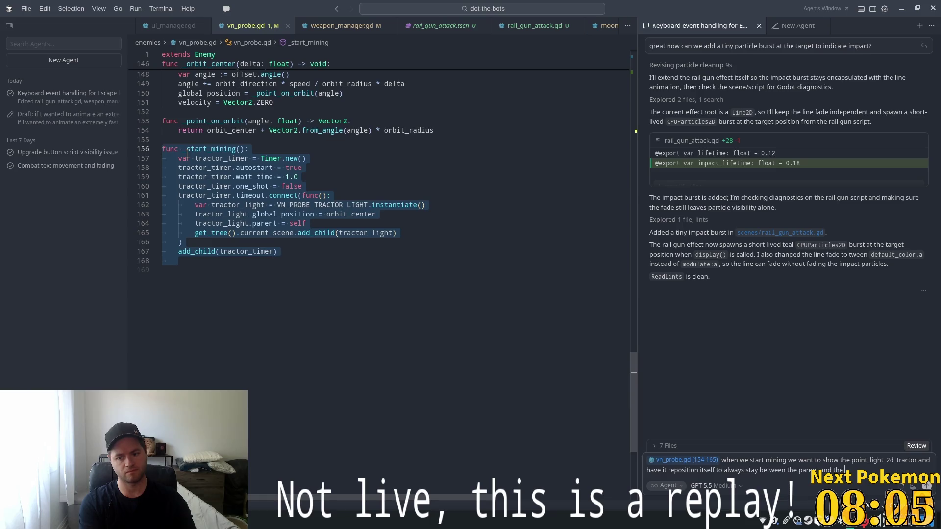
scroll(464, 270, up, 5)
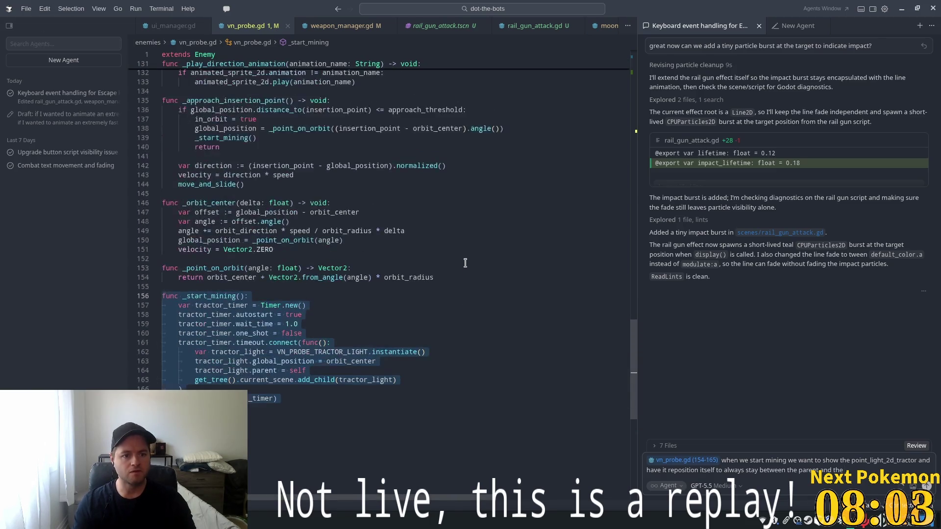
text( orbit)
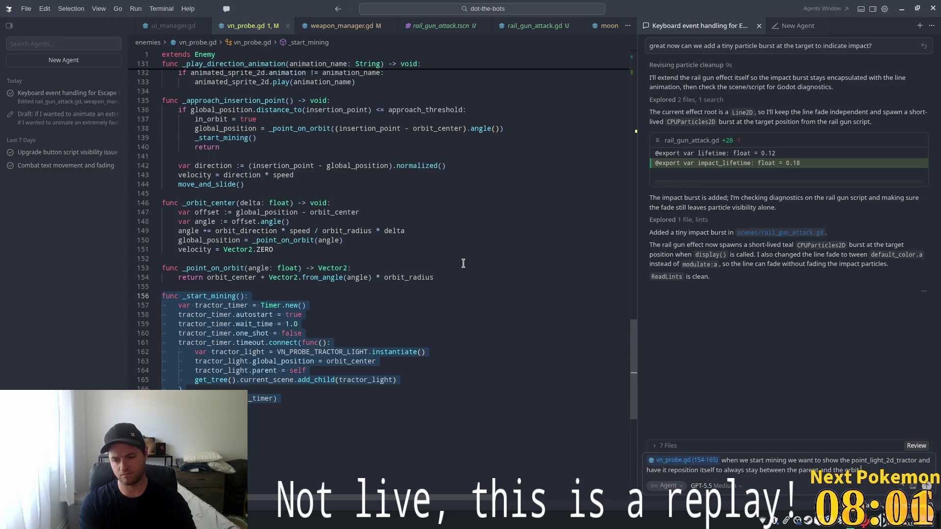
text(.)
text(center)
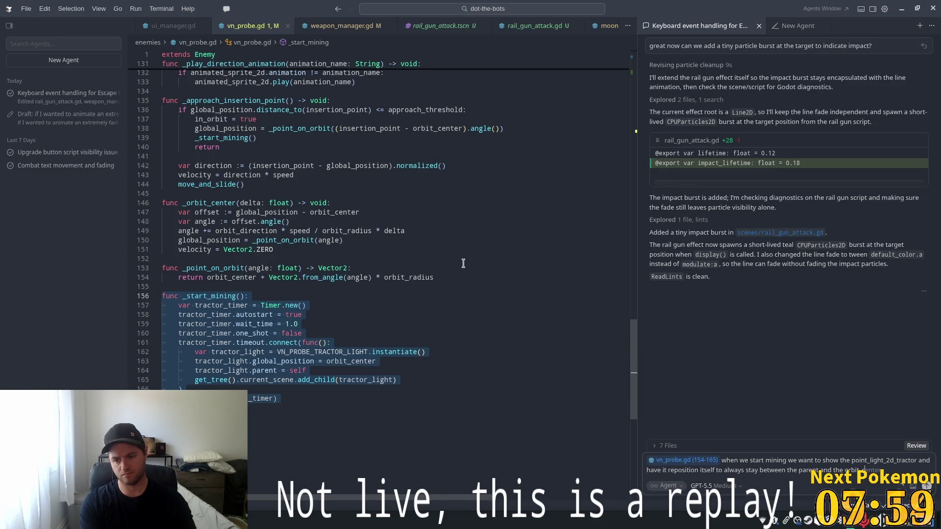
text(r)
text(le)
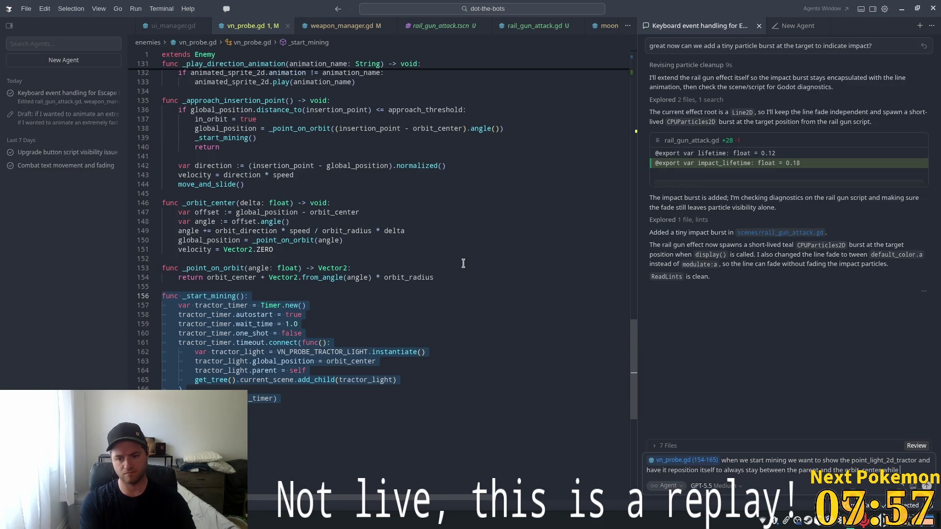
text( maint)
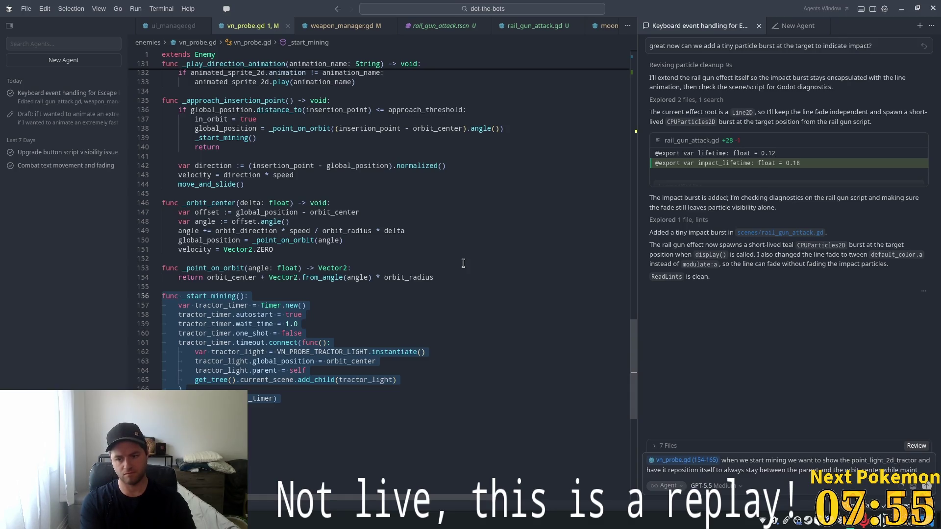
text(a)
text(ing the )
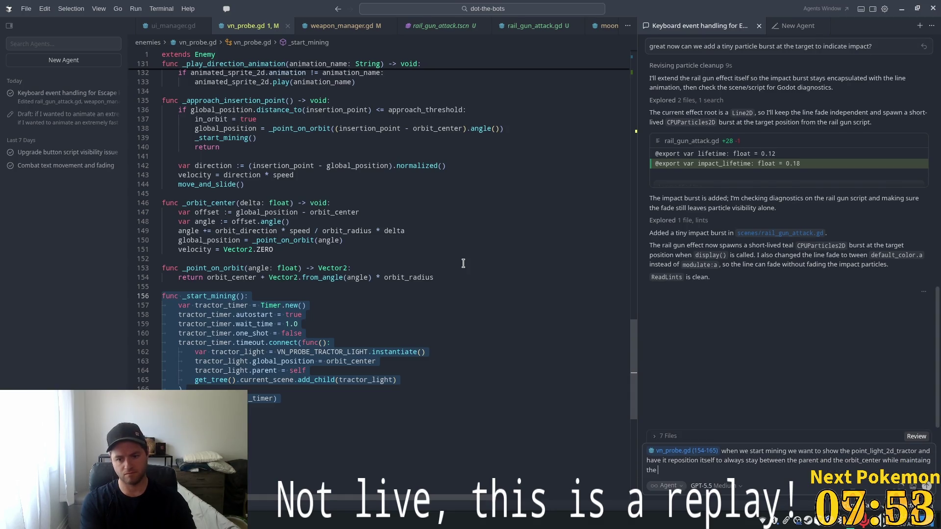
text(sa)
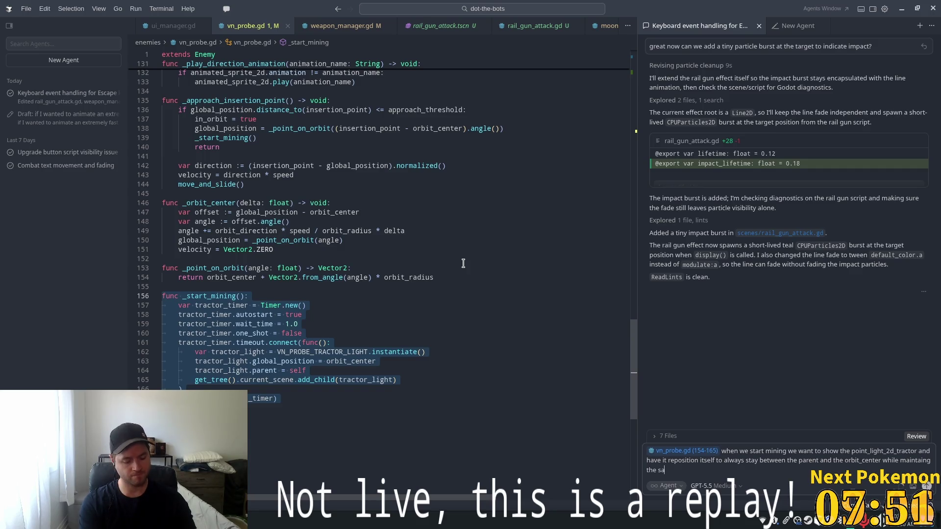
text(me distance )
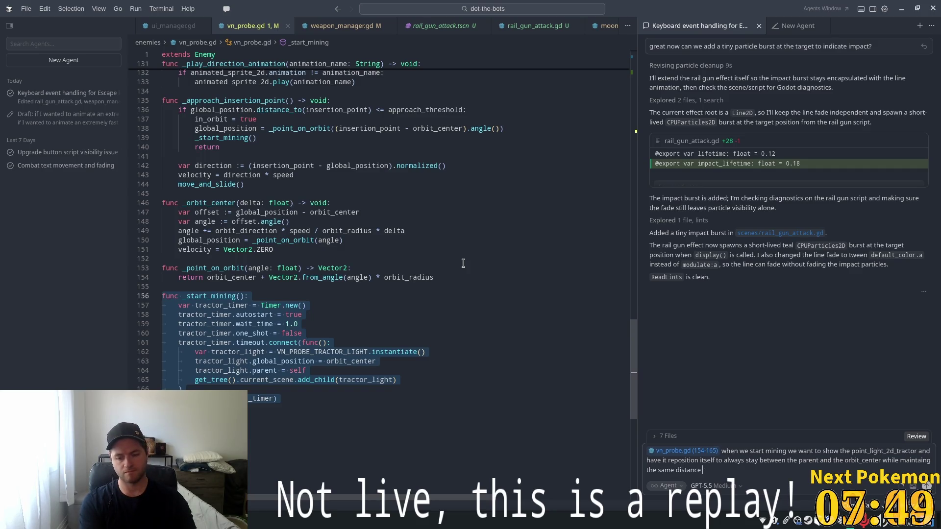
text(the parent)
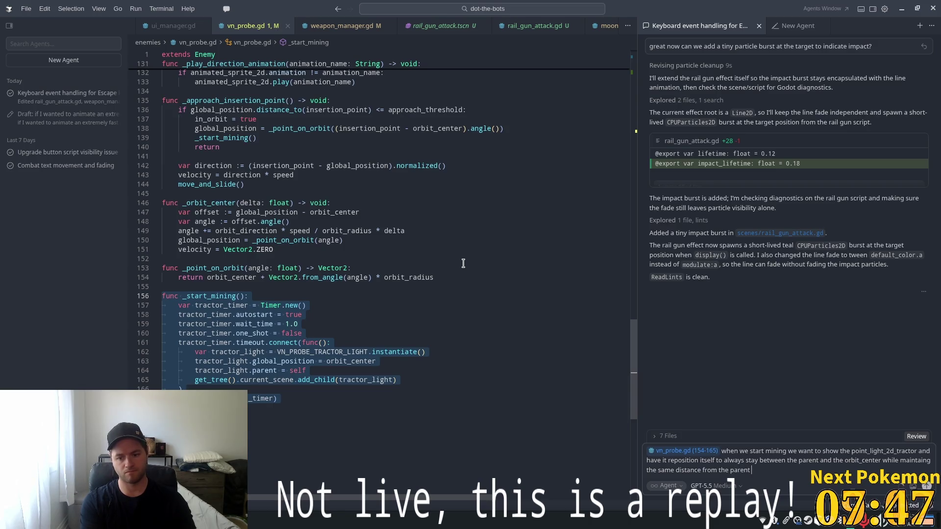
key(BackSpace)
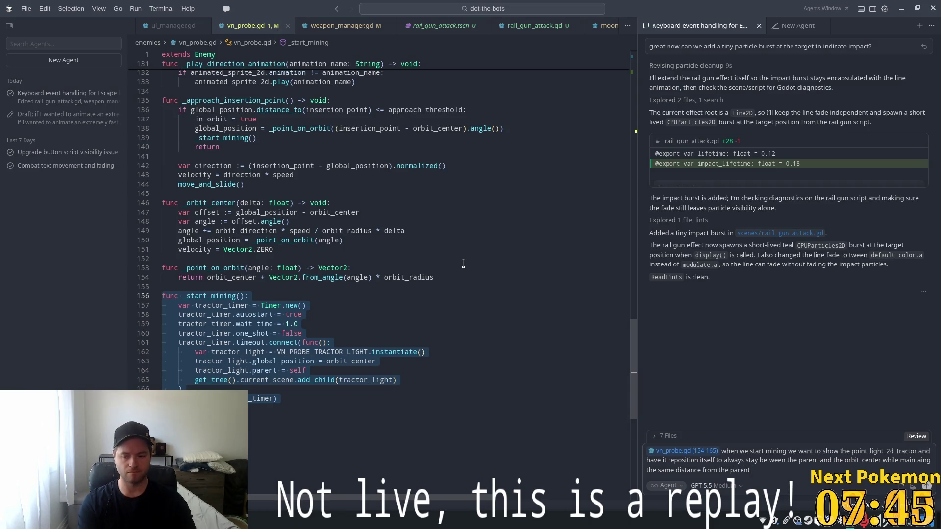
text('s position)
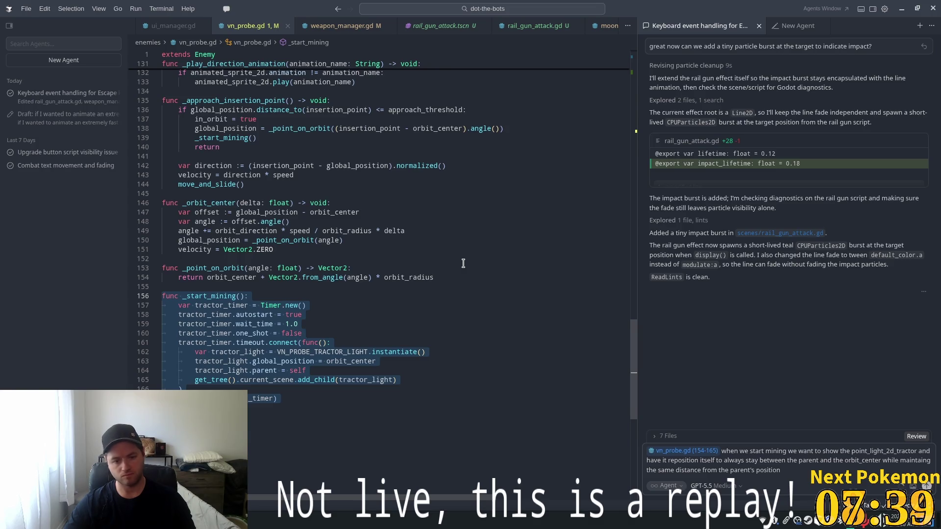
key(Return)
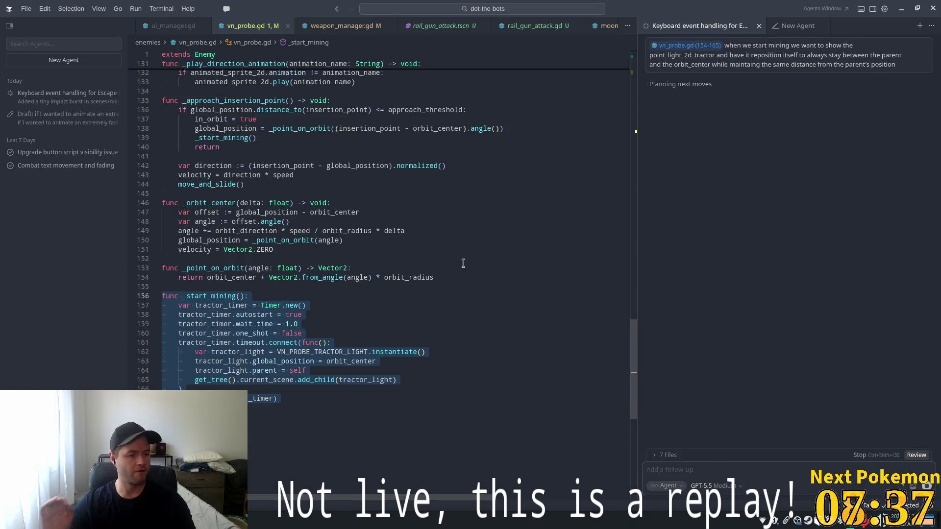
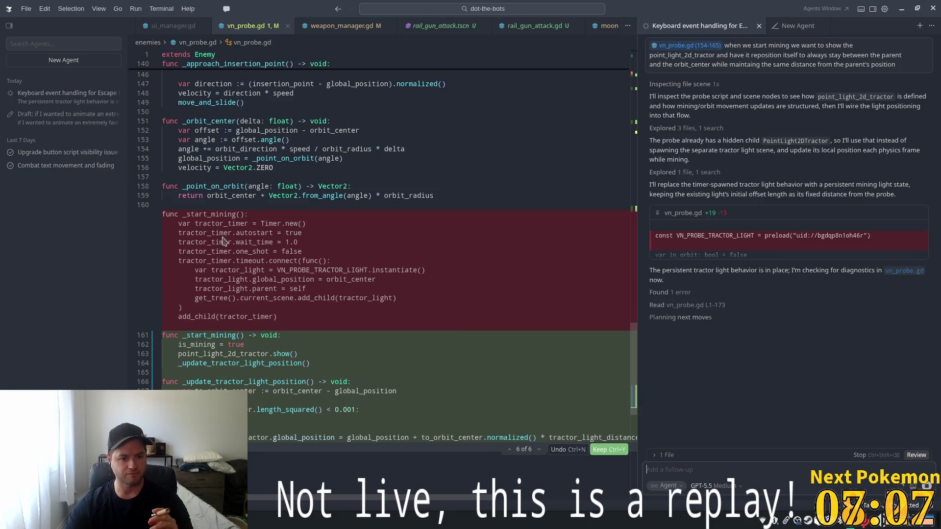
Review the agent's vn_probe.gd diff, selecting the removed timer-spawning lines in _start_mining.
drag(191, 234, 266, 280)
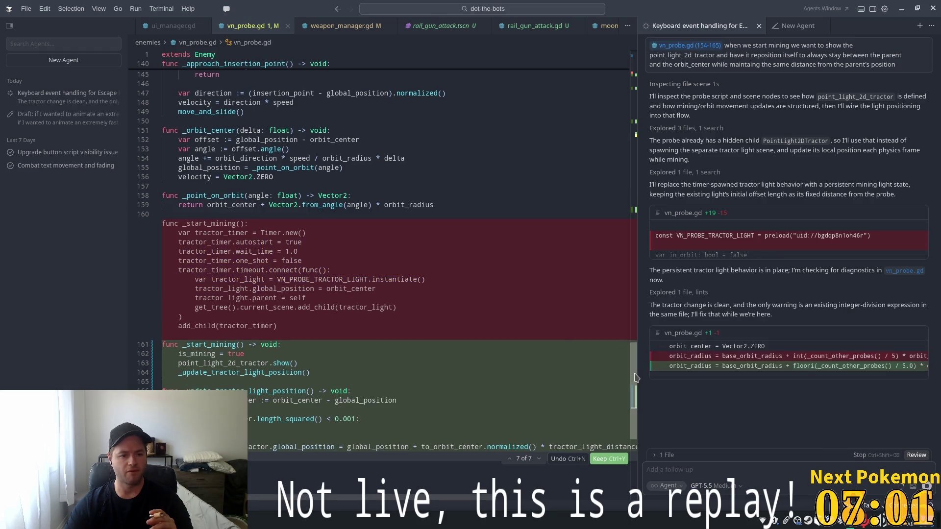
mouse_move(178, 233)
mouse_down()
mouse_move(255, 250)
mouse_move(280, 299)
mouse_up()
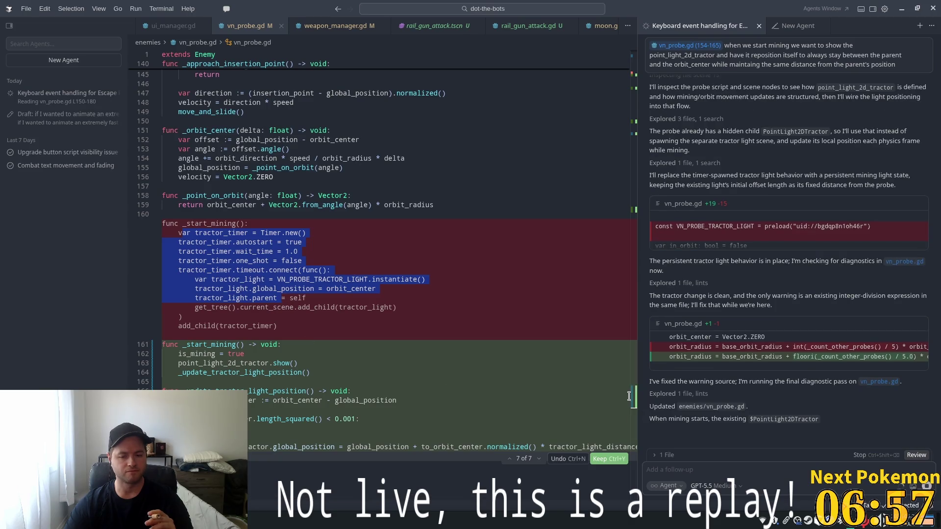
drag(633, 403, 636, 147)
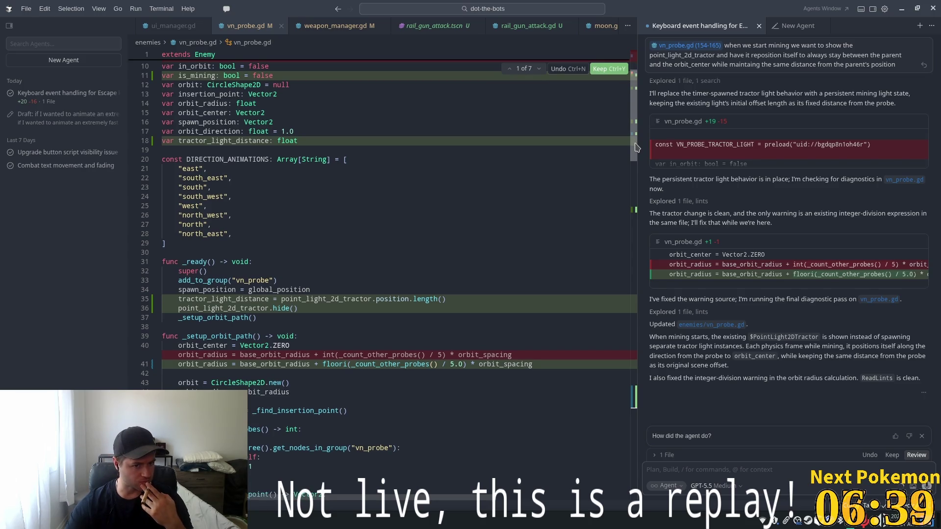
drag(635, 147, 634, 125)
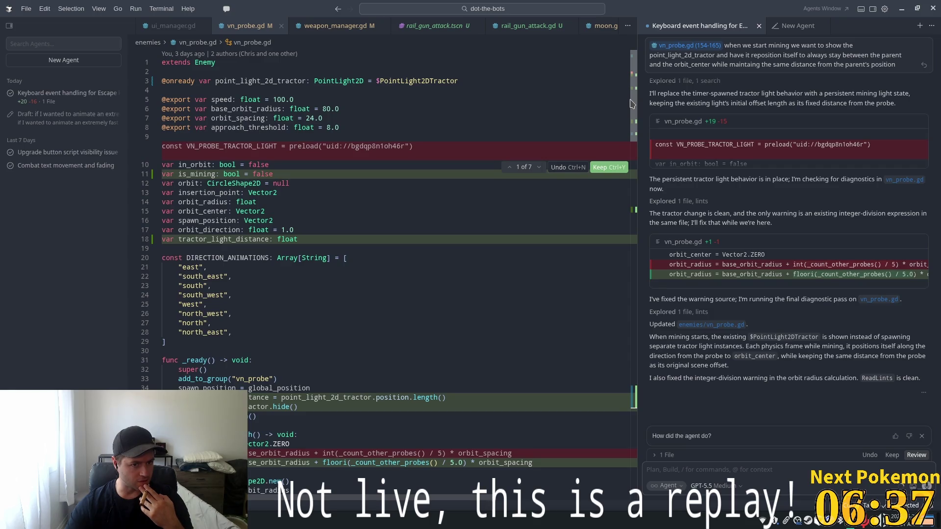
scroll(632, 105, down, 20)
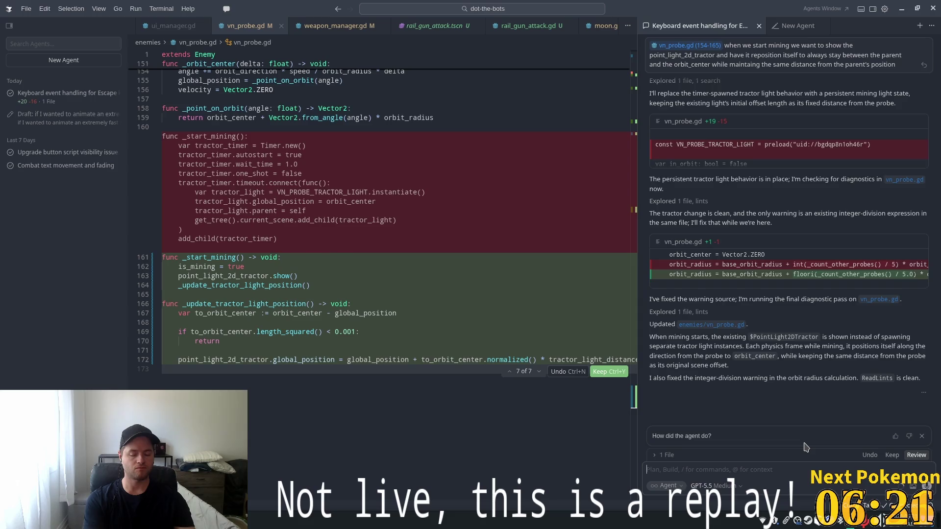
Write a follow-up saying the original tractor light should not have been removed.
text(pleas)
key(BackSpace)
key(BackSpace)
key(BackSpace)
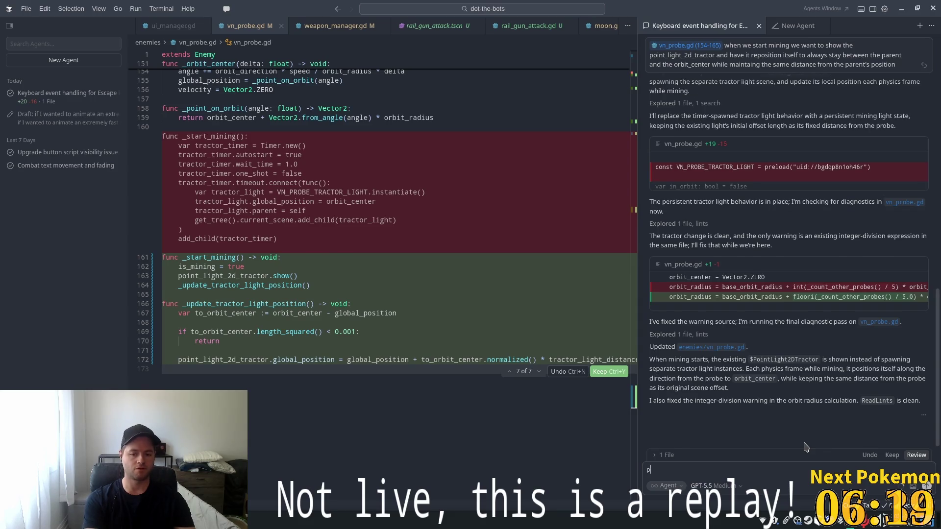
text(You)
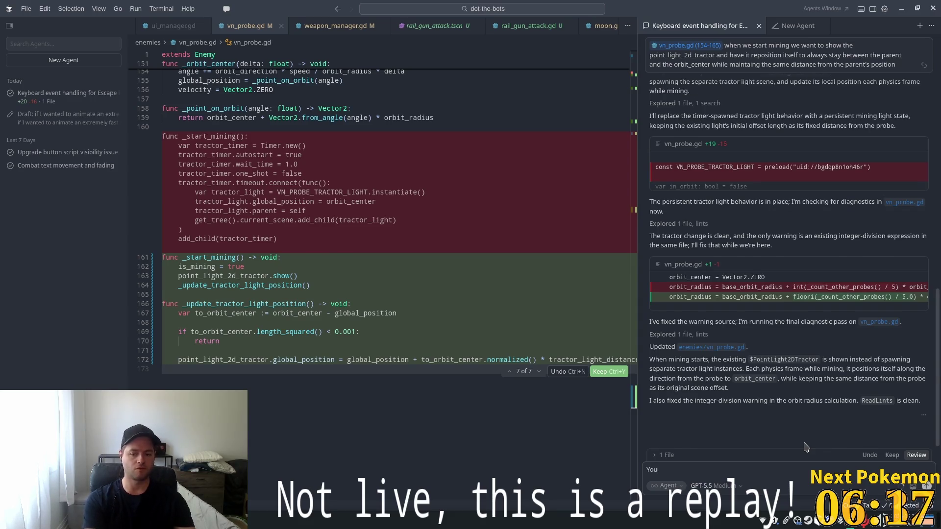
text( t)
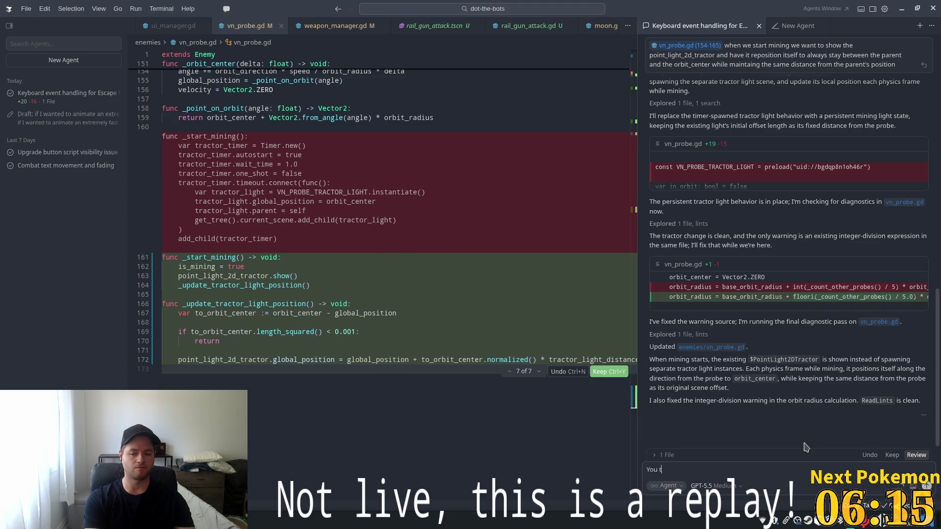
text(ook some libertie)
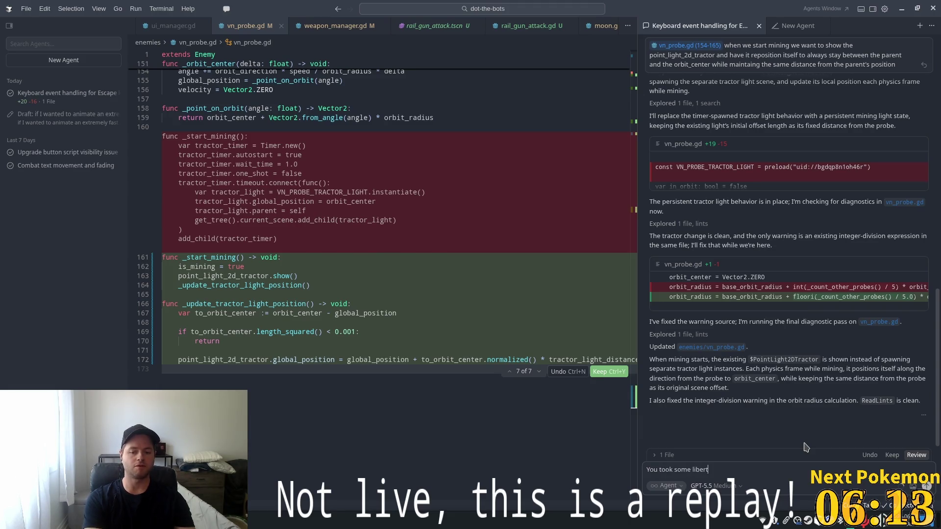
text(s )
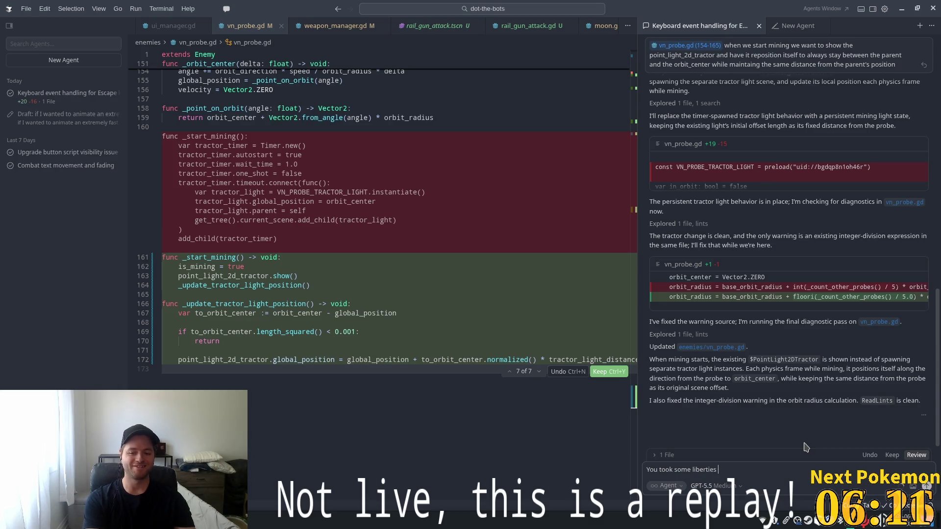
text(in removing the)
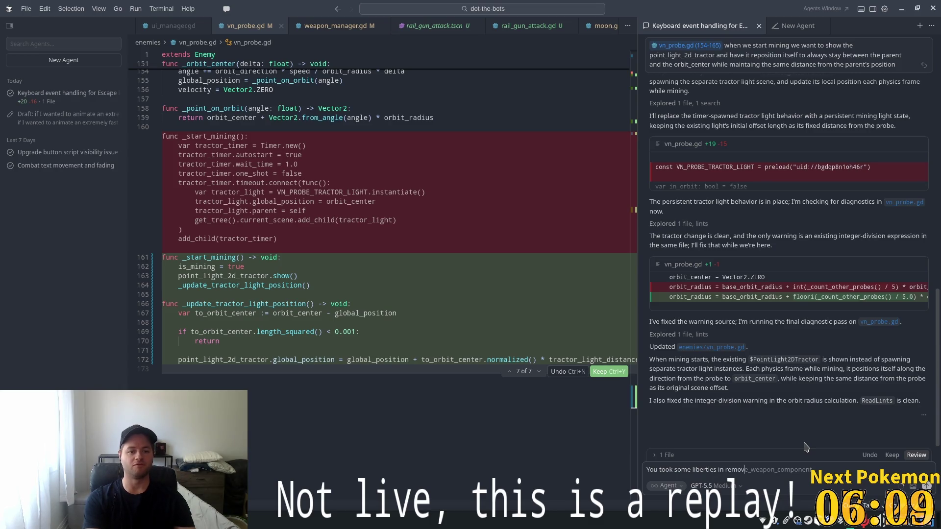
key(BackSpace)
key(BackSpace)
key(BackSpace)
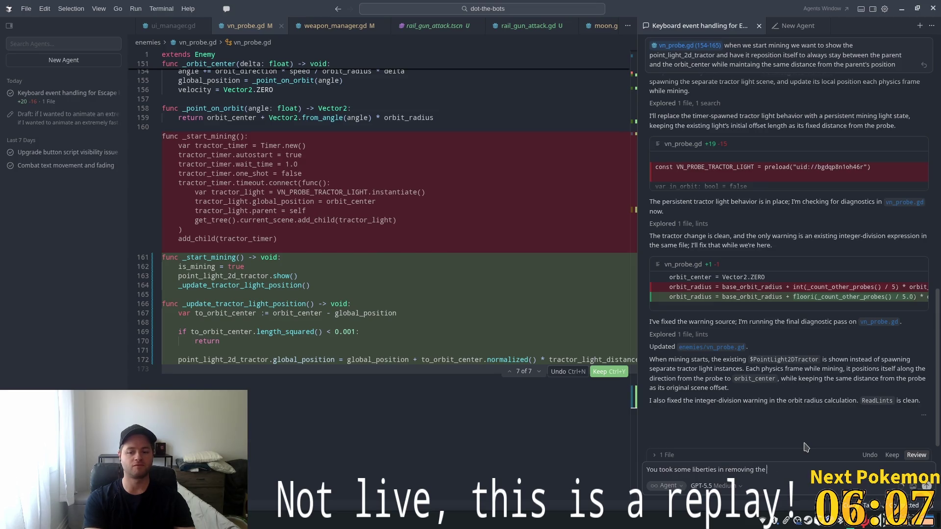
text(iginal tractor )
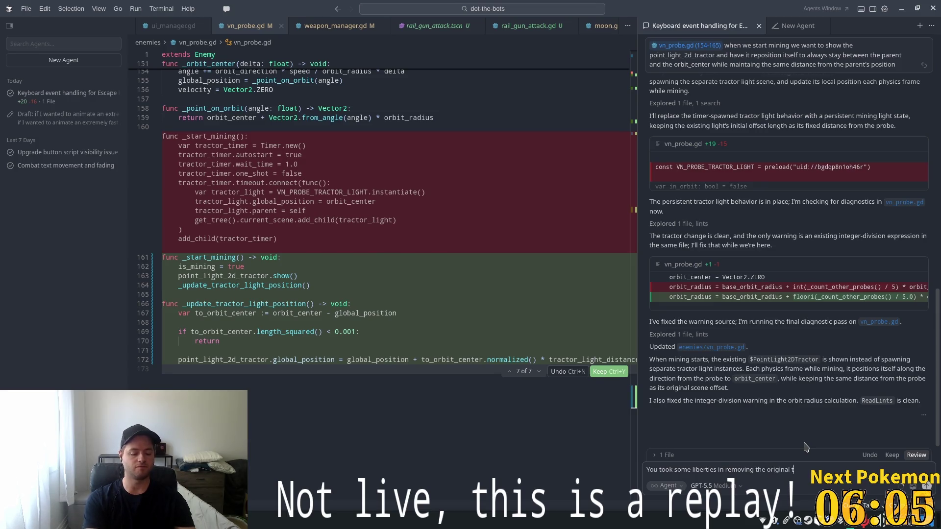
text(li)
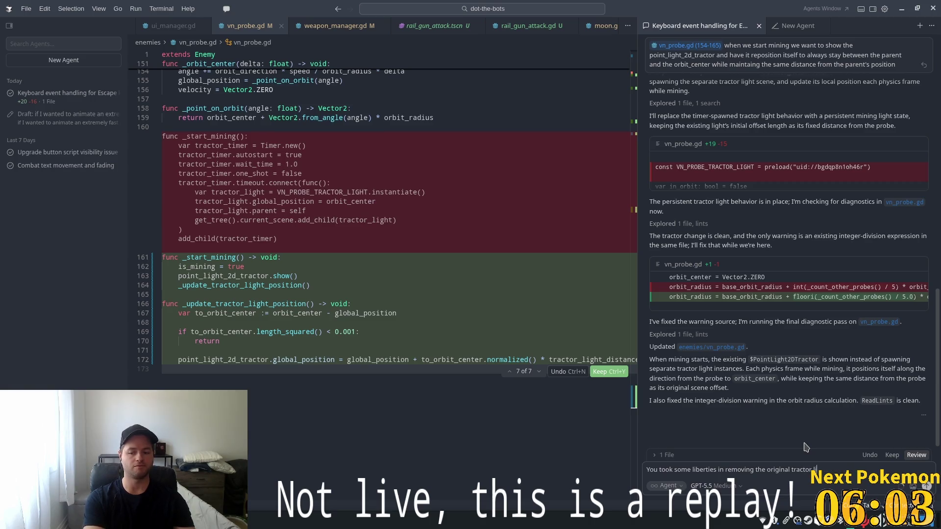
text(ght. That shou)
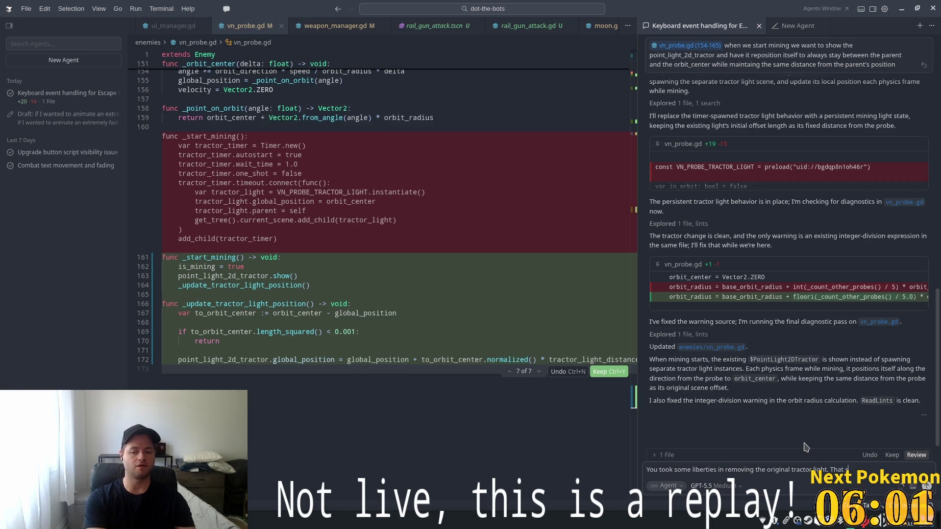
text(ld not)
text( be)
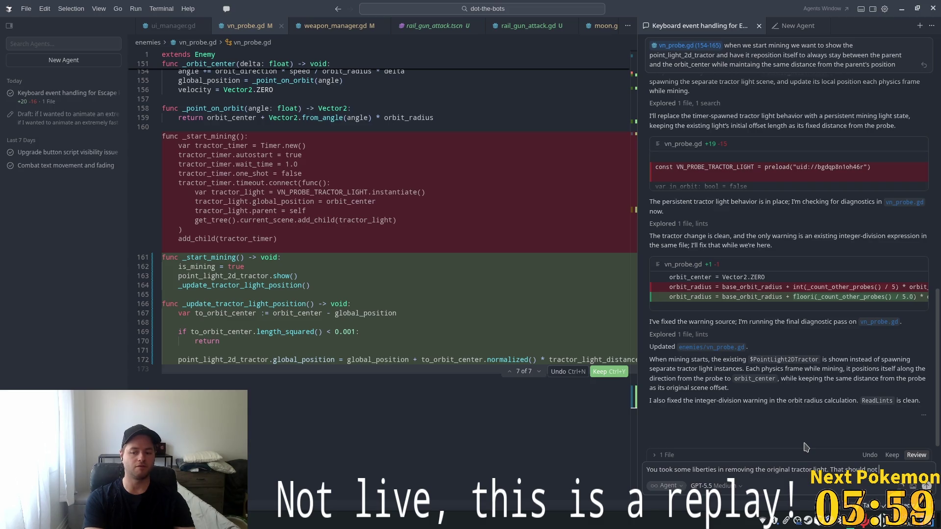
text( touched)
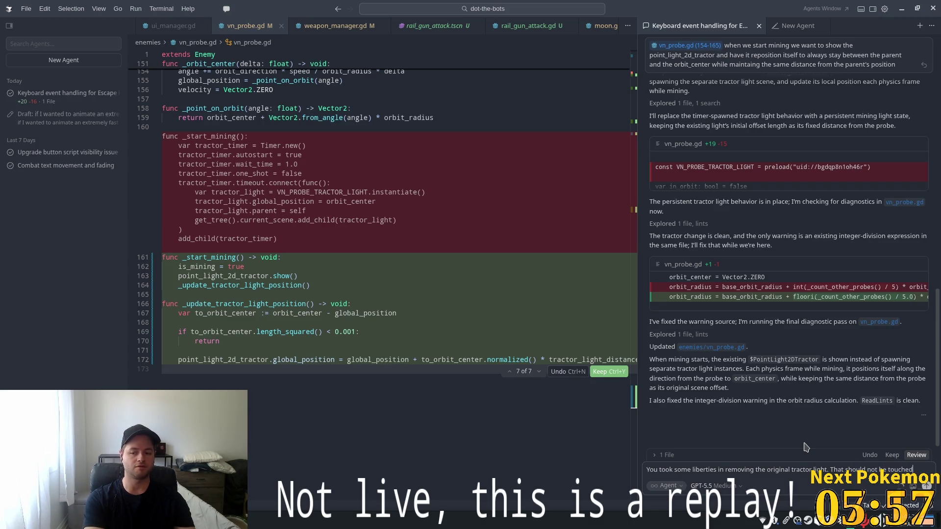
text( and rema)
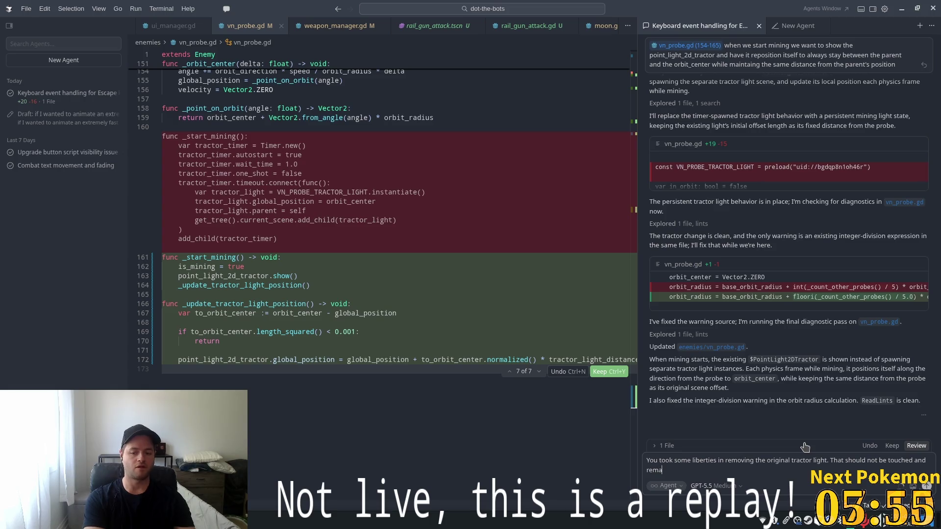
text(in as it w)
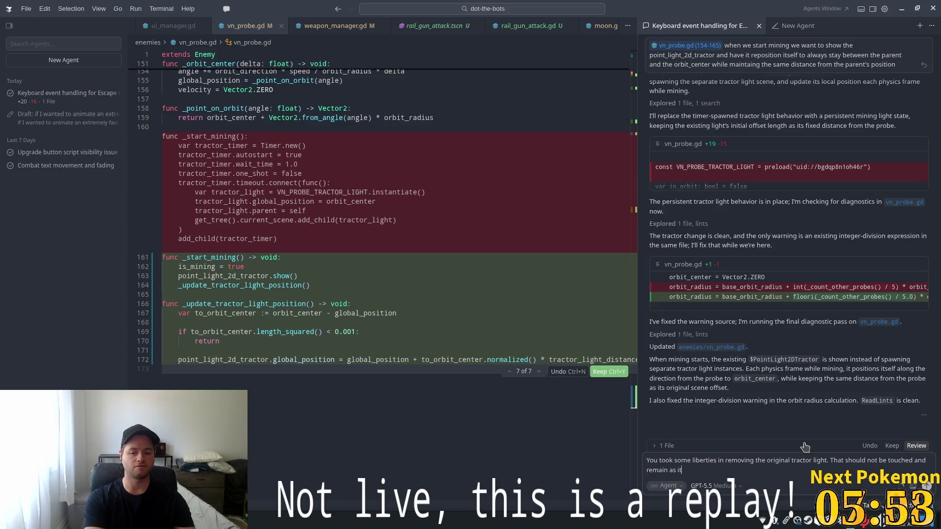
text(as functioni)
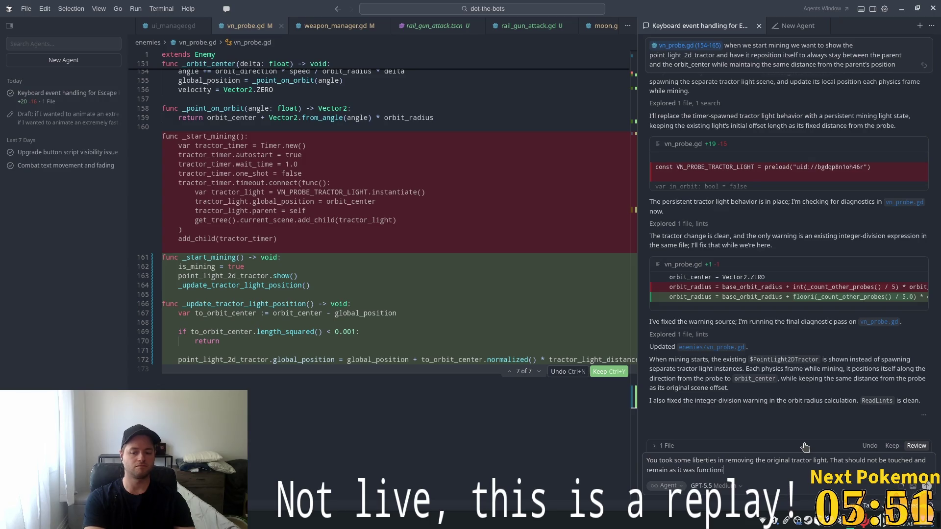
key(BackSpace)
key(BackSpace)
text(p)
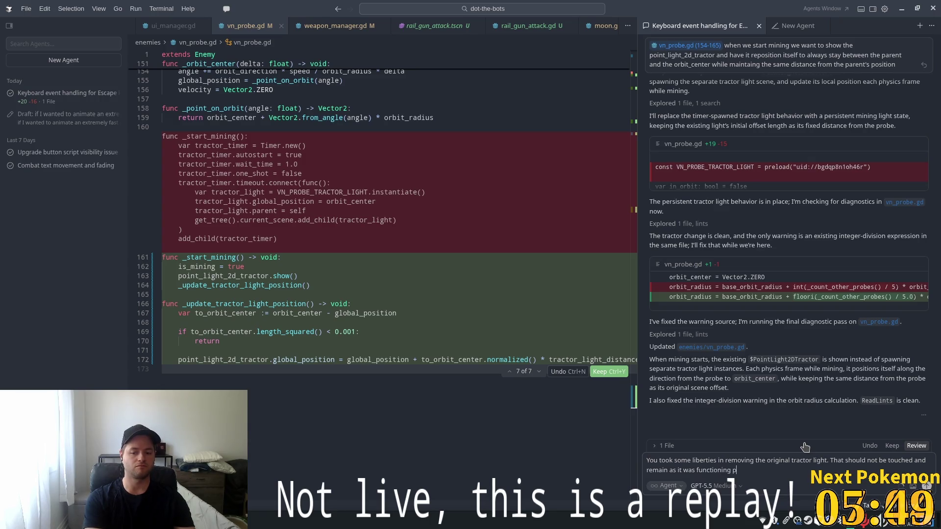
text(reviously, the )
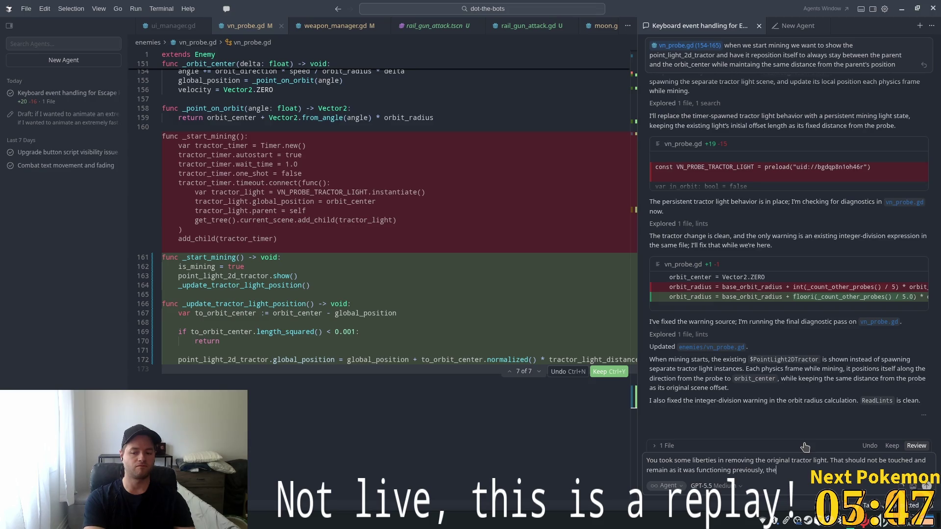
text(tractor )
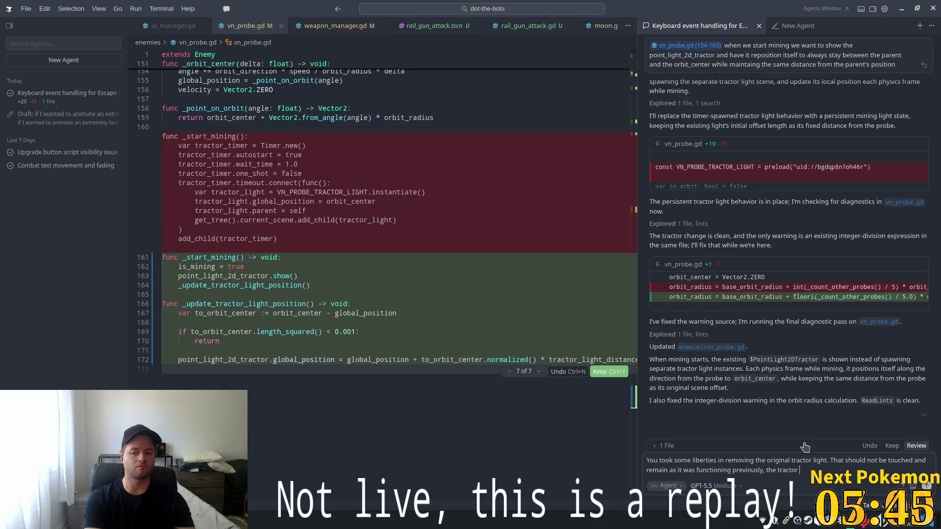
text(light)
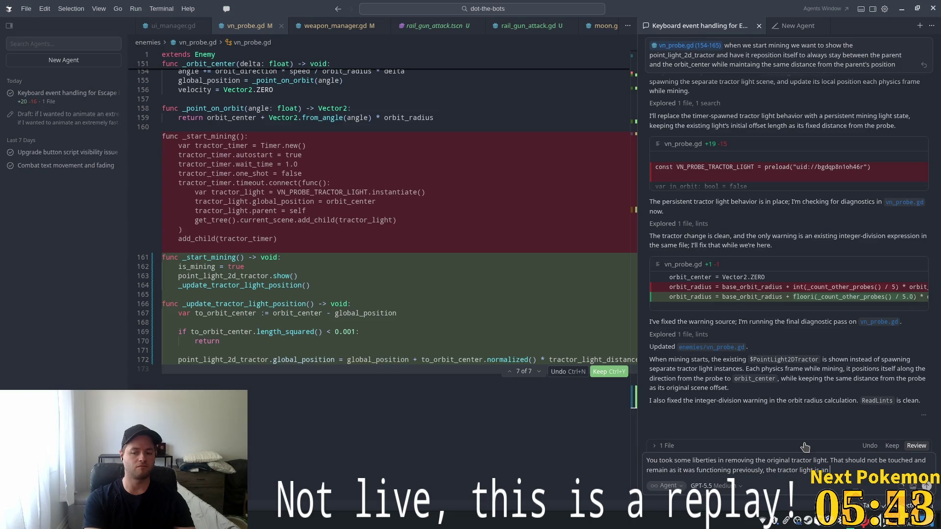
text( is an additio)
key(BackSpace)
text(.)
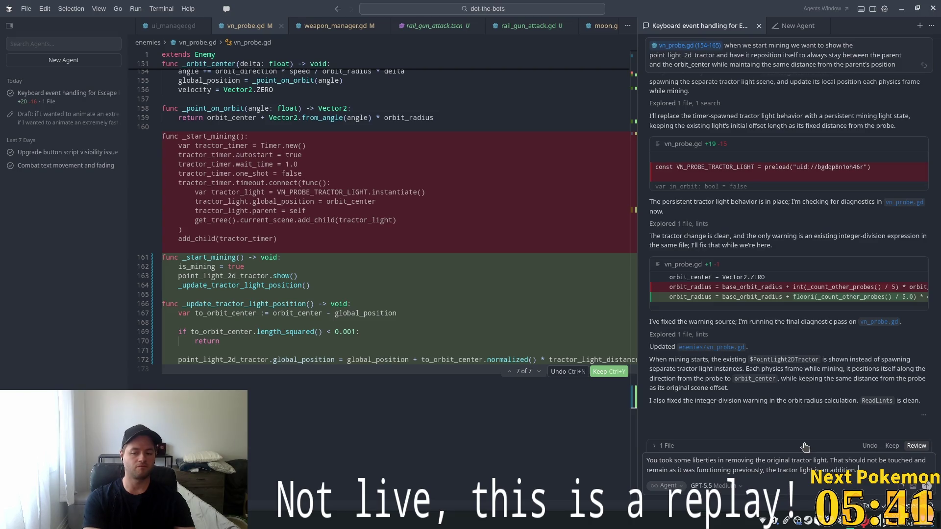
text( Ple)
text(ase)
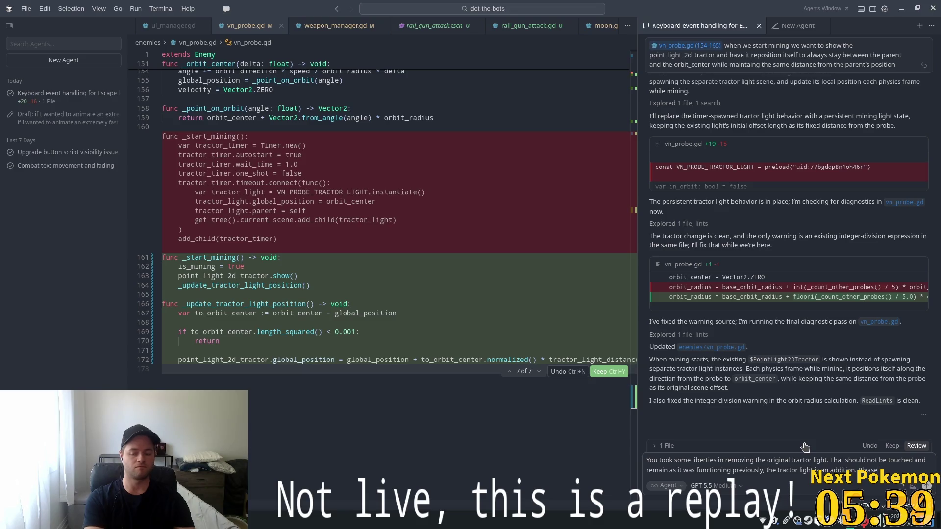
text( updatre)
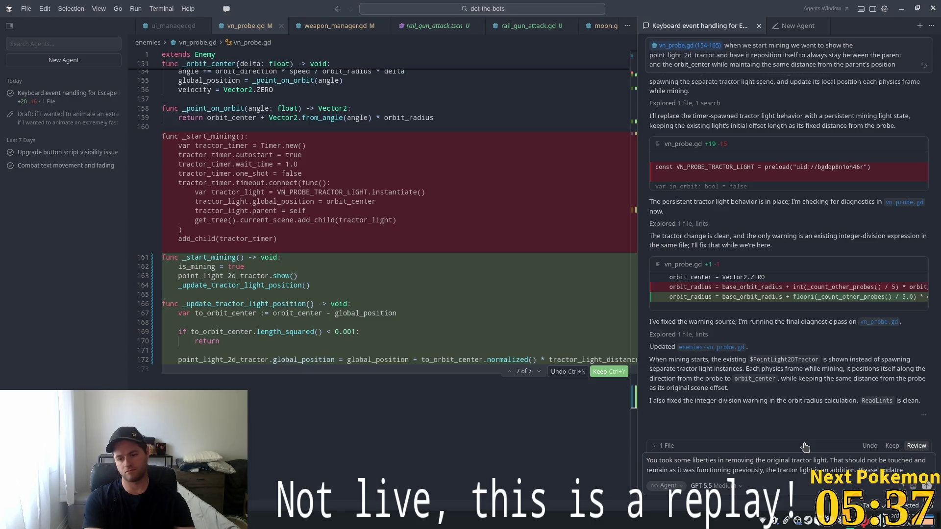
text(e to)
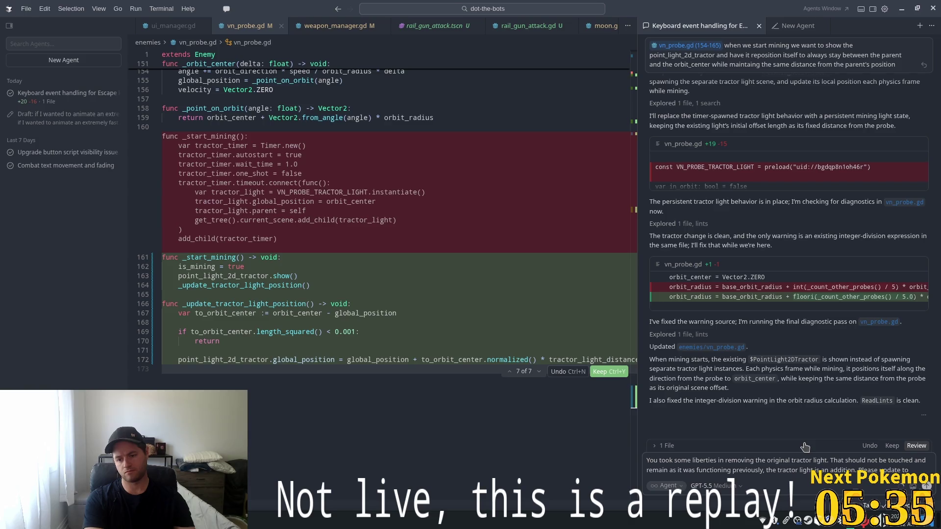
key(BackSpace)
key(BackSpace)
key(BackSpace)
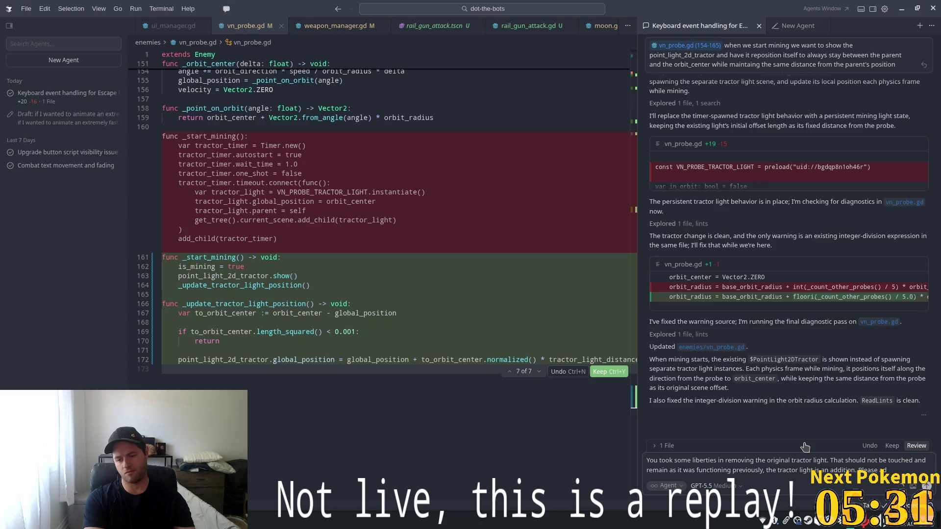
text(add theor)
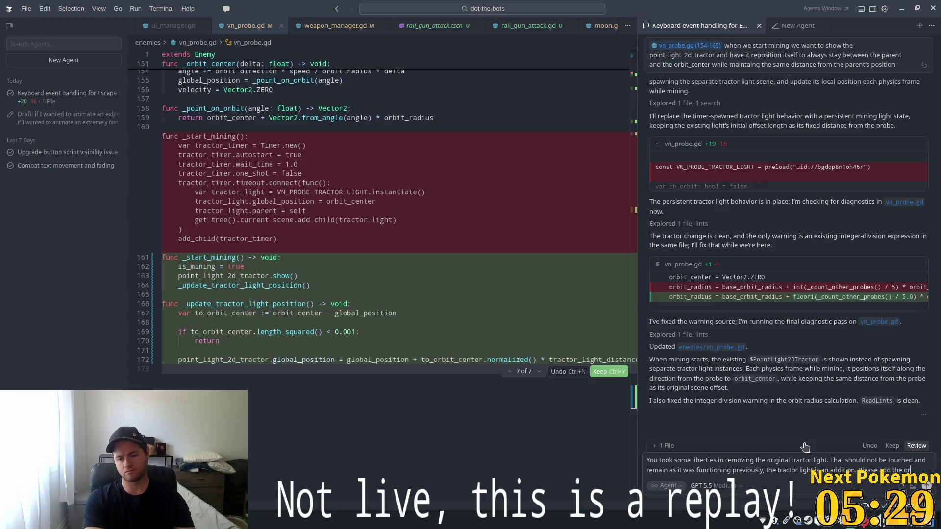
text(riginal)
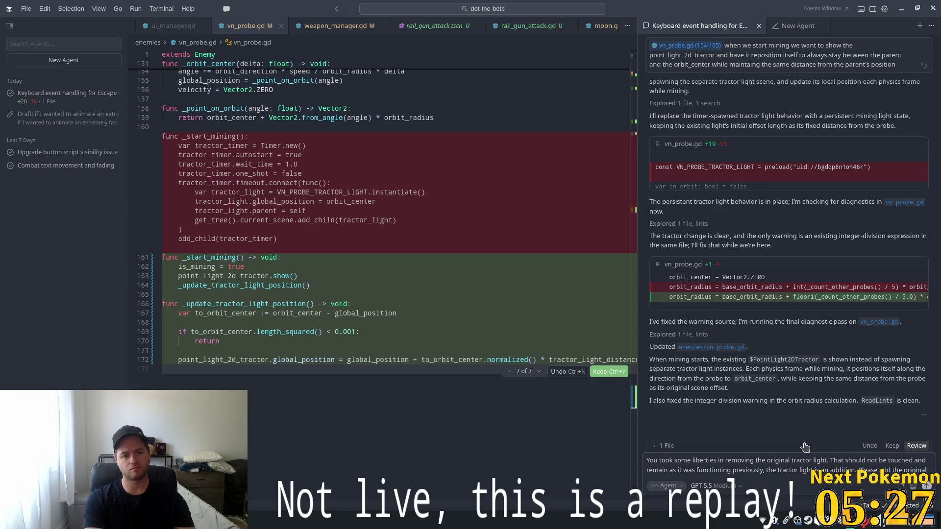
text( tractor light)
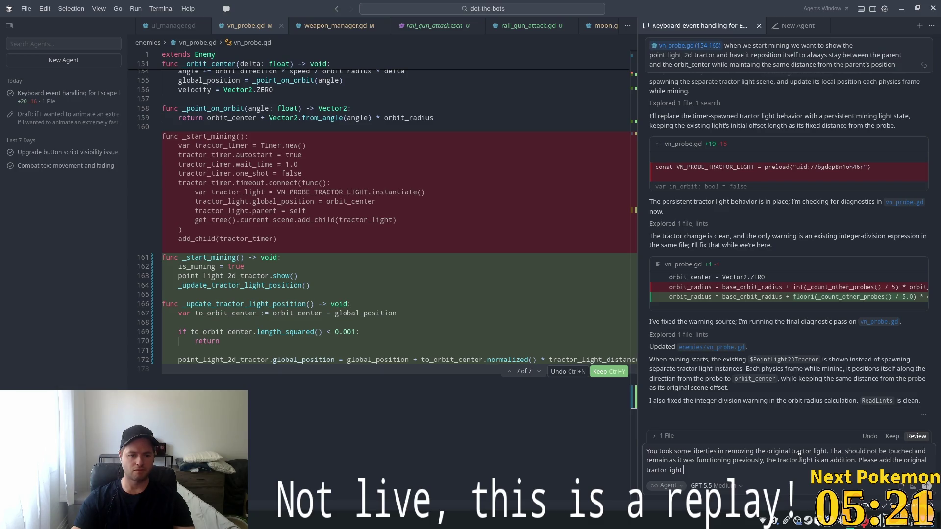
Reword the message to ask the agent to add the original tractor light back, and send it.
drag(633, 392, 637, 70)
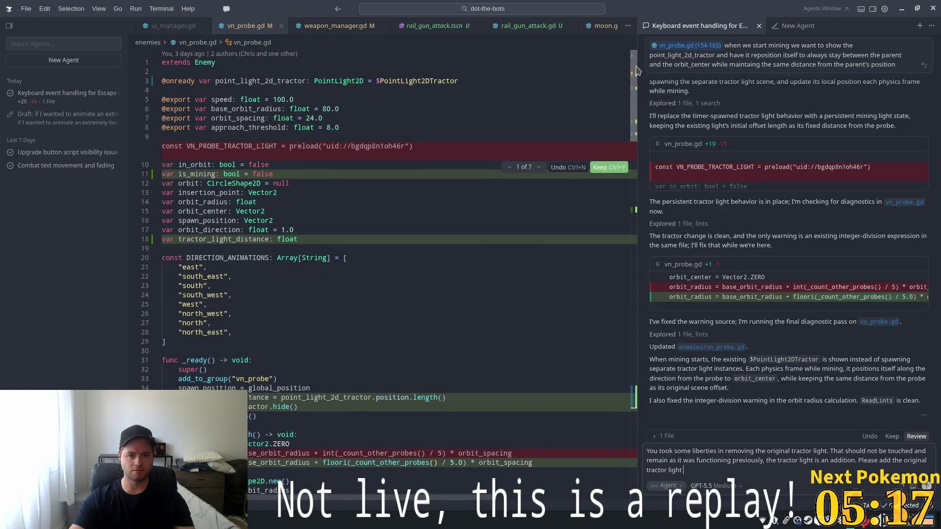
scroll(637, 70, down, 15)
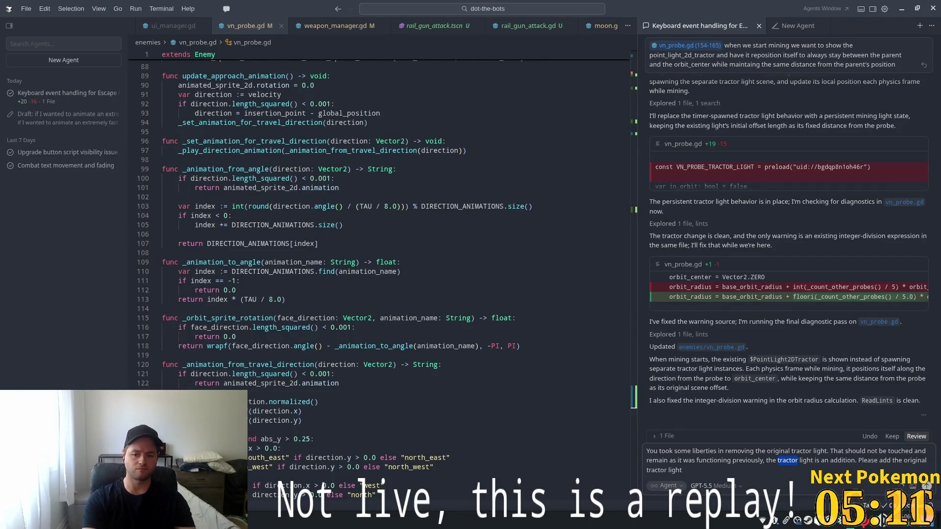
key(Right)
key(ctrl+Delete)
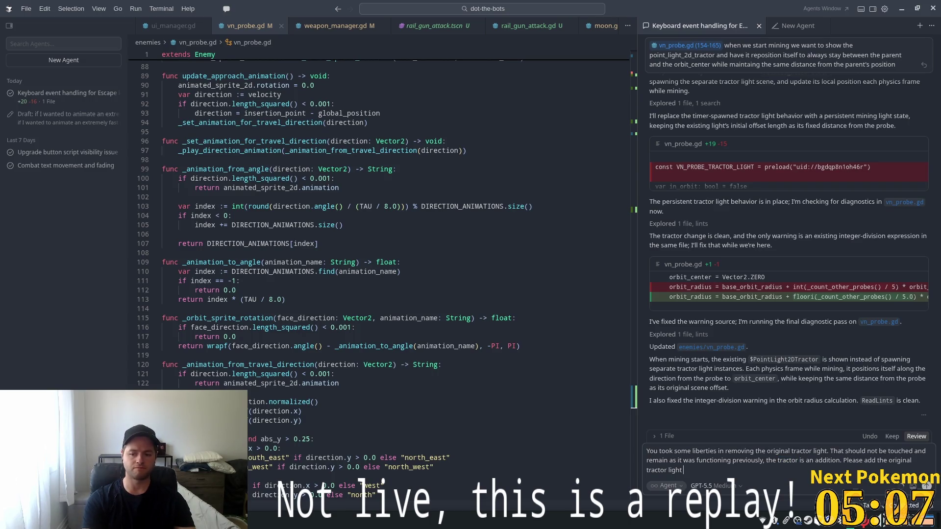
text(back in)
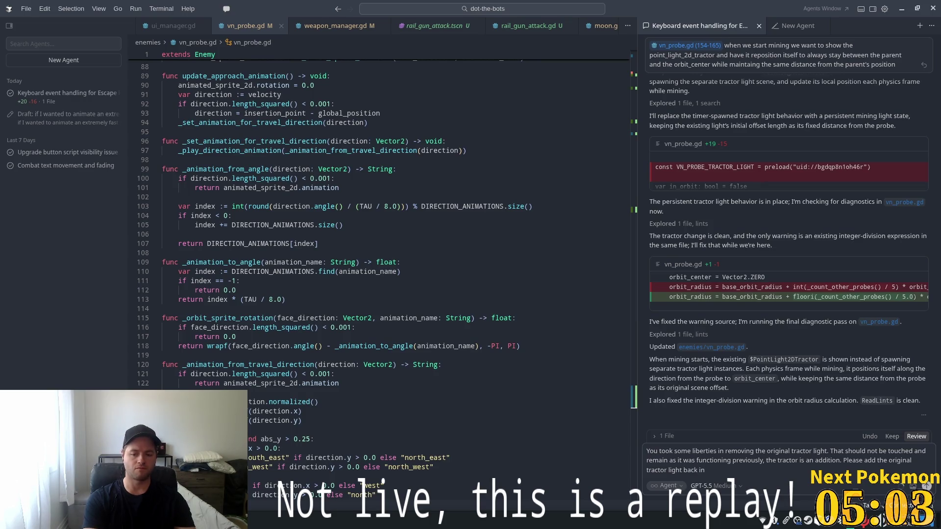
key(Return)
scroll(492, 216, down, 10)
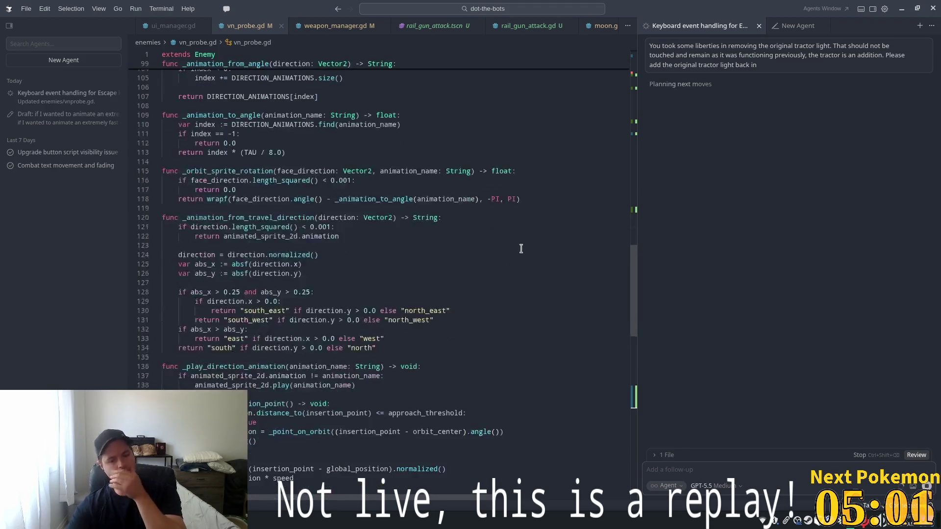
Review the diff and search for other uses of _update_tractor_light_position.
scroll(606, 319, down, 4)
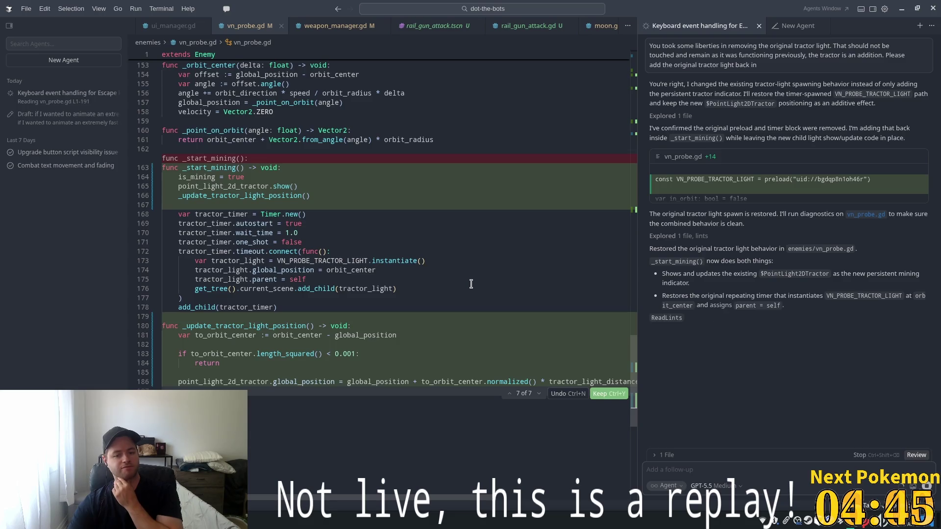
key(F12)
key(ctrl+f)
key(Return)
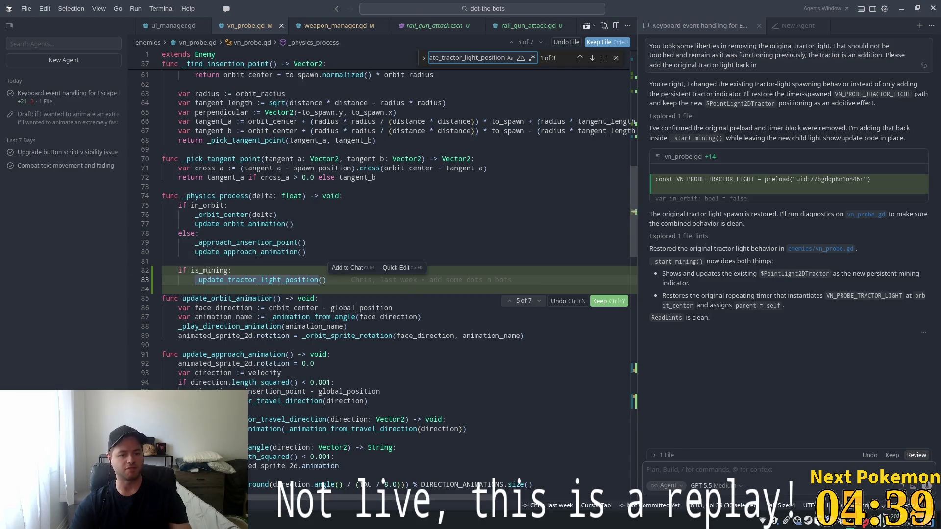
scroll(355, 236, up, 11)
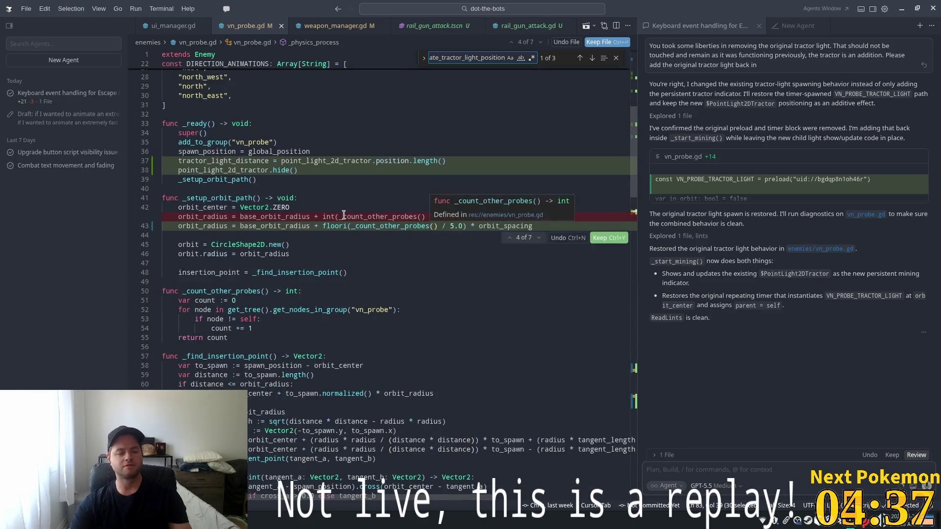
scroll(400, 227, up, 6)
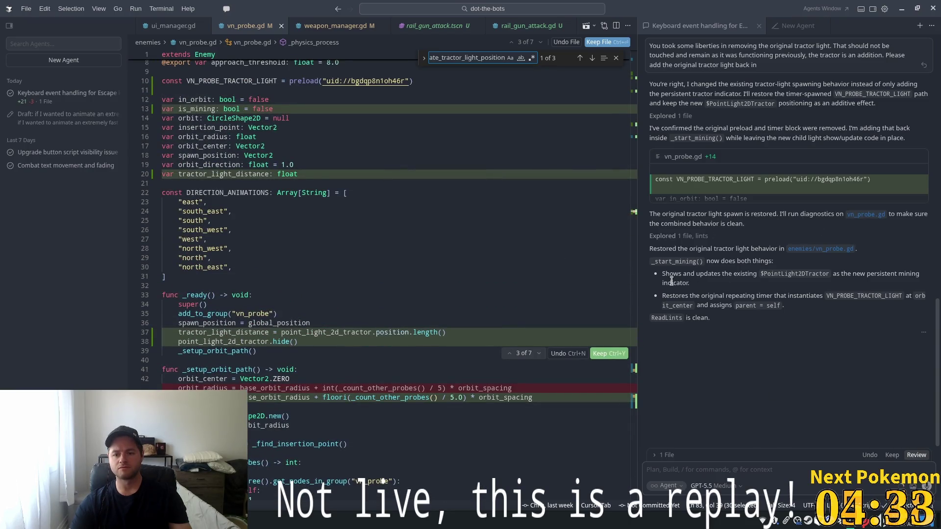
Keep all the agent's changes and run the game in Godot.
click(892, 455)
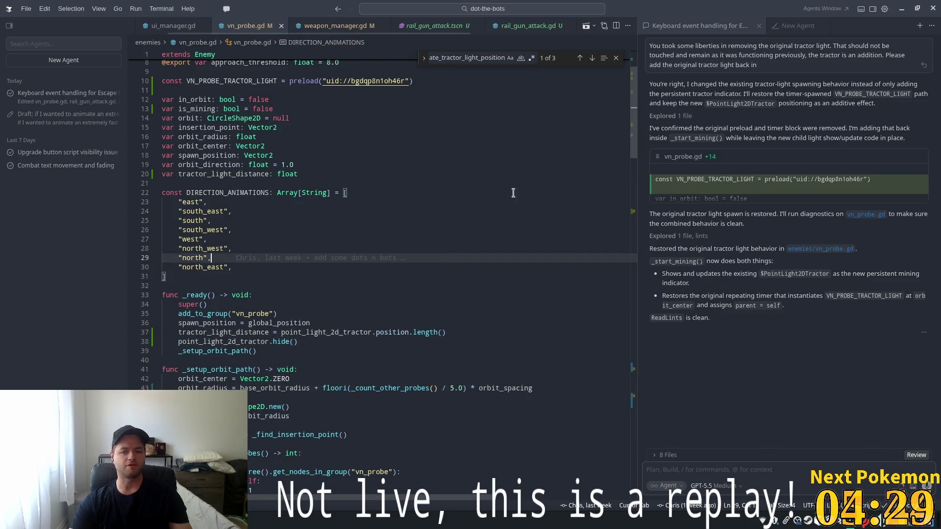
key(alt+Tab)
click(809, 23)
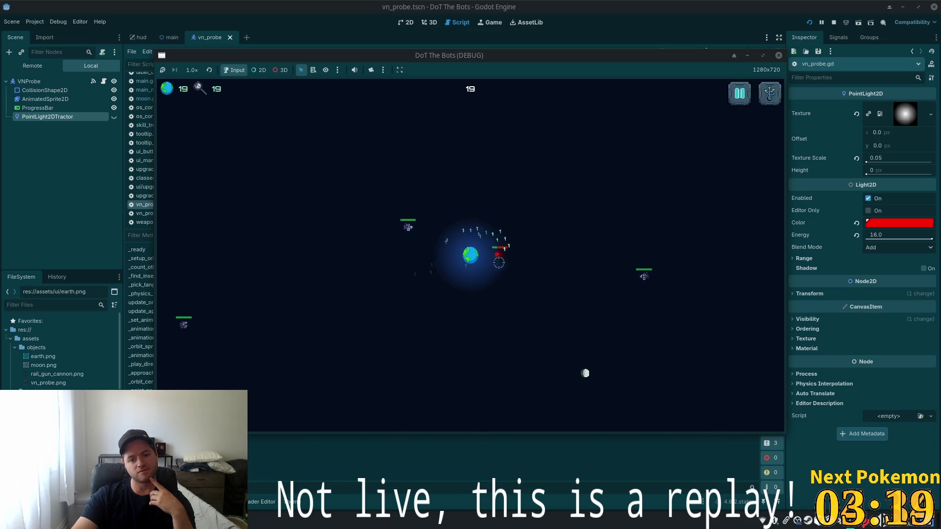
key(u)
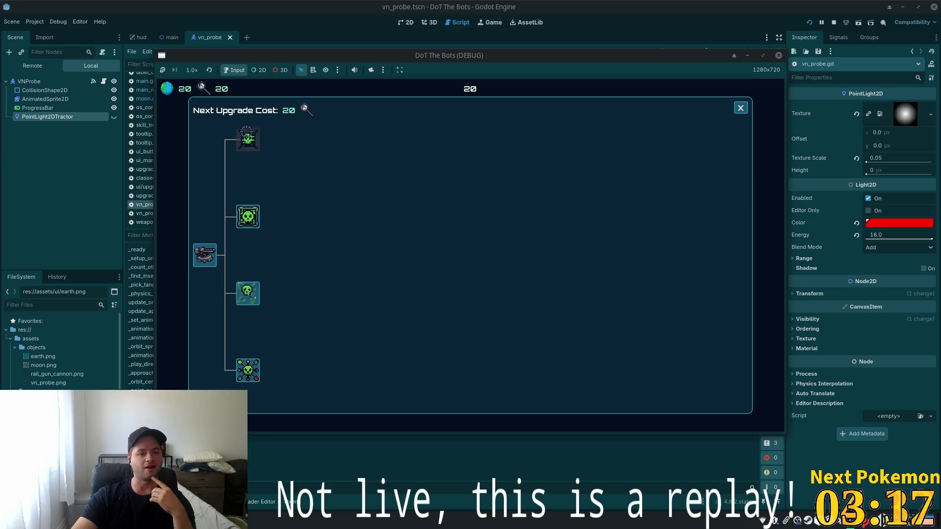
click(740, 107)
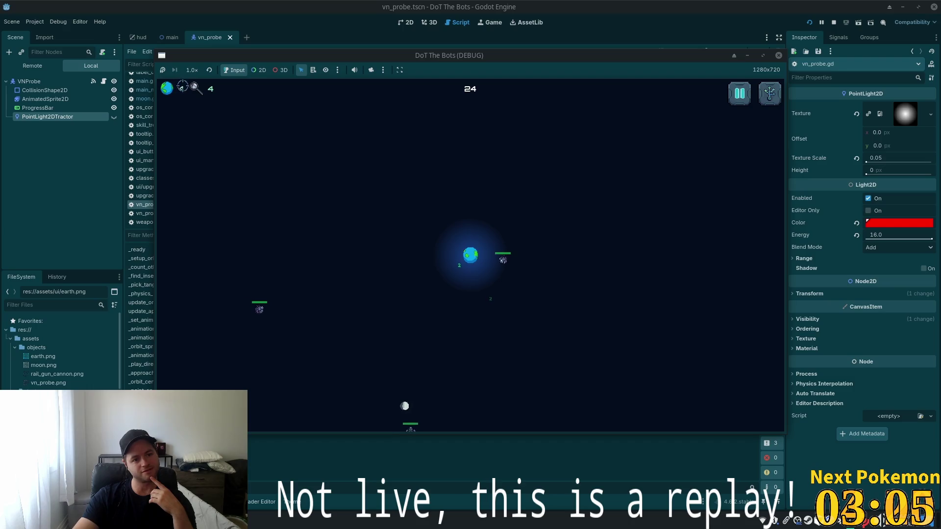
click(460, 281)
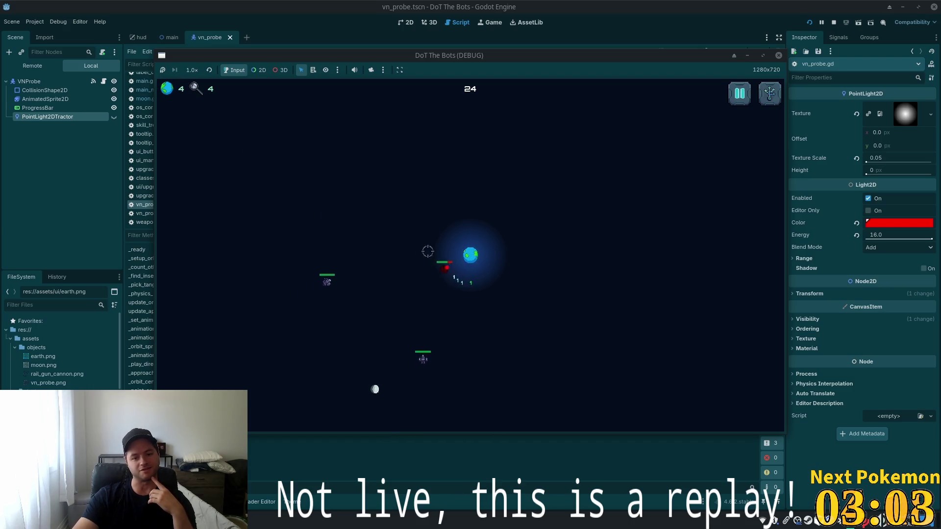
click(343, 272)
click(444, 274)
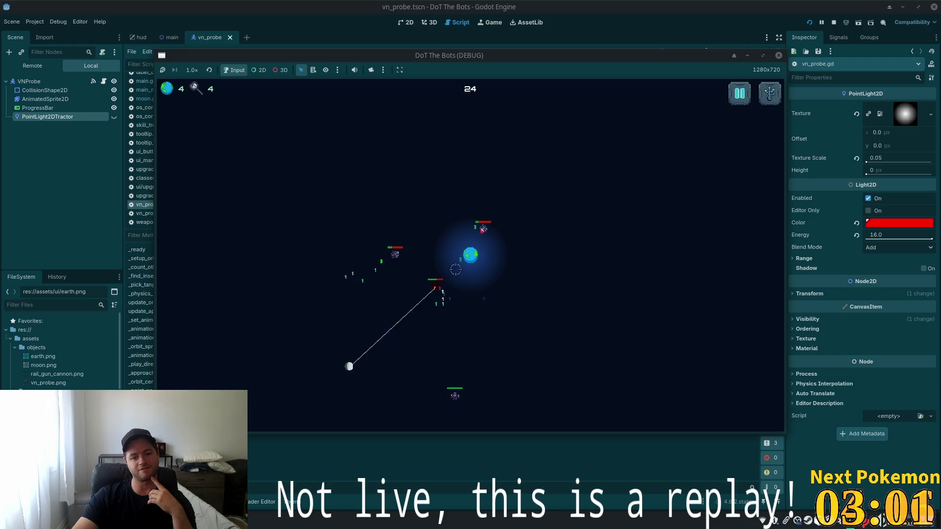
click(455, 341)
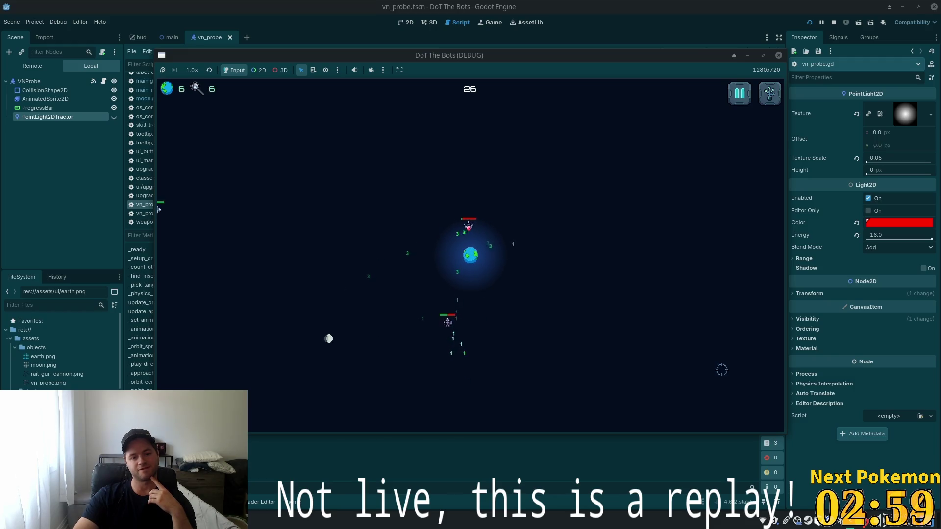
click(221, 213)
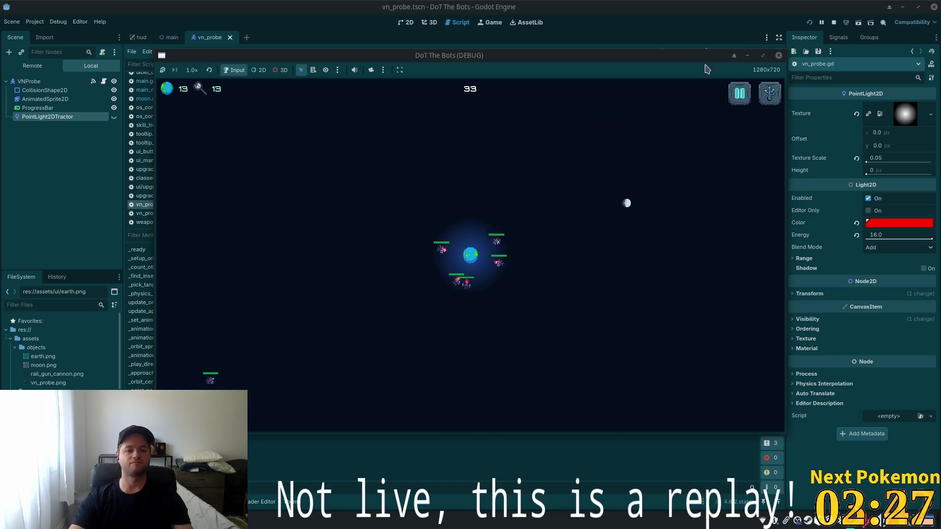
key(F8)
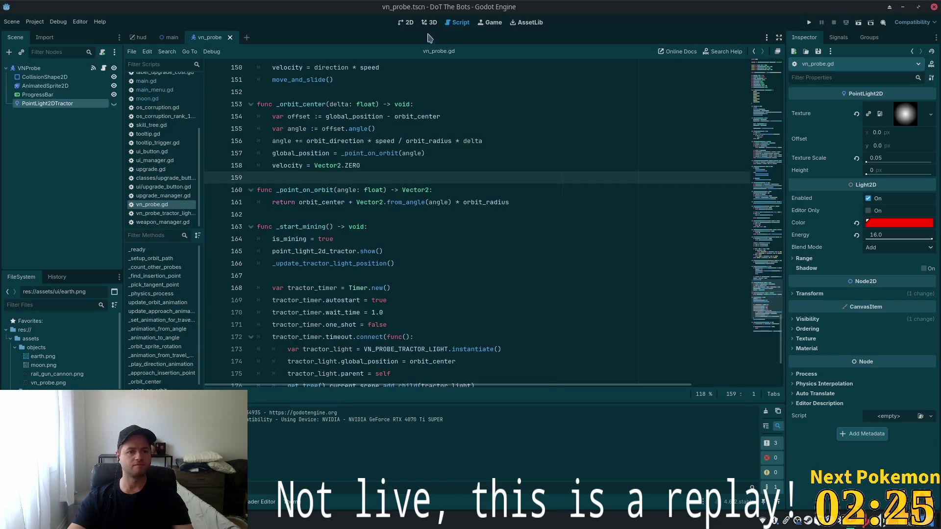
In the hud scene, select LabelResources and start, then cancel, attaching a script.
click(146, 36)
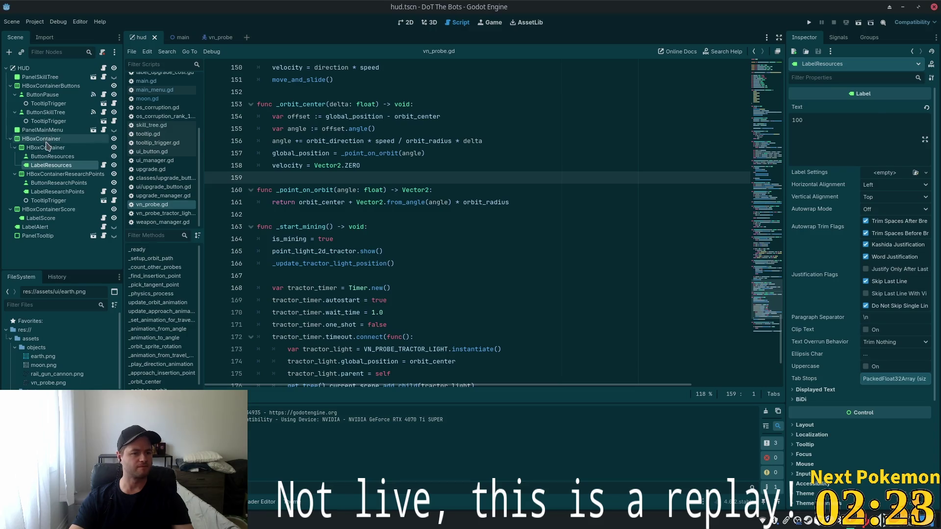
click(39, 164)
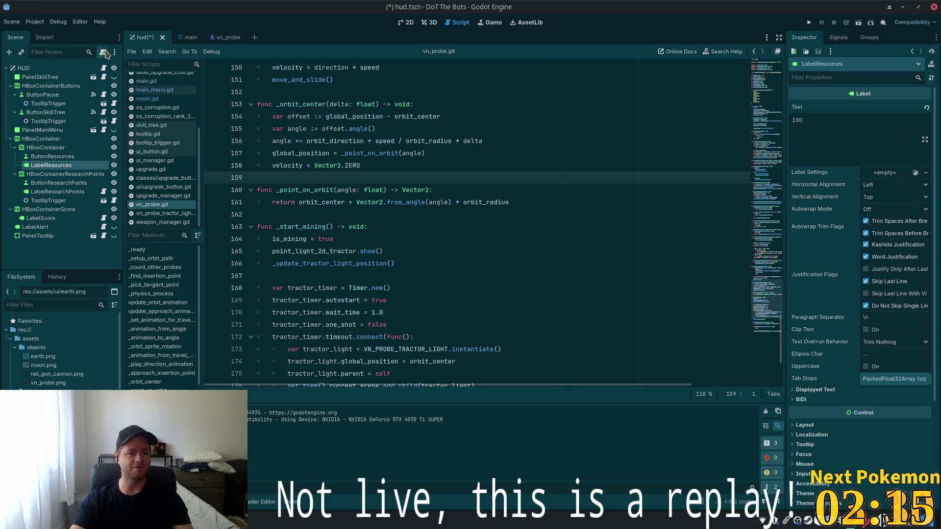
click(102, 52)
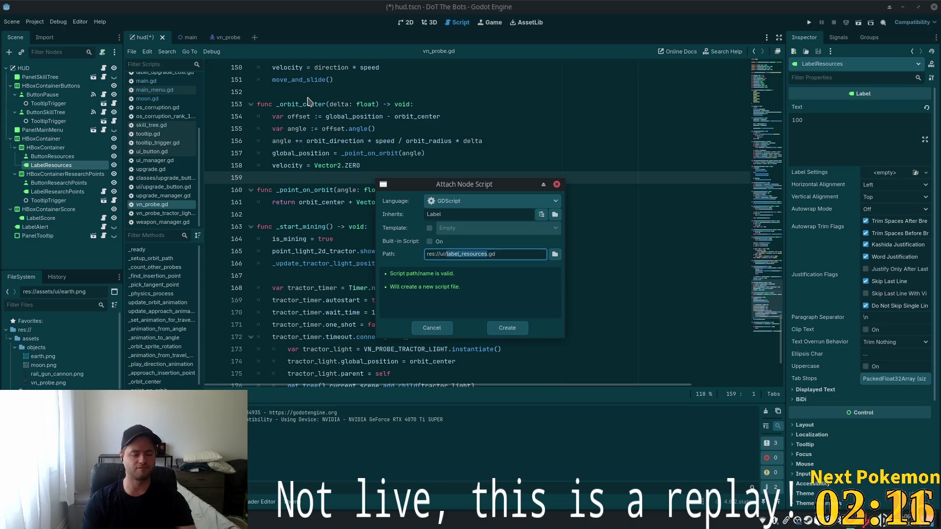
key(ctrl+shift+Left)
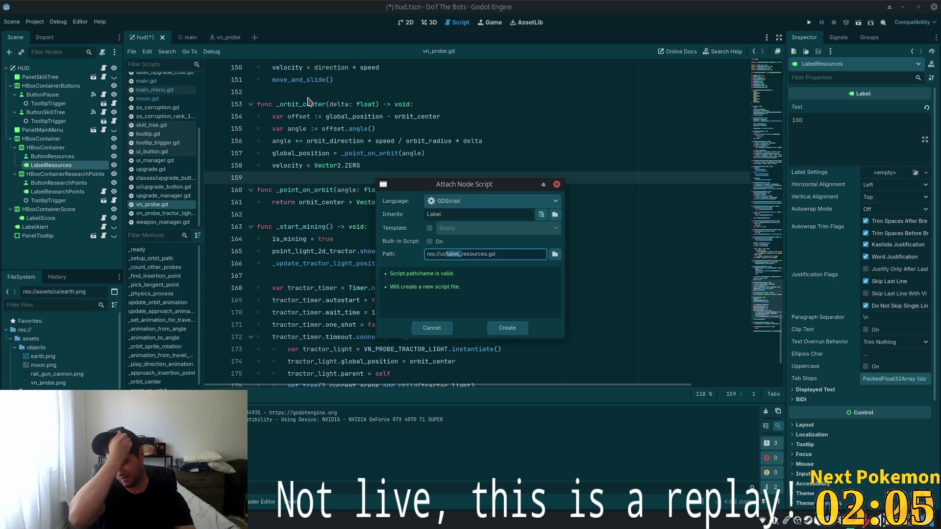
click(431, 328)
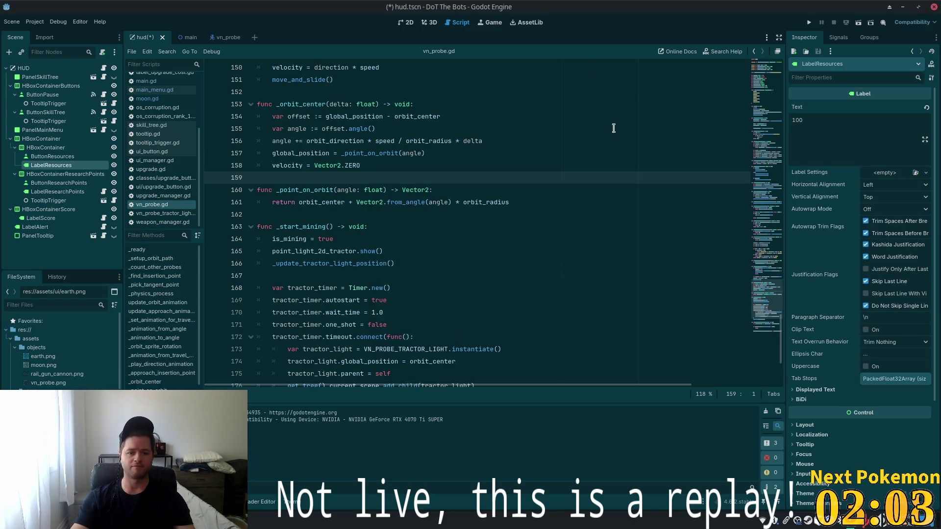
Select ButtonResources, save hud.tscn, and return to the vn_probe scene.
click(69, 157)
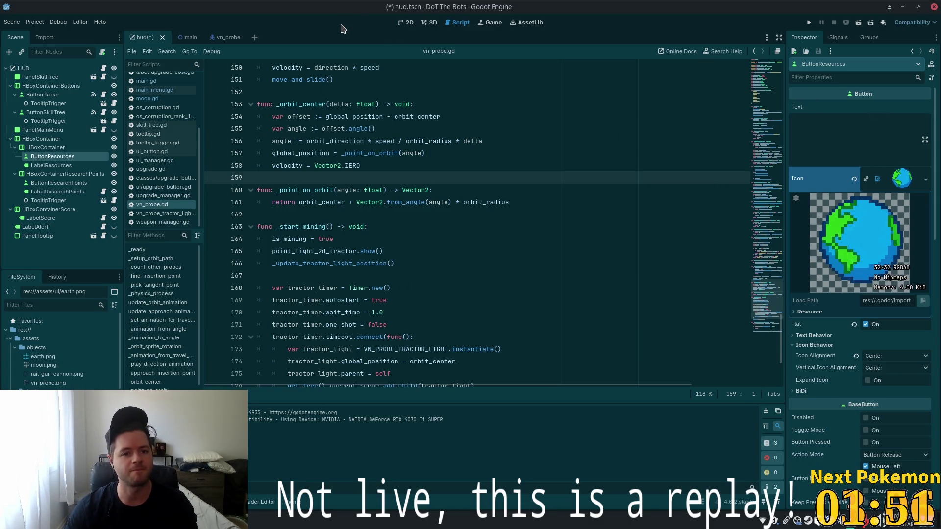
key(ctrl+s)
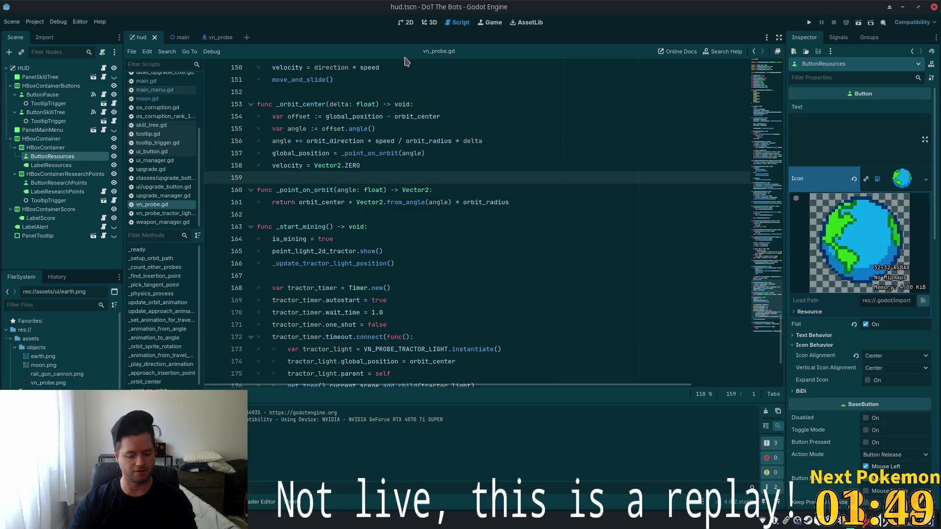
click(210, 37)
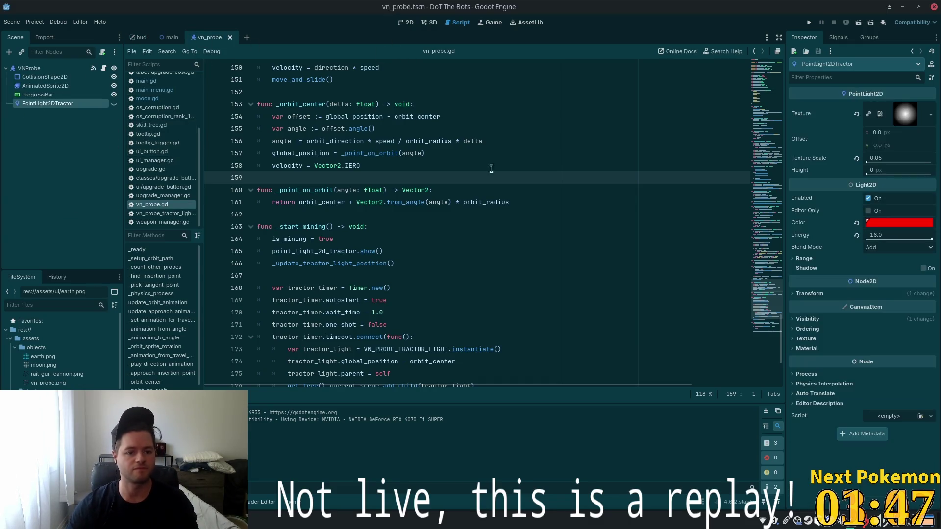
Inspect the tractor timer and add_child(tractor_light) lines in vn_probe.gd.
mouse_move(767, 113)
mouse_down()
mouse_move(759, 325)
mouse_move(764, 312)
mouse_up()
scroll(620, 293, down, 2)
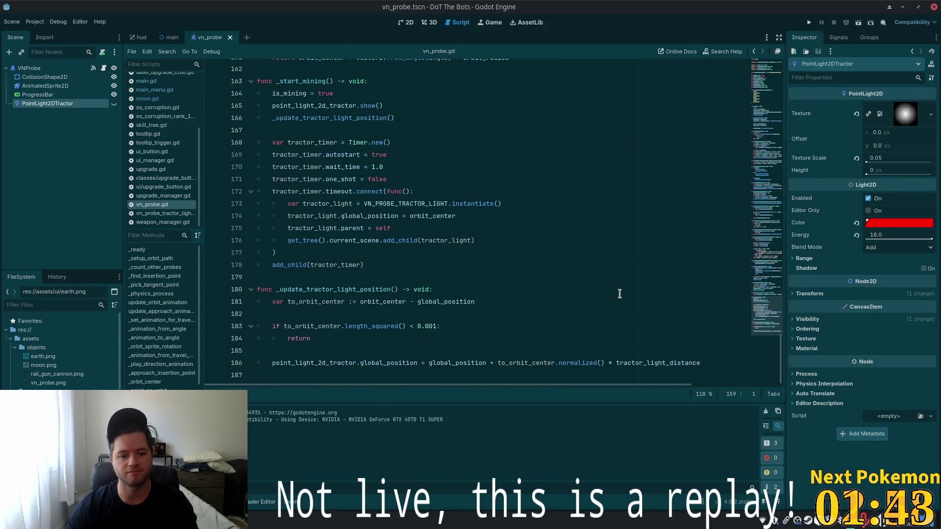
click(345, 142)
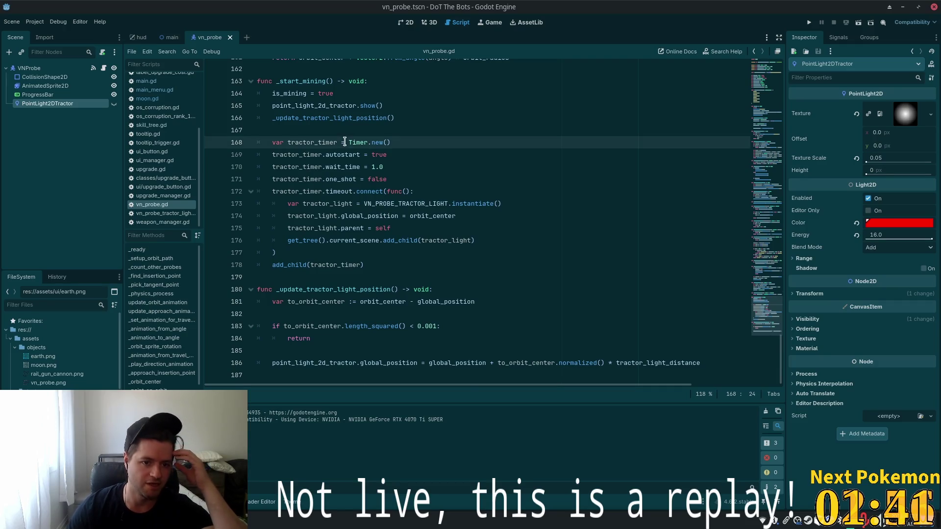
click(308, 216)
click(457, 231)
click(489, 238)
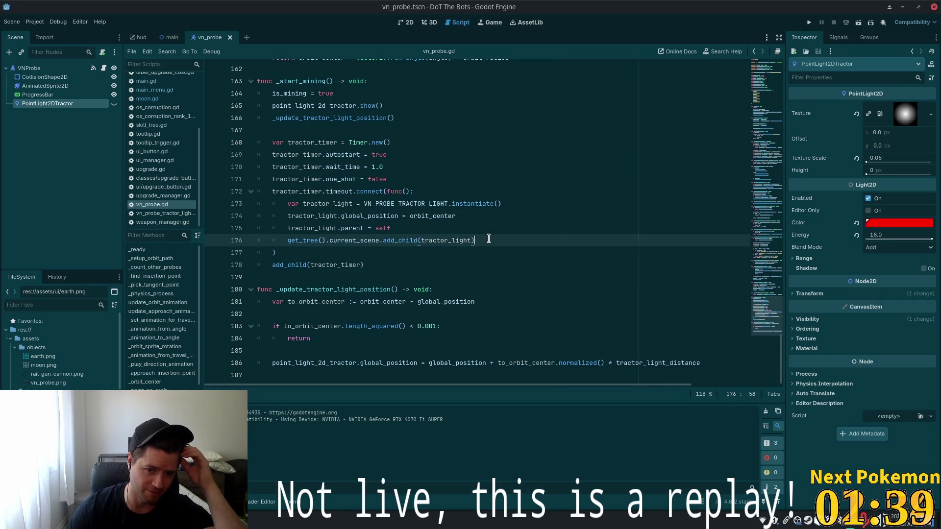
Quick-open game_manager.gd by searching for "game".
key(shift+alt+o)
text(game_ma)
key(Return)
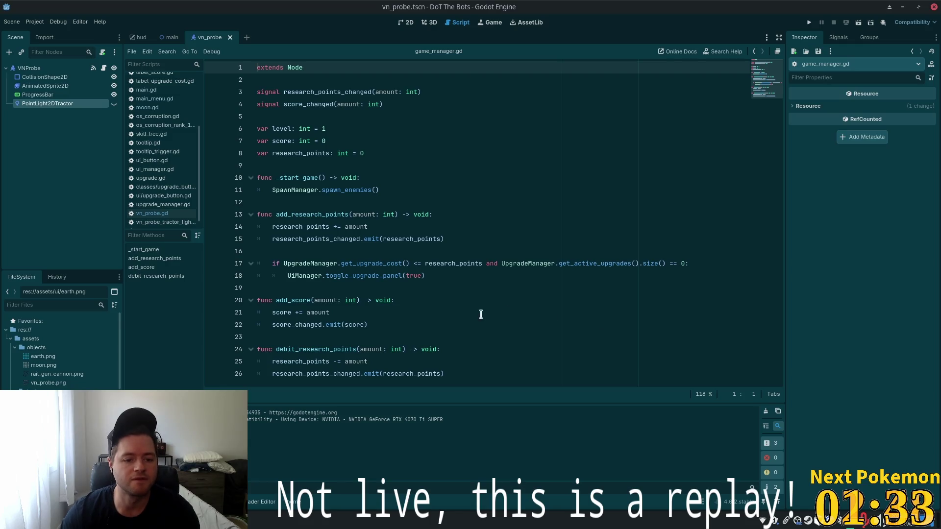
Append a func reduce_resources(amount: int): stub with a pass body to game_manager.gd.
click(463, 373)
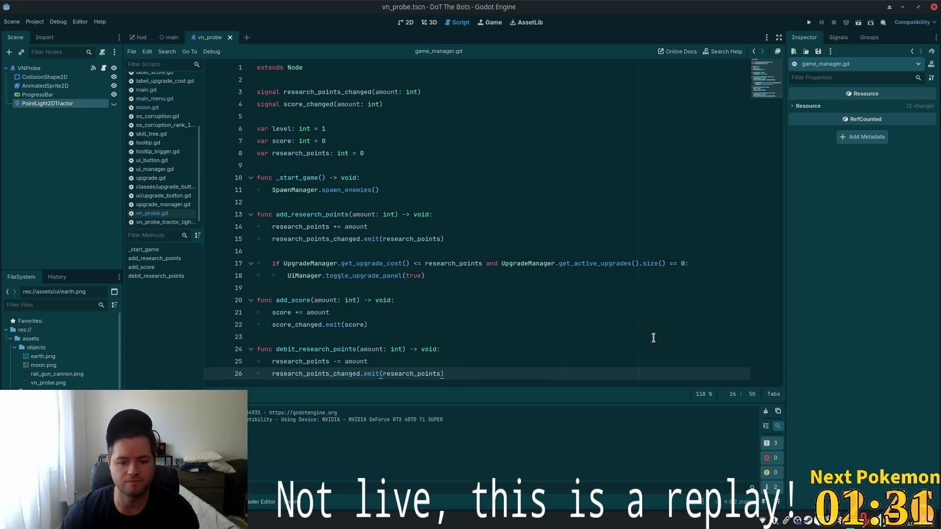
key(Return)
key(BackSpace)
key(Return)
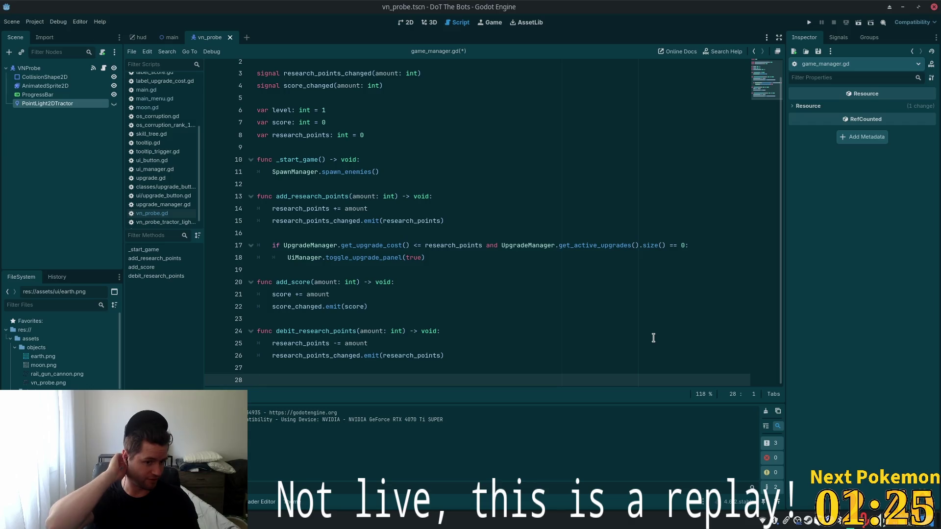
text(func)
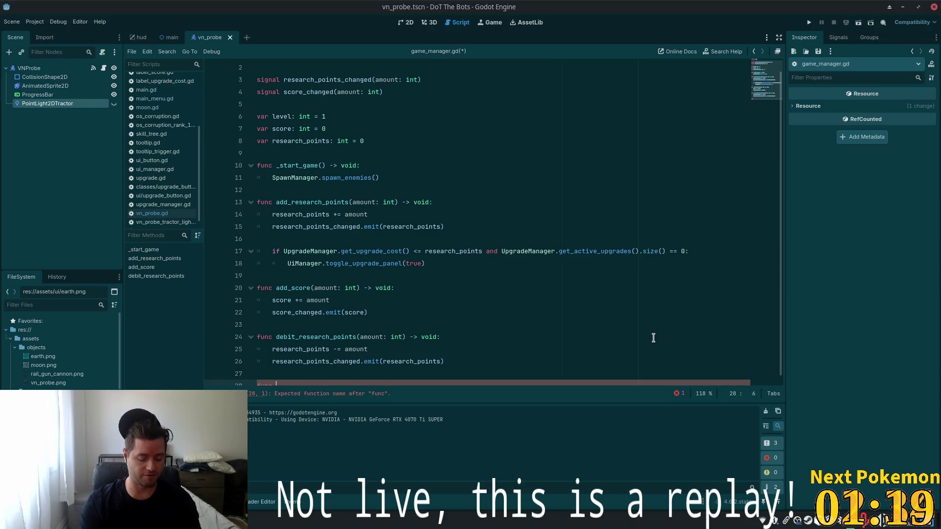
scroll(586, 257, down, 1)
text(red)
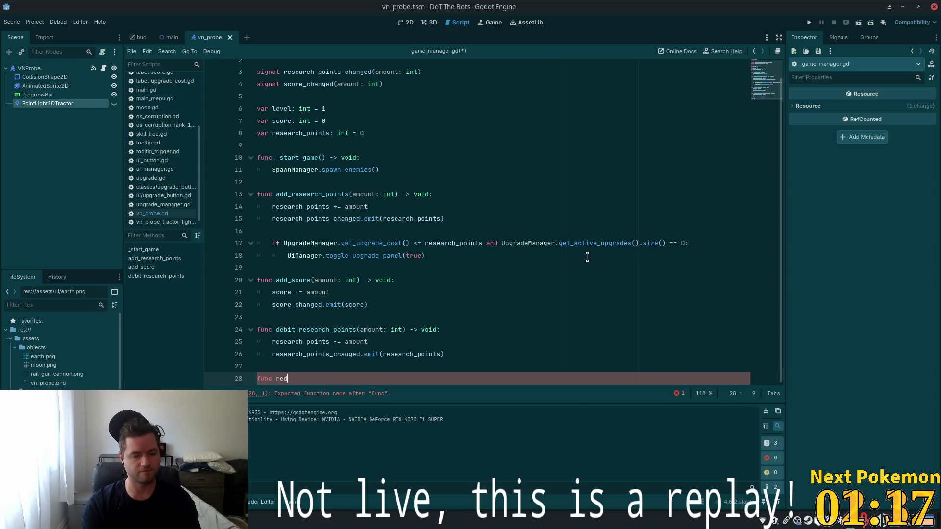
text(uce_)
text(ources()
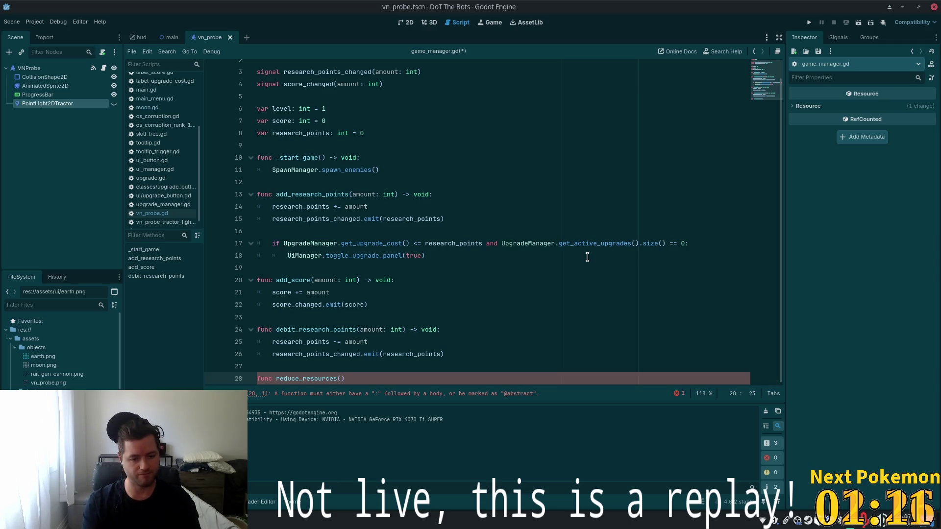
text(tn)
text(nt)
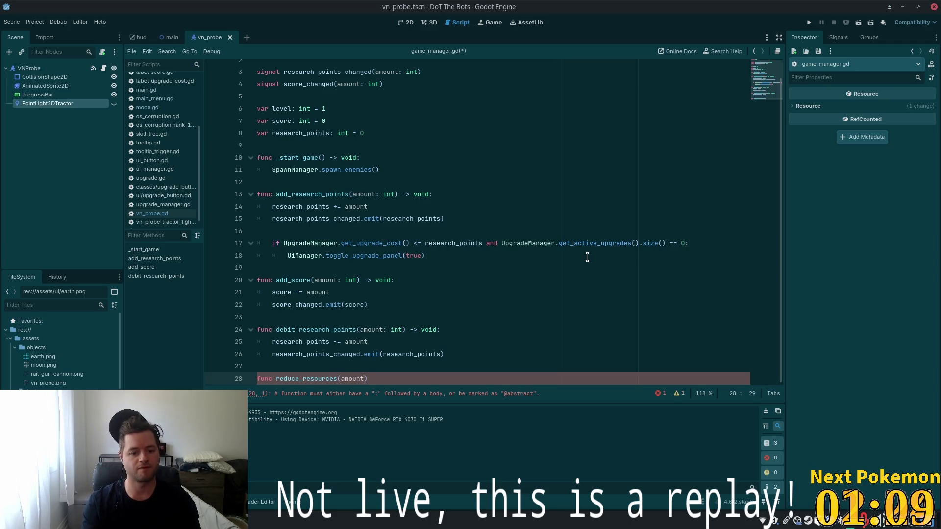
text():)
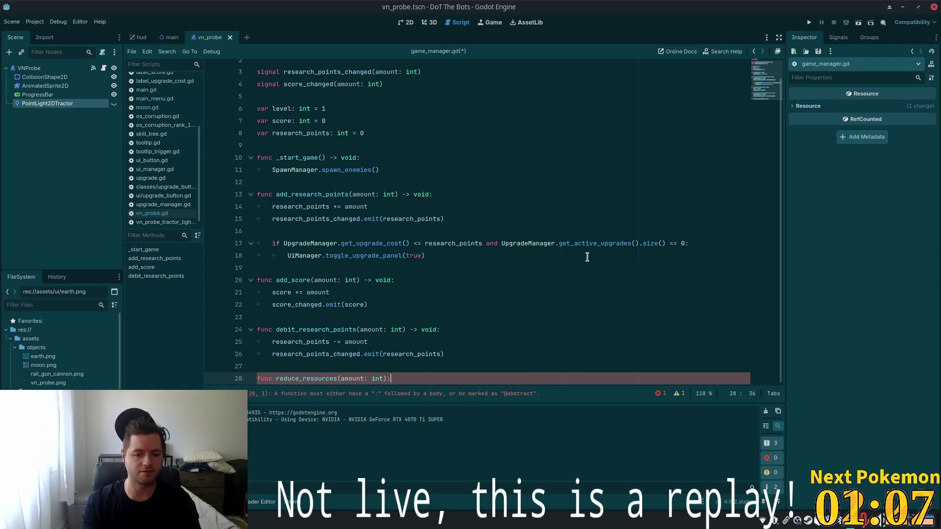
key(Return)
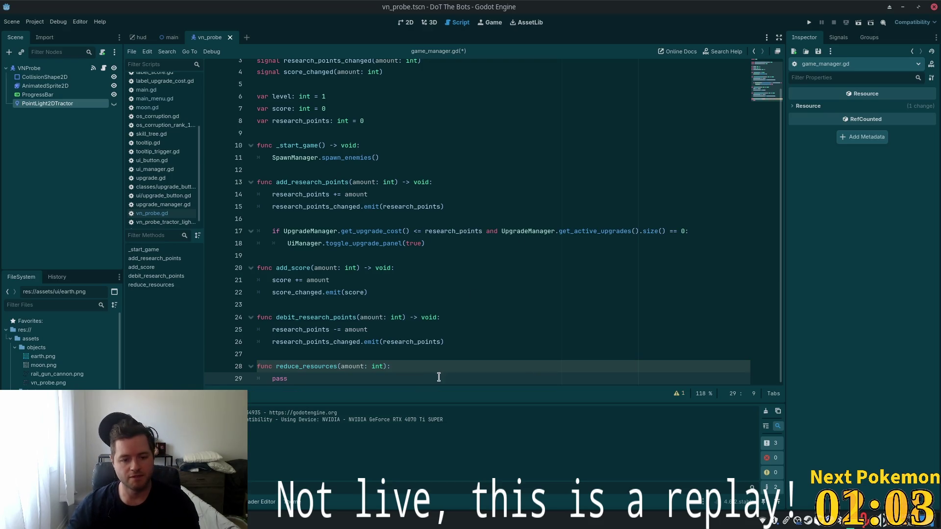
Undo the last edit and place the caret after the score_changed signal line.
key(ctrl+z)
scroll(458, 63, up, 1)
click(430, 104)
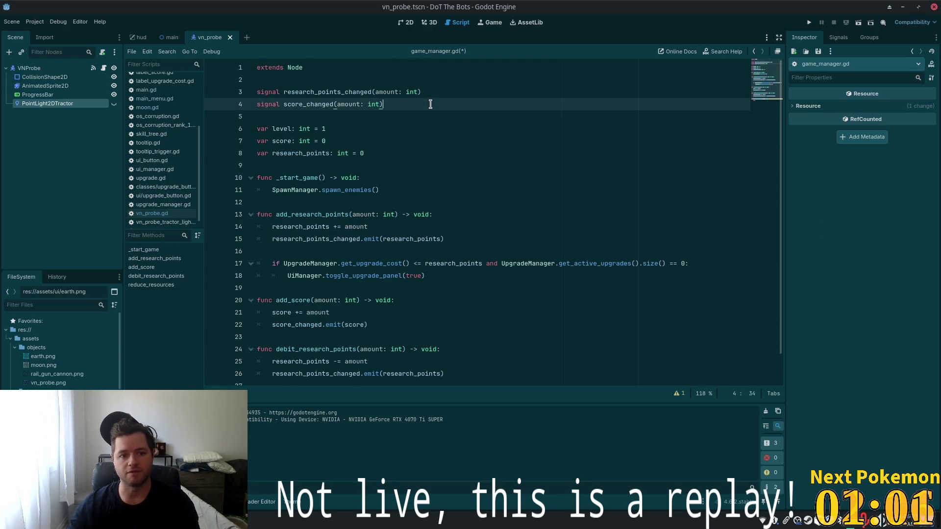
Declare signal resources_changes(amount: int) below score_changed.
key(Return)
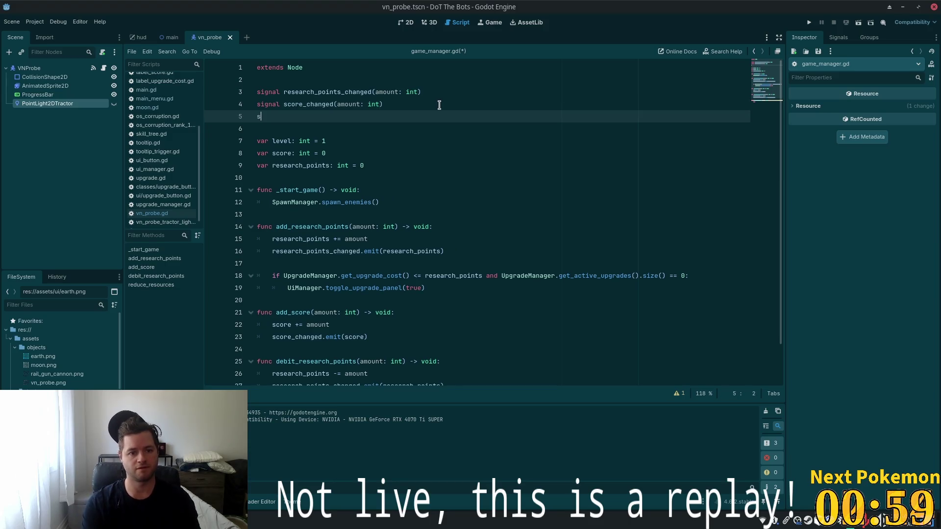
text(signal)
text( resource)
key(Escape)
text(s)
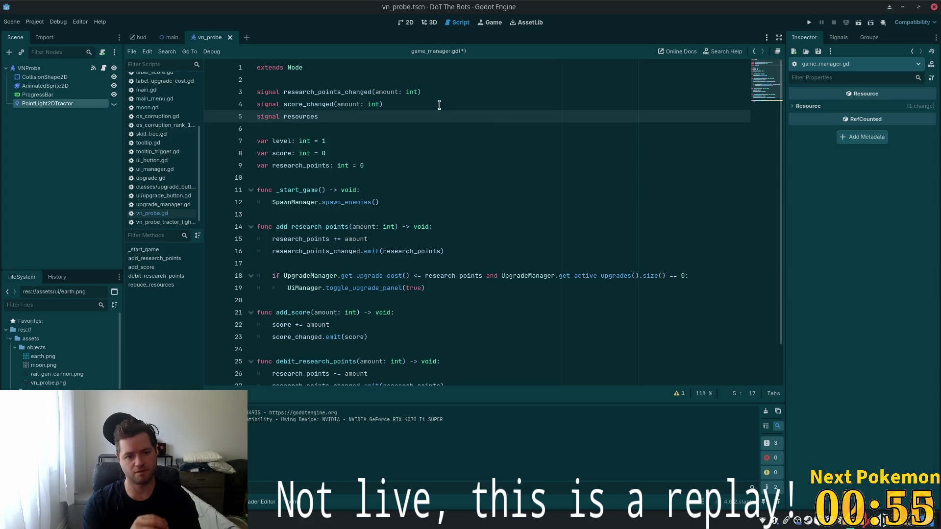
text(_ch)
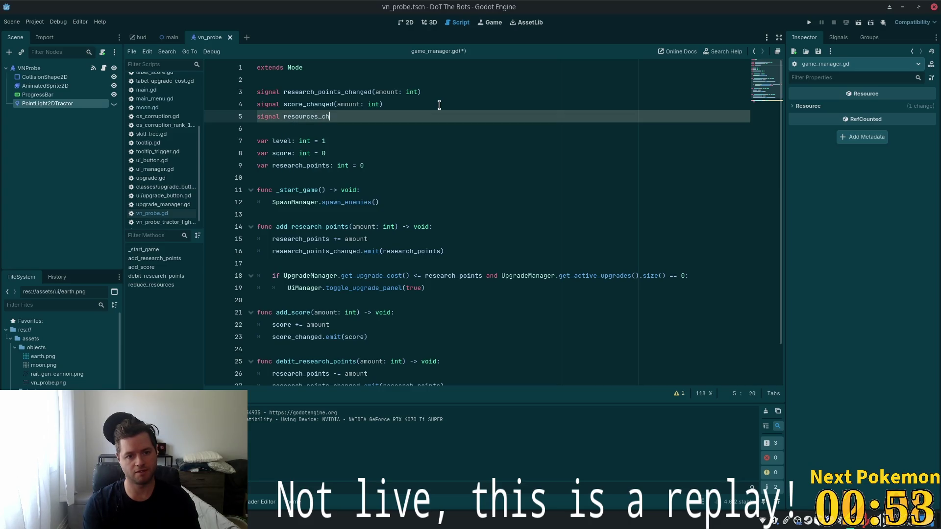
text(ges())
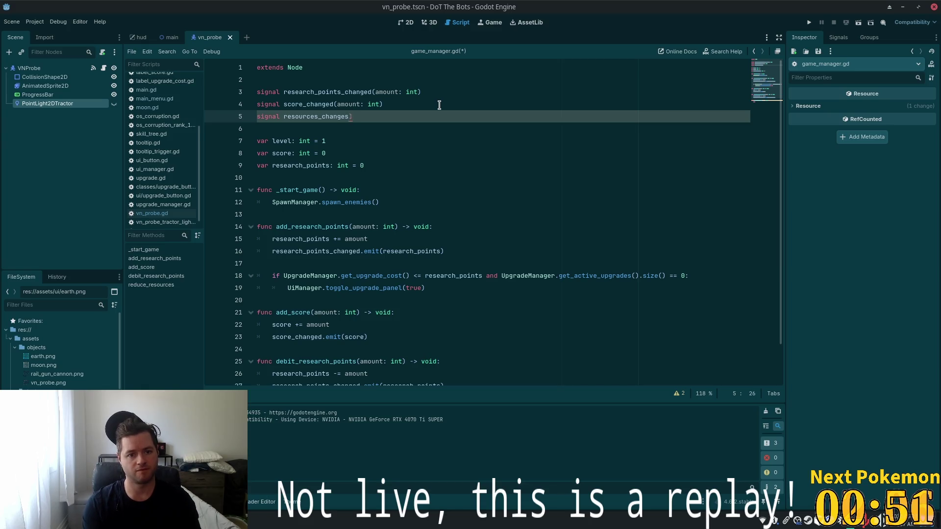
text(a)
key(BackSpace)
text(mount)
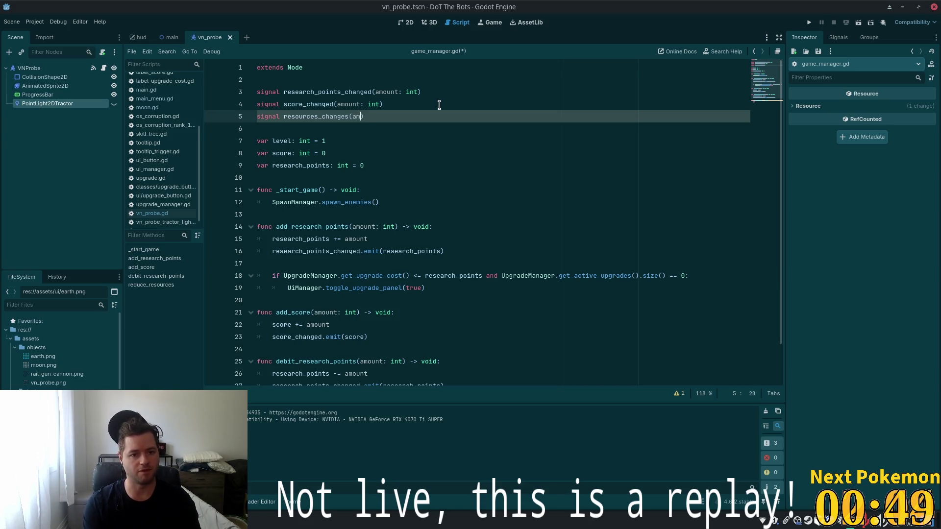
text(: int)
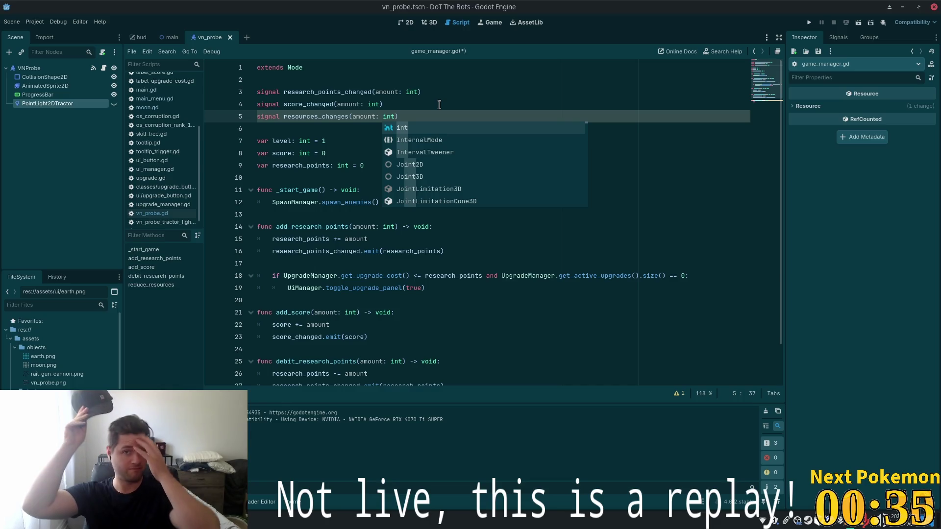
key(Escape)
key(Up)
scroll(433, 167, down, 2)
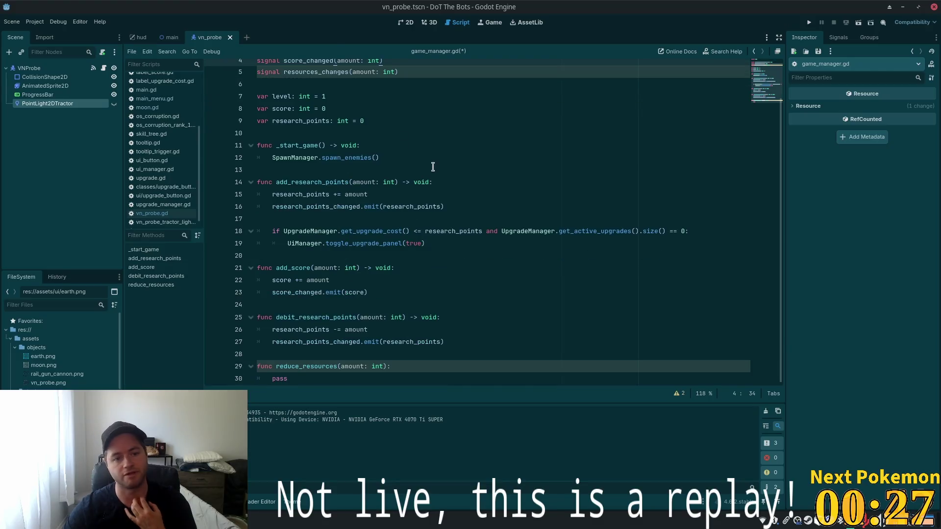
Open an empty line inside reduce_resources, then move to the research_points line.
click(385, 355)
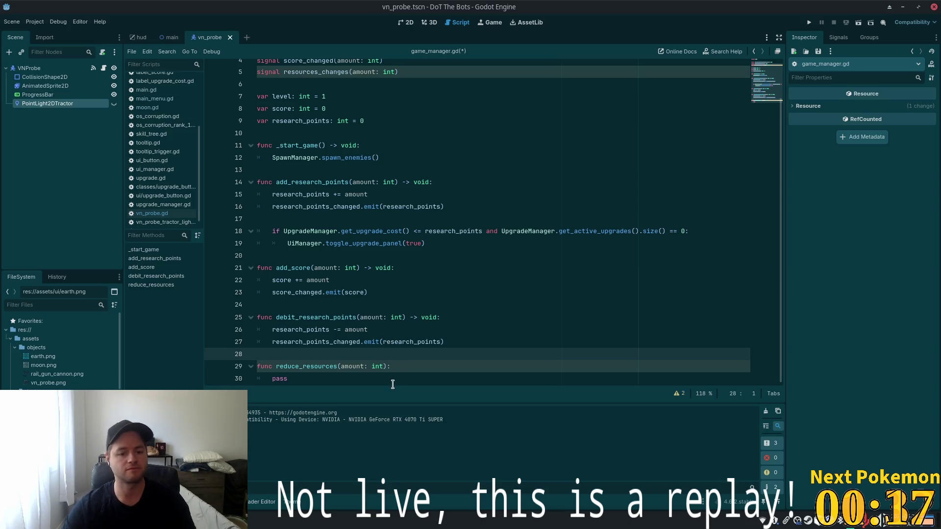
click(395, 367)
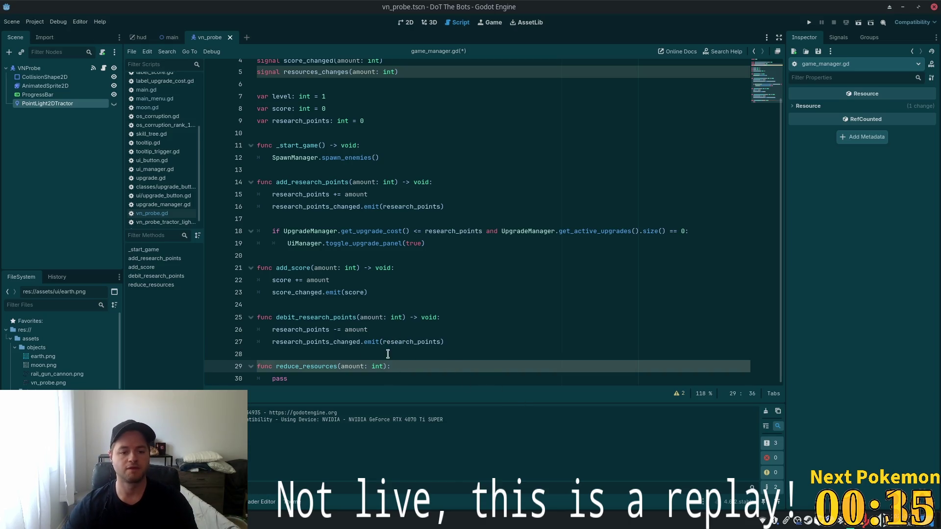
key(Return)
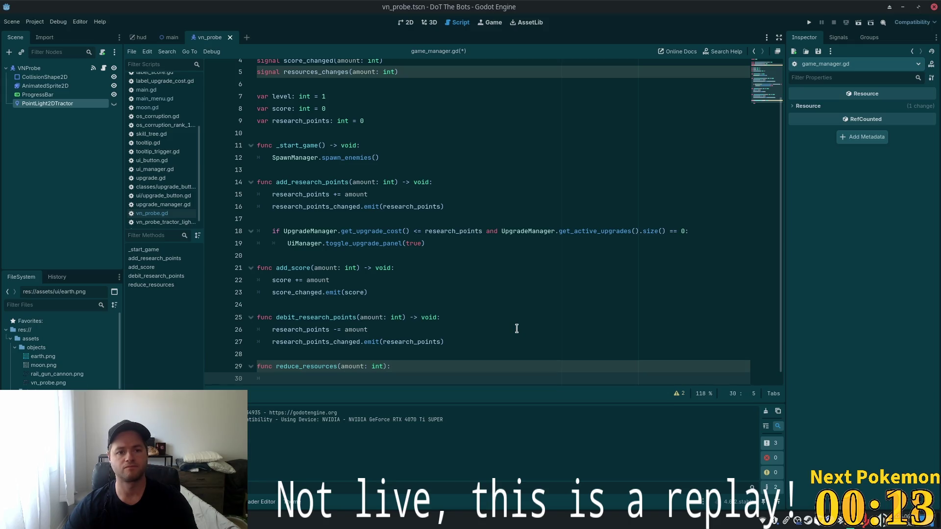
click(375, 117)
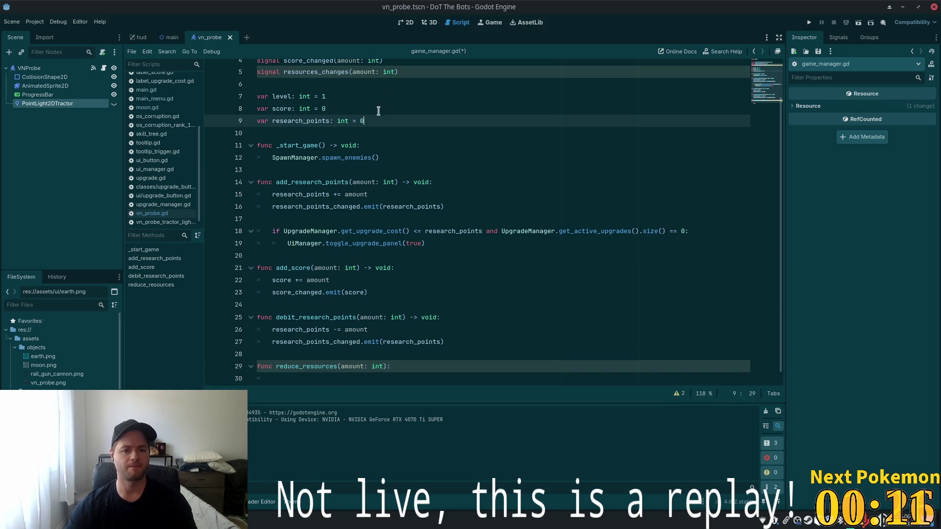
Add var resources: int = 100 below research_points.
key(Return)
text(var )
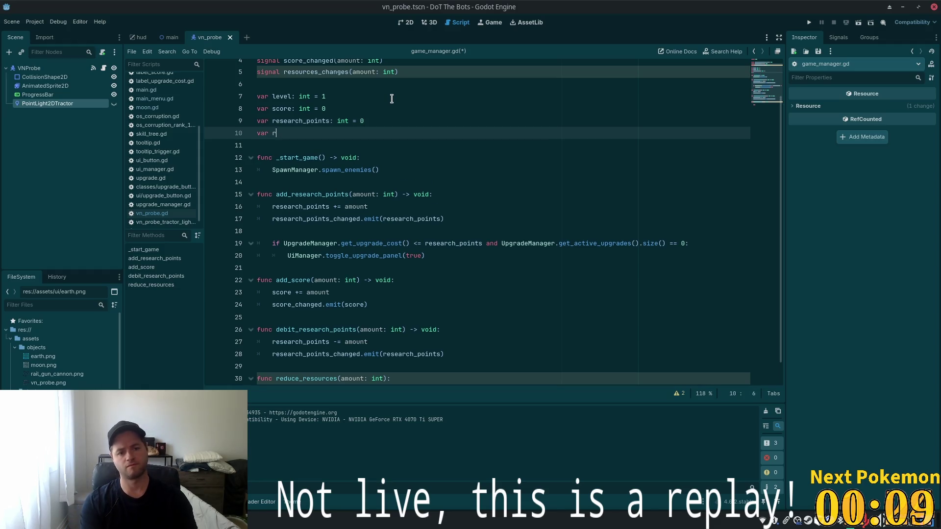
text(resources: )
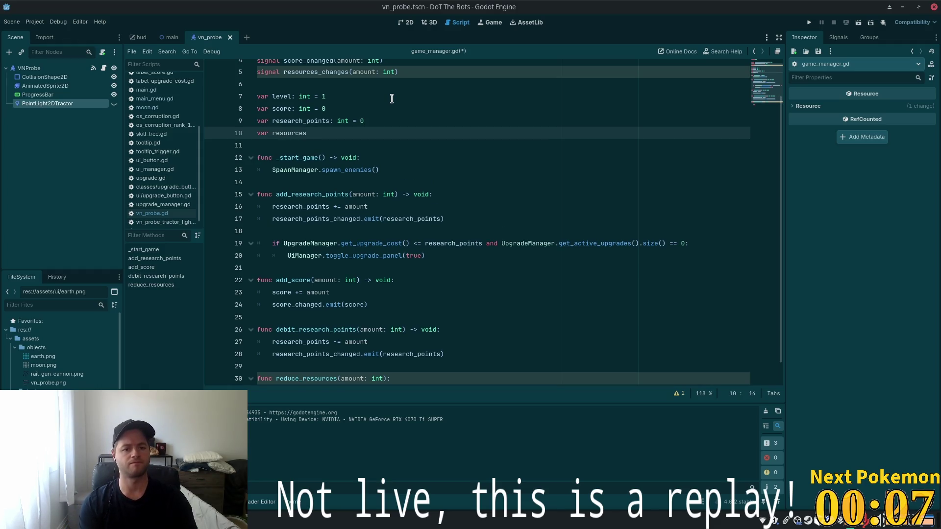
text(int)
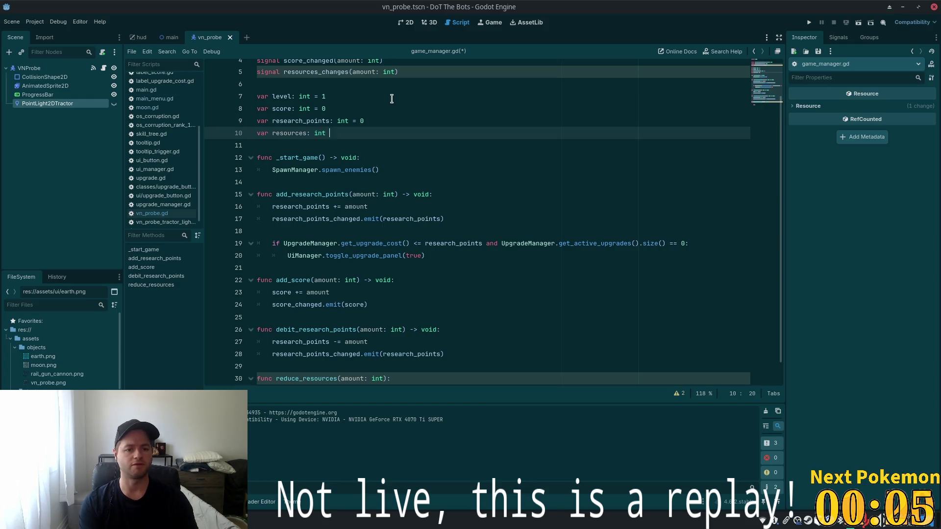
text( = 100)
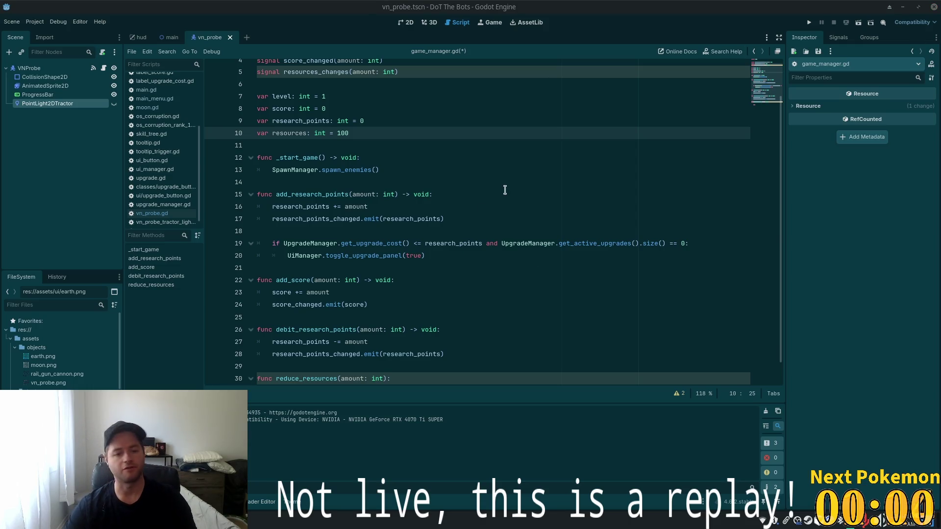
scroll(503, 190, down, 1)
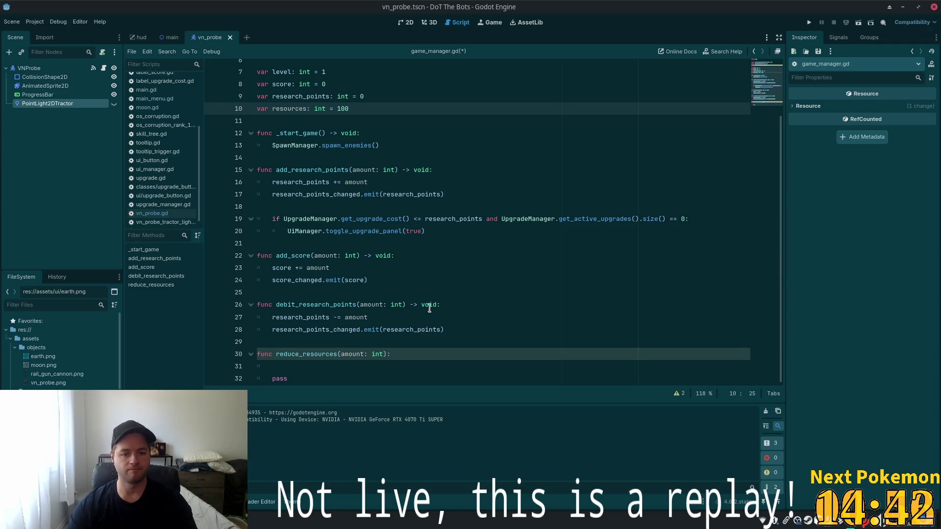
Make reduce_resources subtract the amount with resources -= amount.
click(282, 378)
click(300, 366)
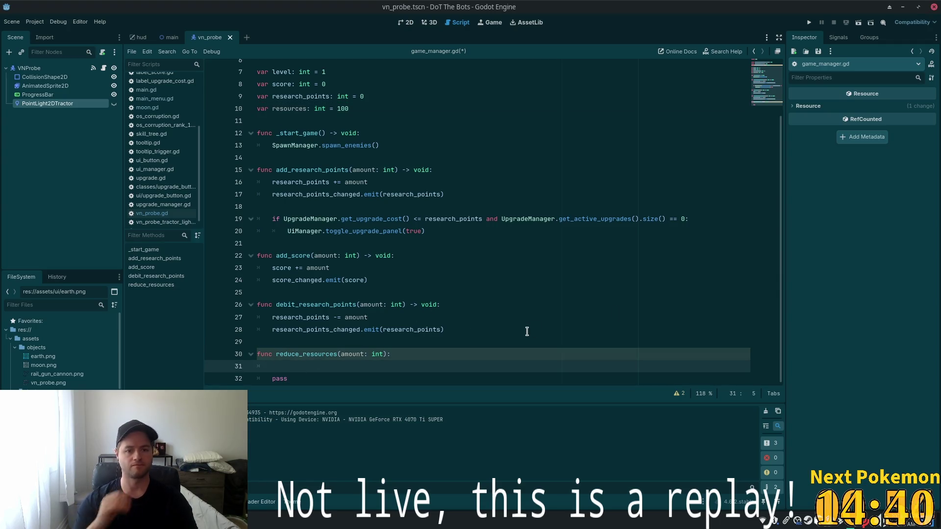
text(resources =)
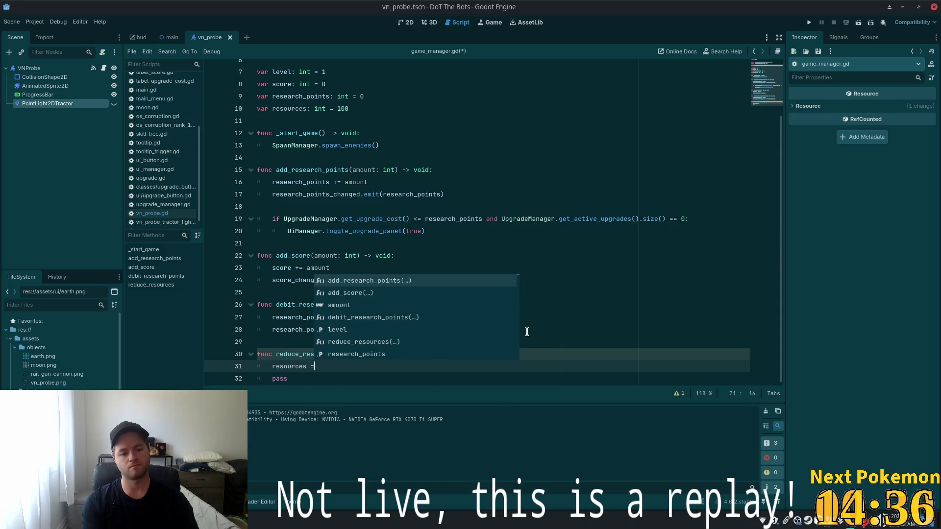
key(Escape)
key(BackSpace)
text(-= )
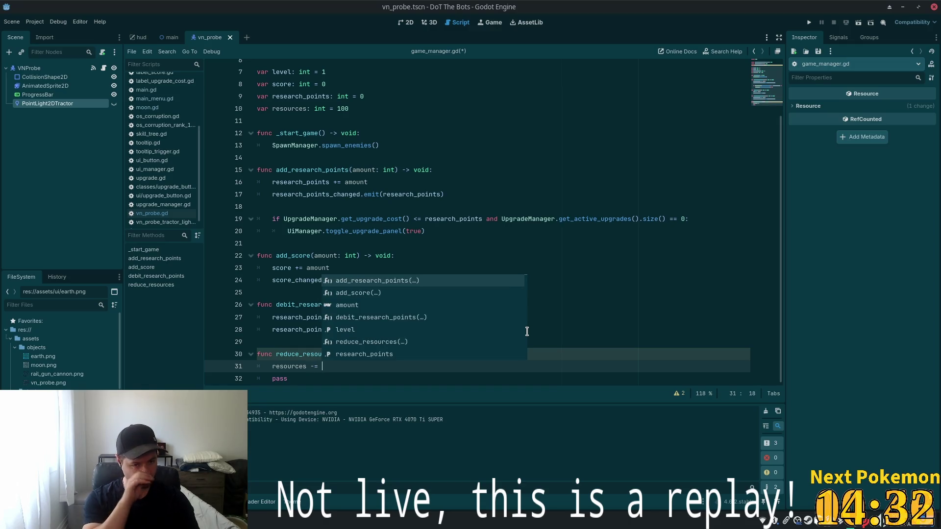
text(amount)
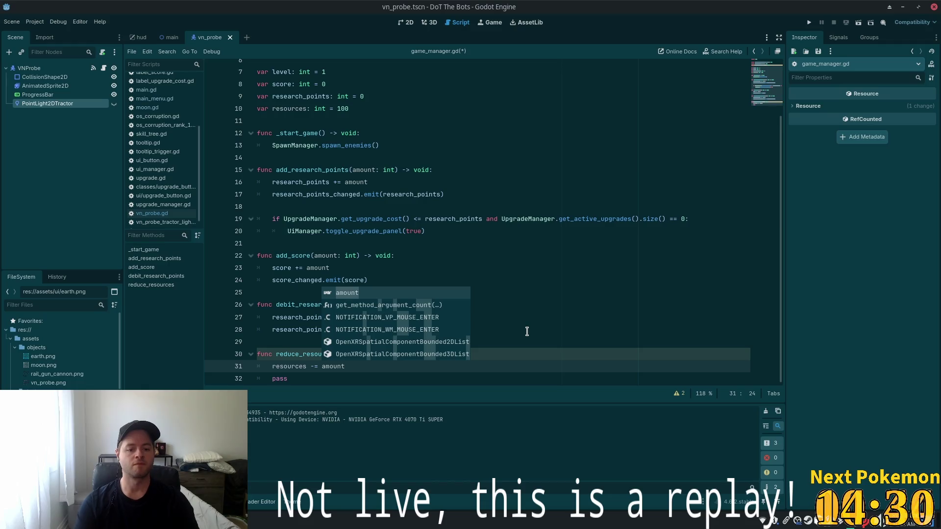
key(Escape)
key(Return)
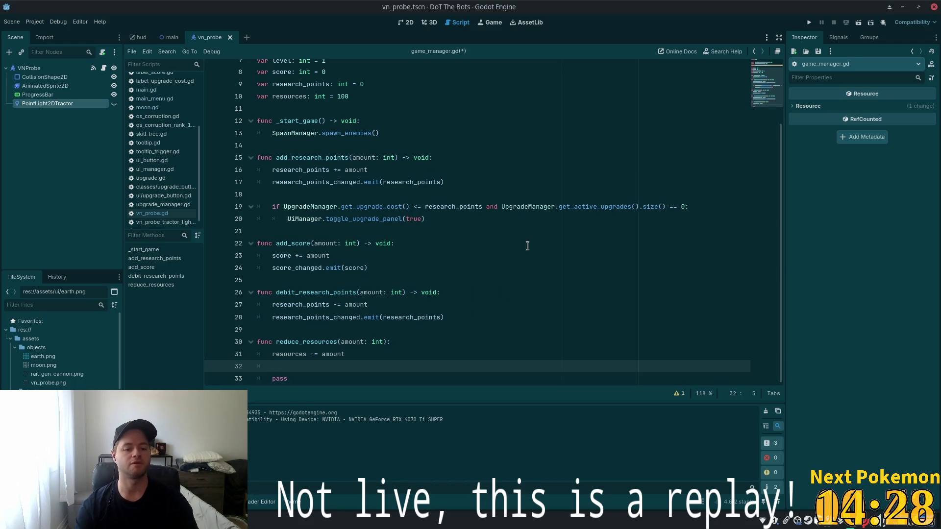
Replace pass with the condition if amount <= 0:.
key(Down)
key(shift+End)
text(if)
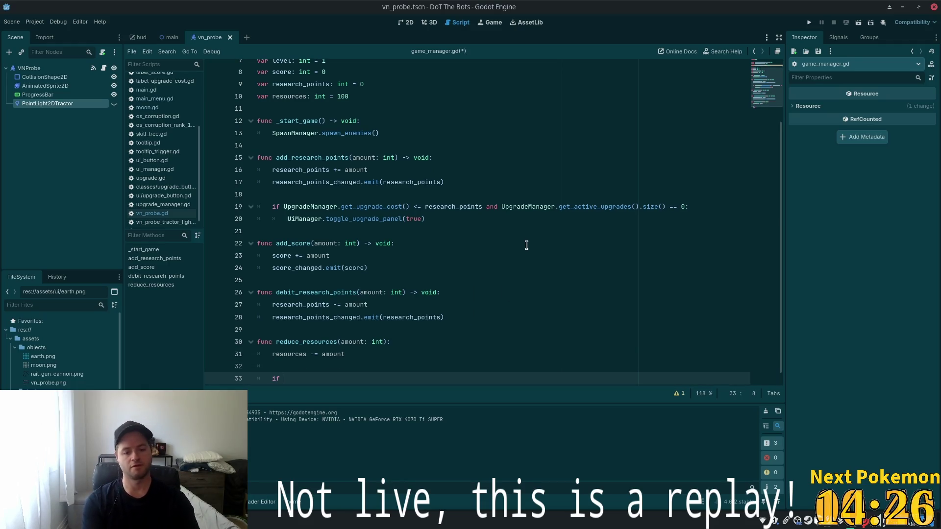
scroll(416, 205, down, 1)
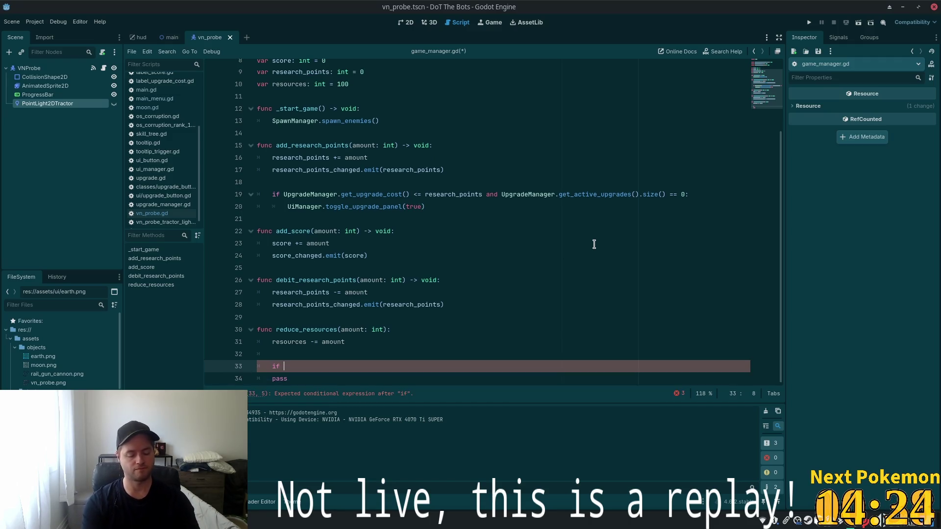
text(amount <)
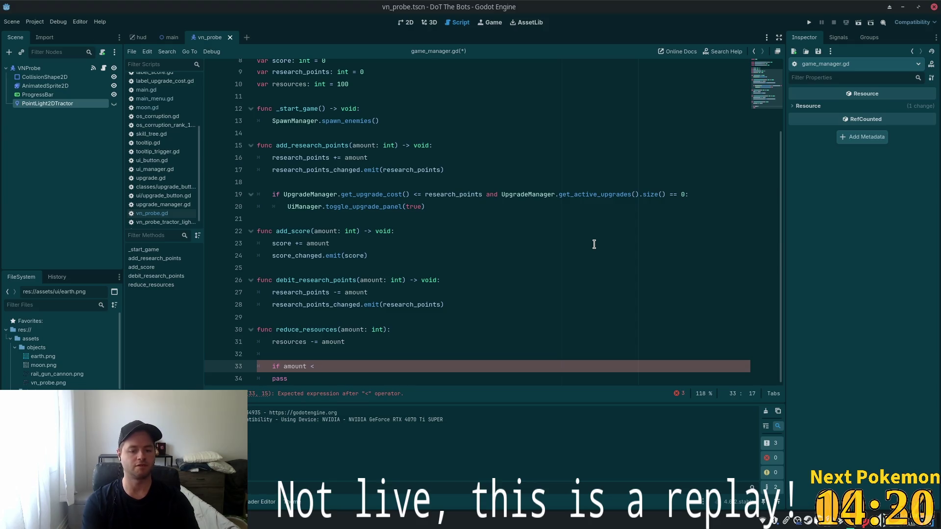
key(BackSpace)
text(= 0)
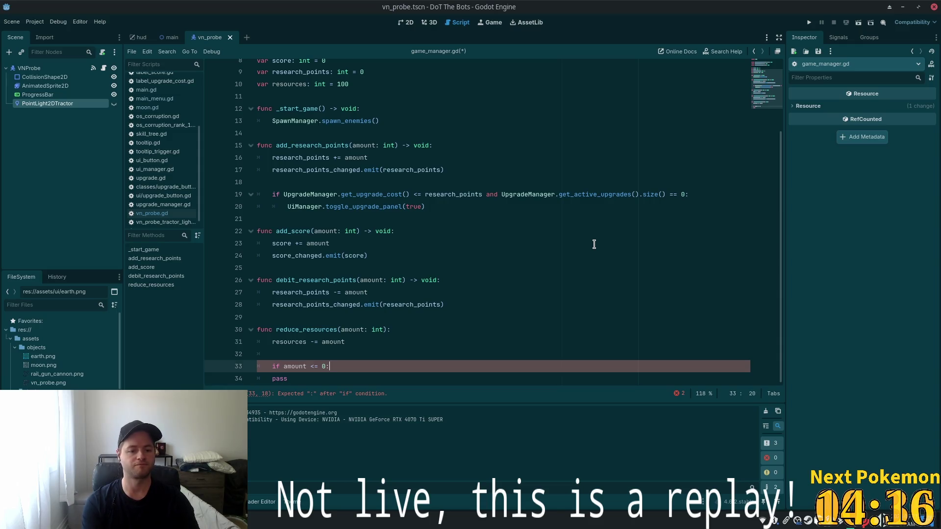
text(:)
Fill the if block with a "# TODO: Lose game" comment and return.
key(Return)
text(#)
text(o)
text(Lose)
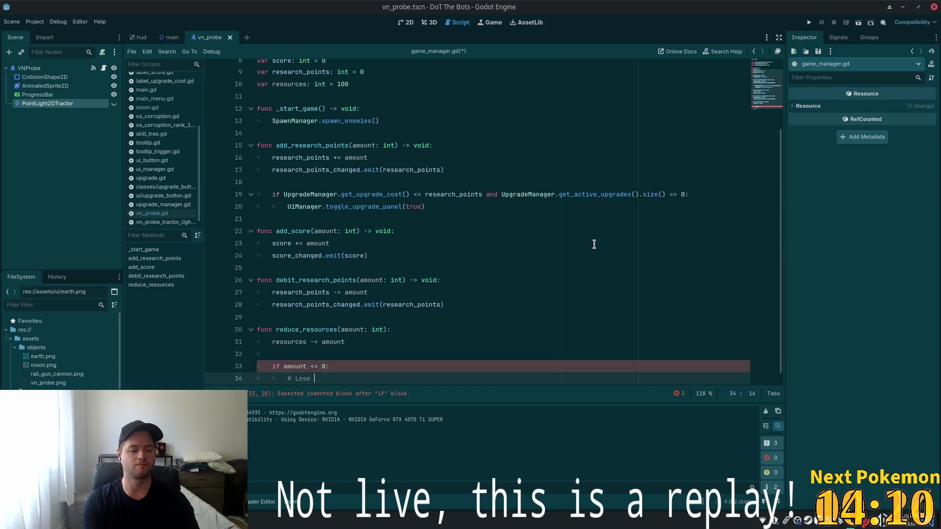
text( game)
key(ctrl+Left)
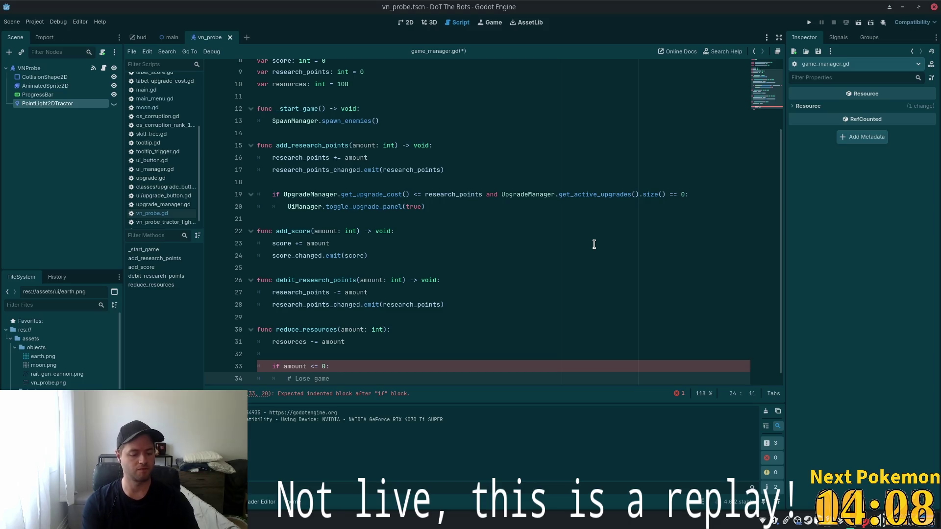
text(TODO:)
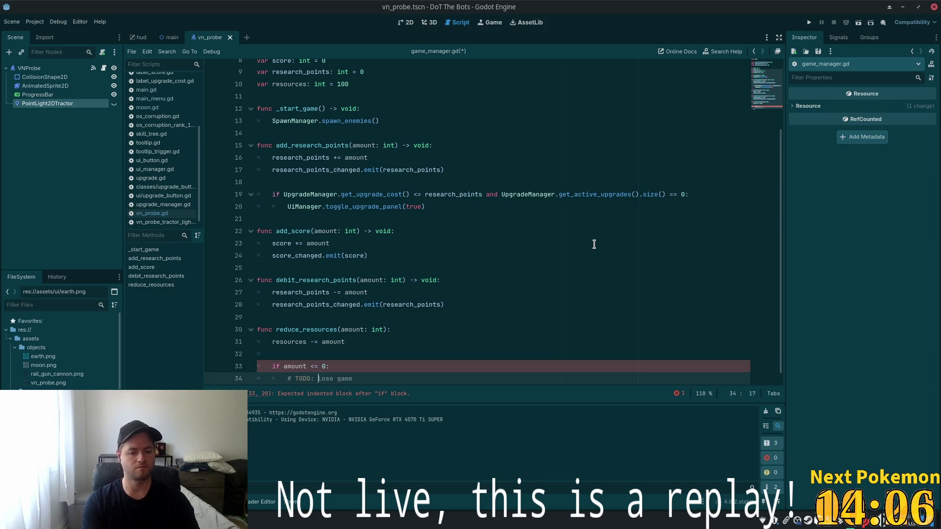
key(End)
key(Return)
text(return)
key(Escape)
scroll(511, 242, down, 1)
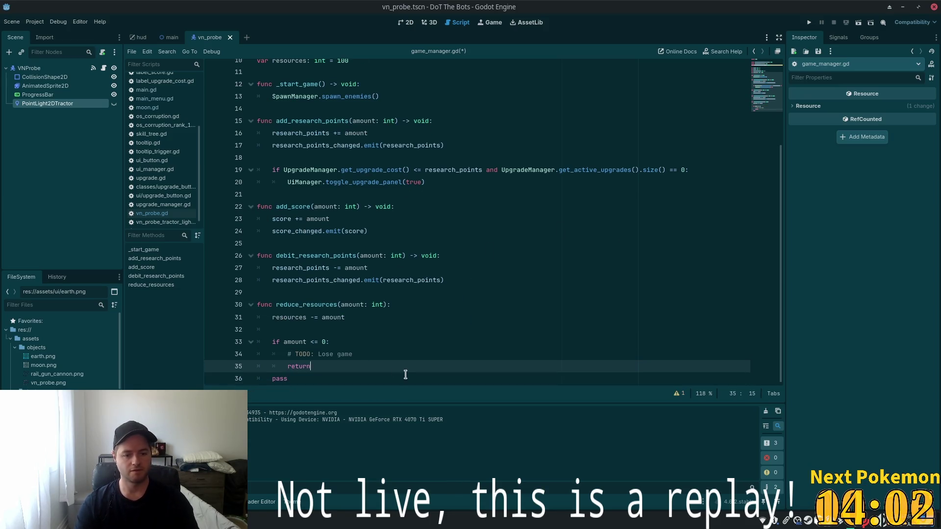
click(338, 354)
click(328, 369)
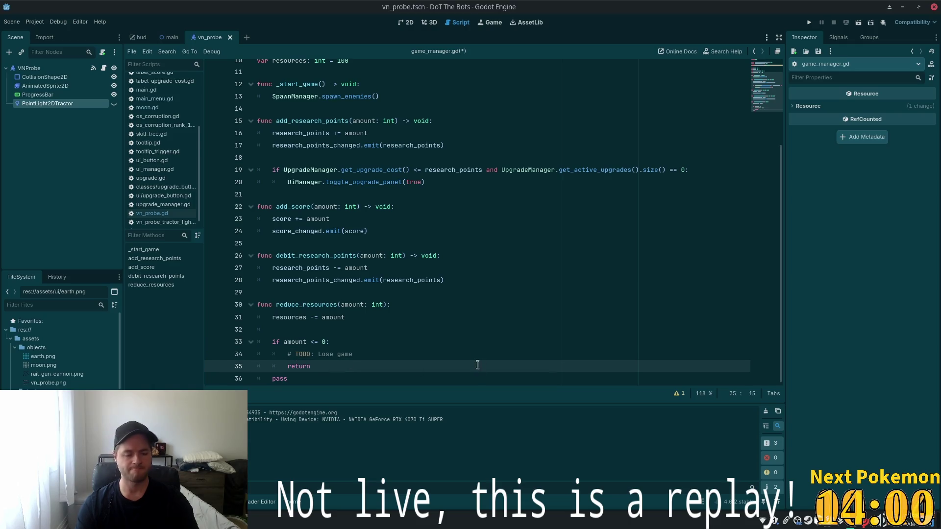
click(304, 331)
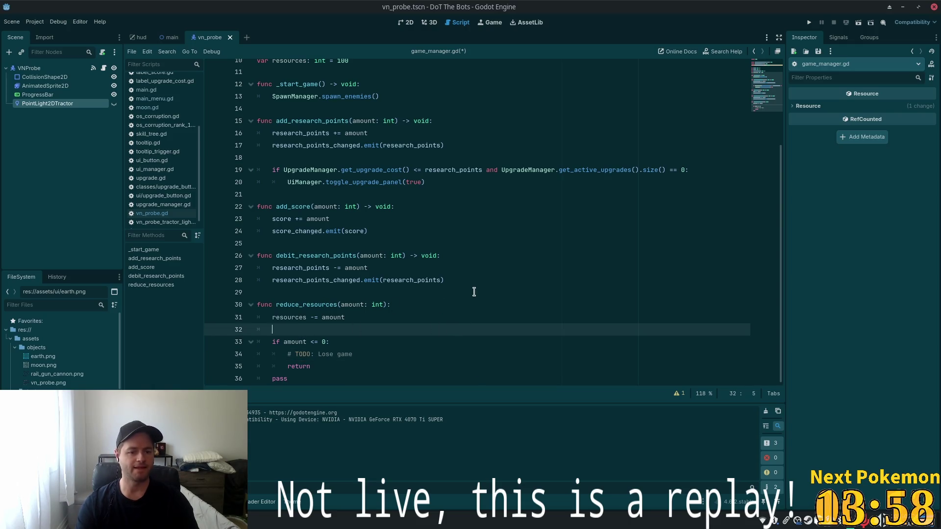
Copy the resources_changes signal name and paste it on line 32.
scroll(372, 176, up, 3)
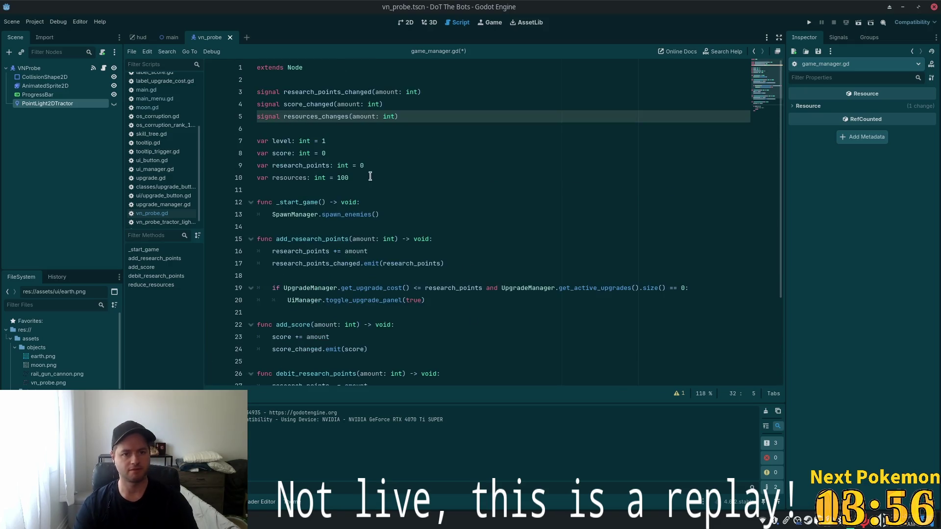
double_click(319, 118)
key(ctrl+c)
scroll(387, 313, down, 3)
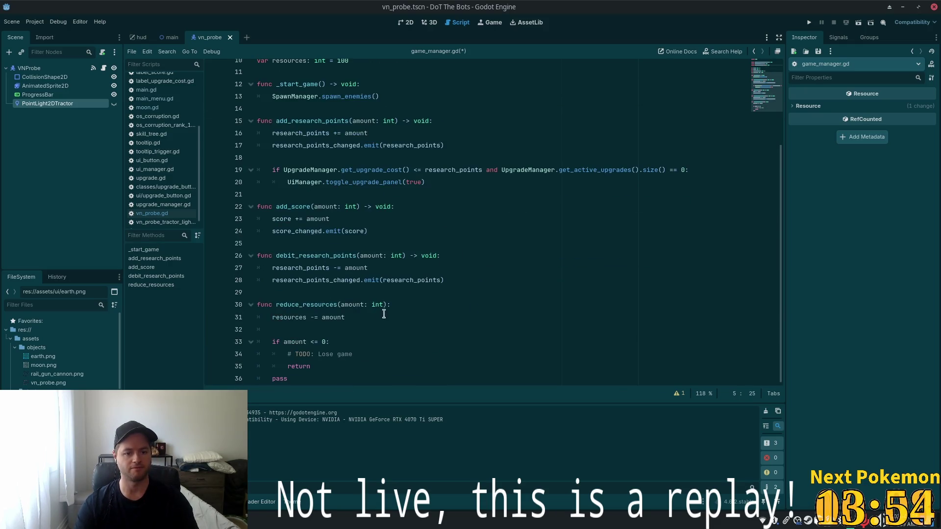
scroll(387, 312, up, 1)
click(288, 354)
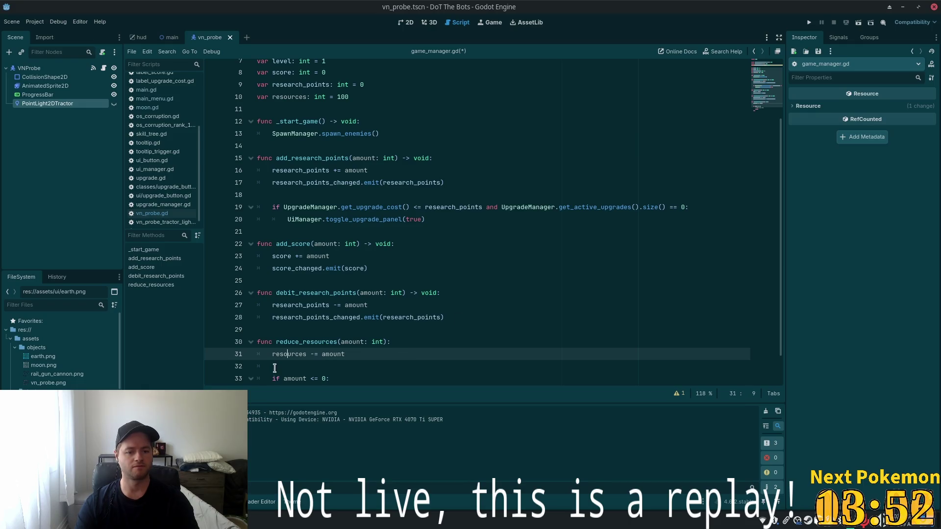
click(274, 368)
key(ctrl+v)
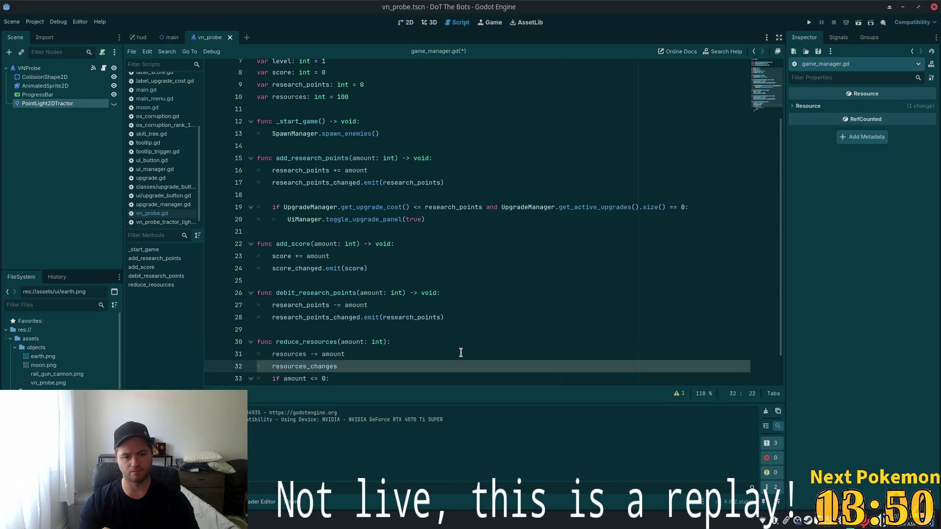
Select the misspelled signal name on line 5 to correct it to resources_changed.
scroll(461, 353, up, 2)
double_click(314, 118)
scroll(620, 155, down, 2)
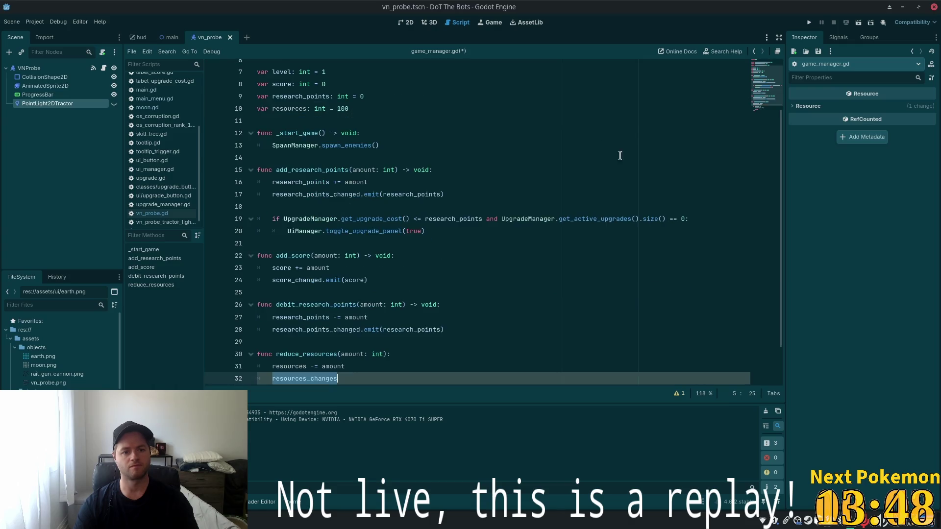
scroll(619, 155, up, 1)
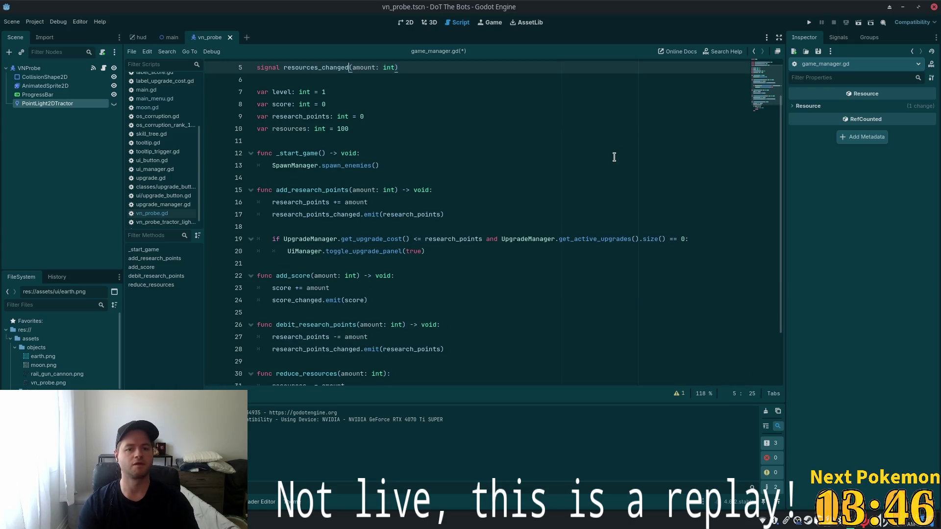
scroll(580, 168, down, 3)
text(resources_changed)
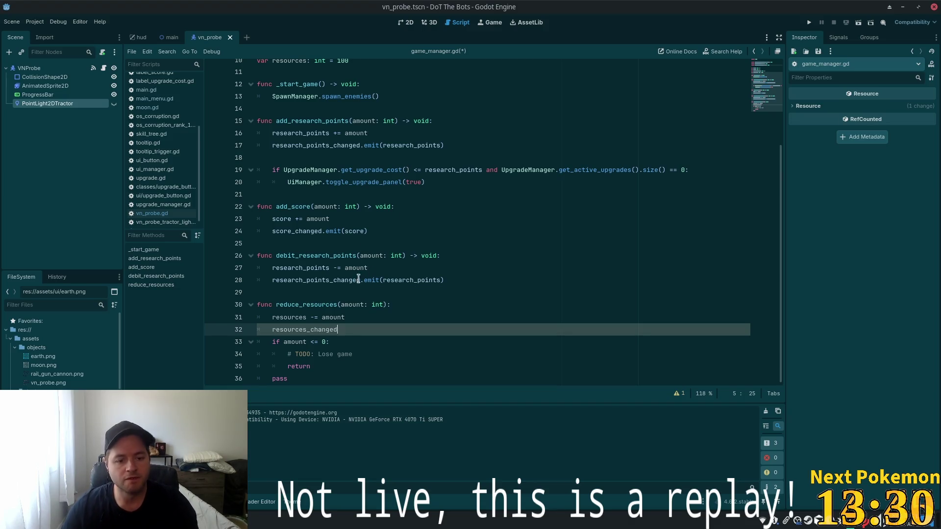
Complete line 32 as resources_changed.emit(amount * -1).
click(380, 341)
click(357, 329)
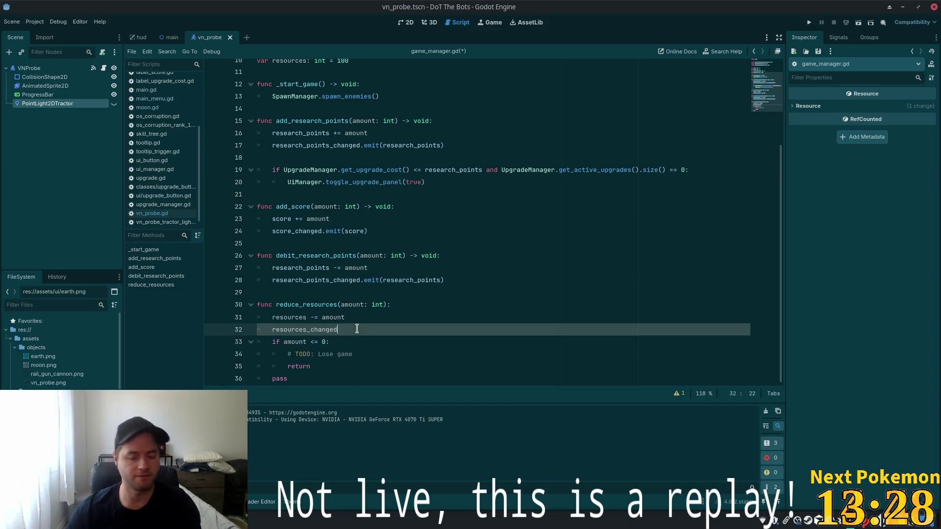
text(.emit(amaount)
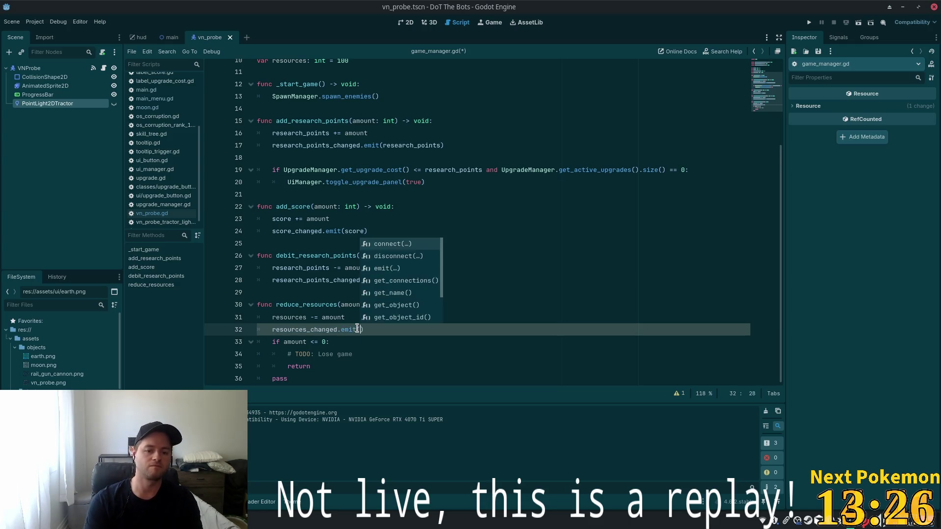
click(451, 318)
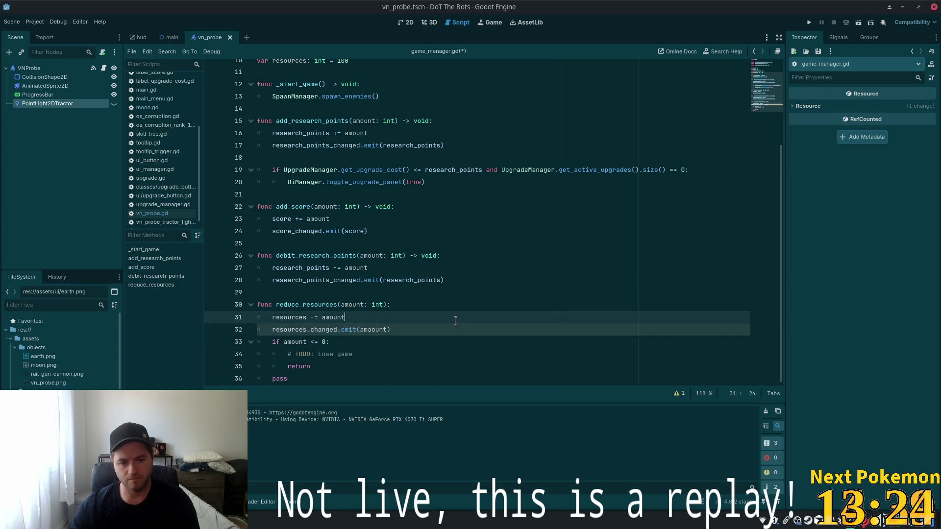
double_click(366, 330)
text(amo)
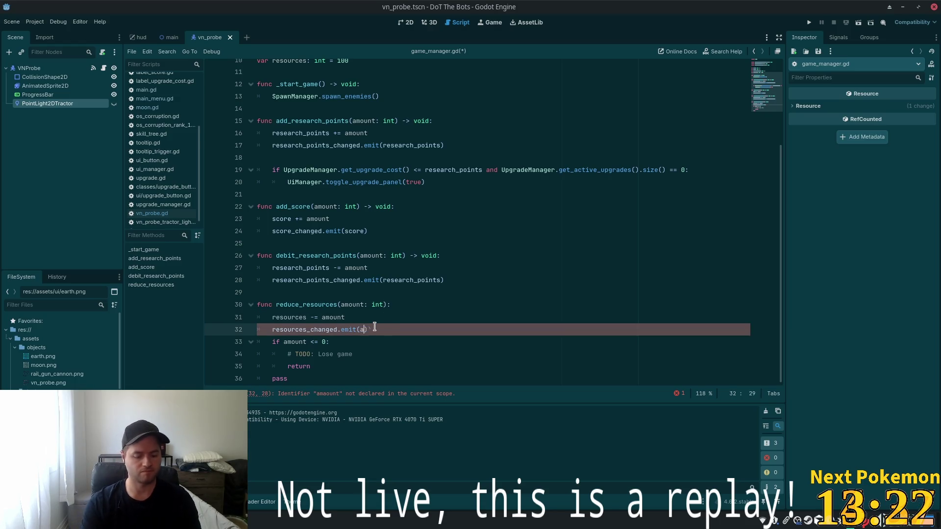
key(BackSpace)
key(BackSpace)
key(BackSpace)
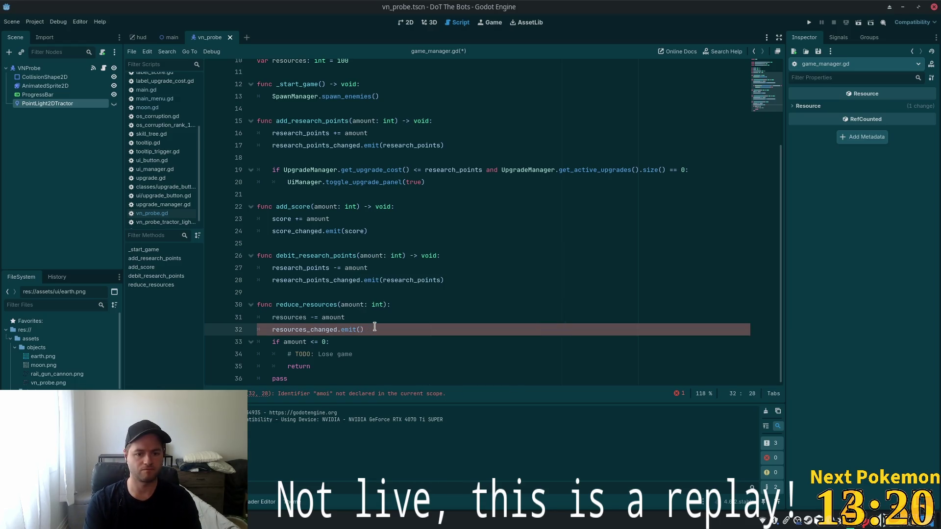
text(t )
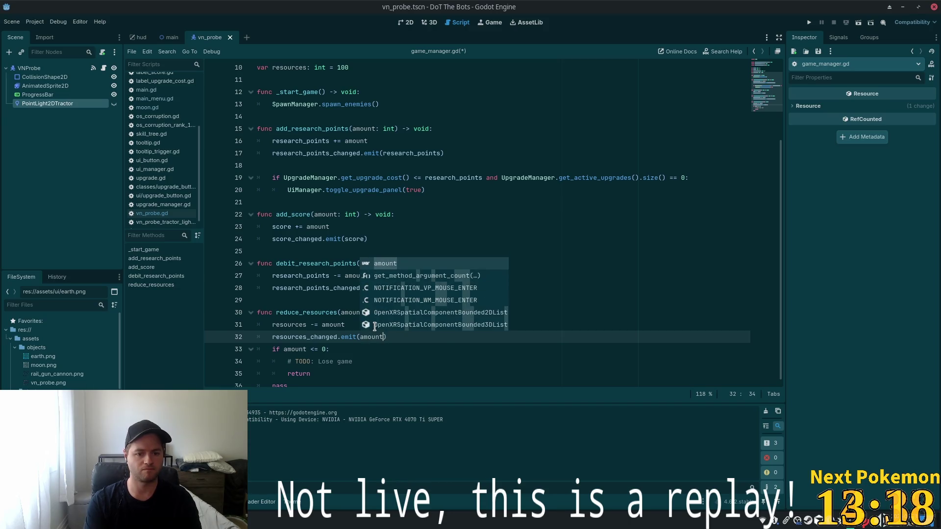
text(* )
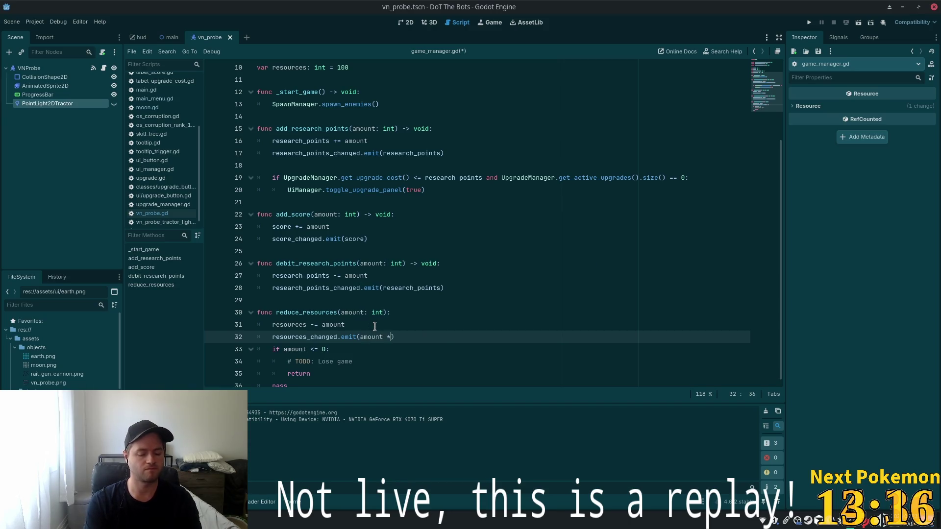
text(-1)
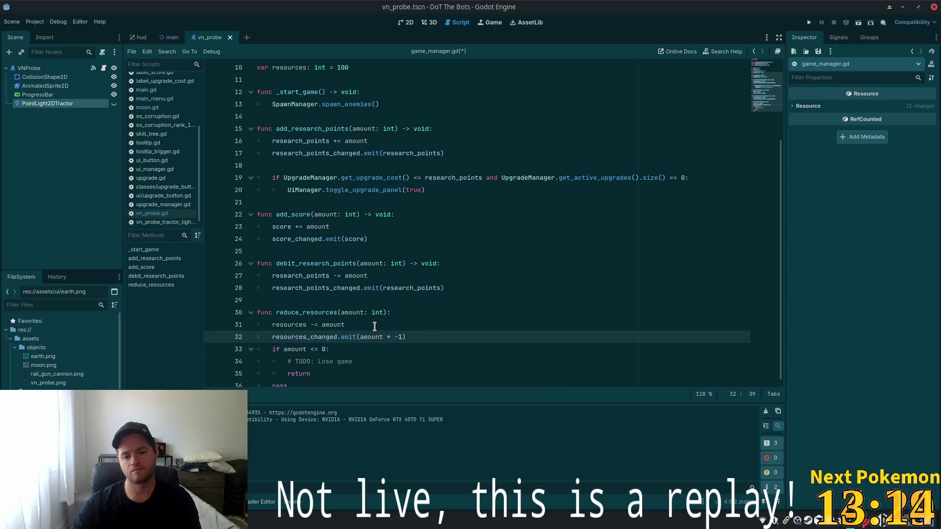
Save game_manager.gd and return to the reduce_resources header.
key(ctrl+s)
click(387, 263)
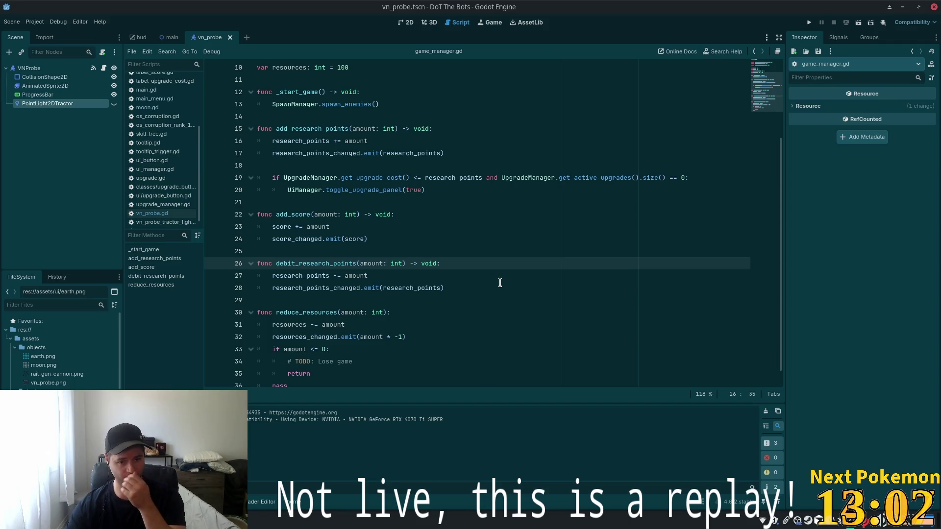
scroll(487, 282, down, 1)
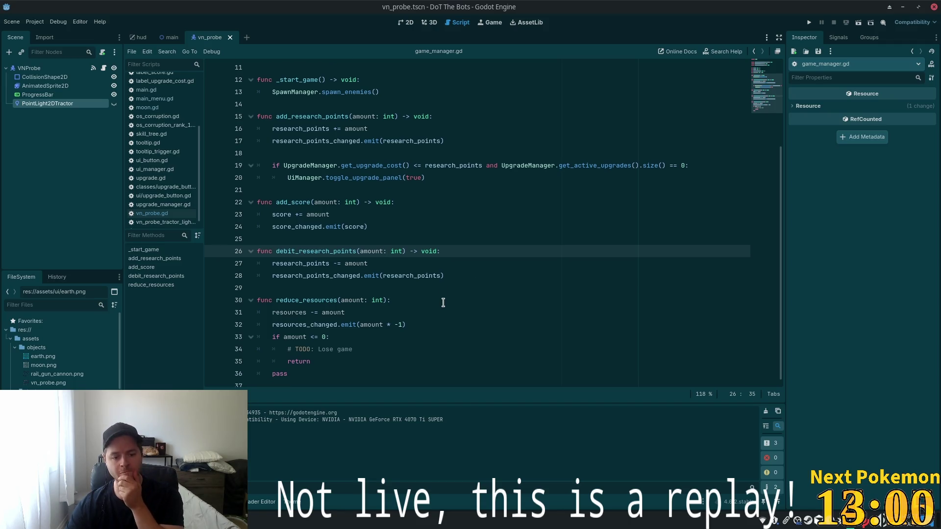
click(422, 304)
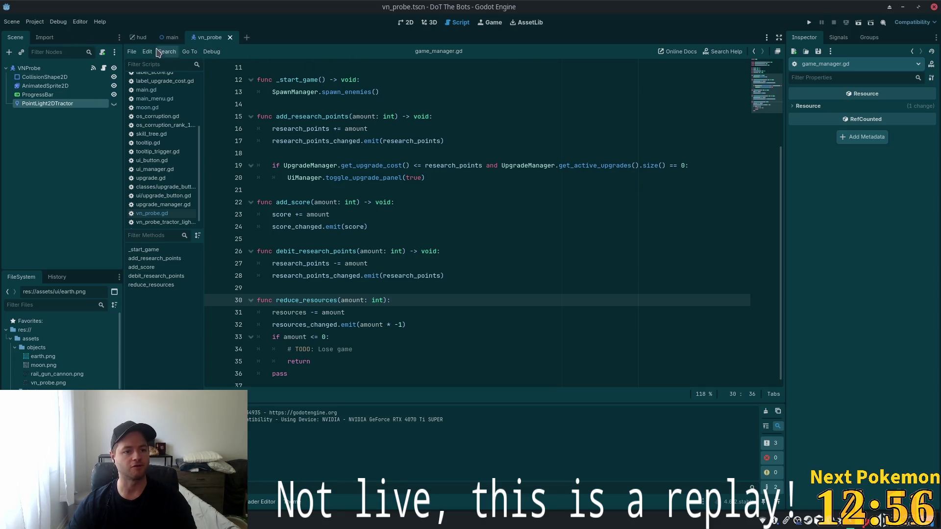
Open earth.gd from the Earth node in the main scene.
click(169, 37)
click(49, 103)
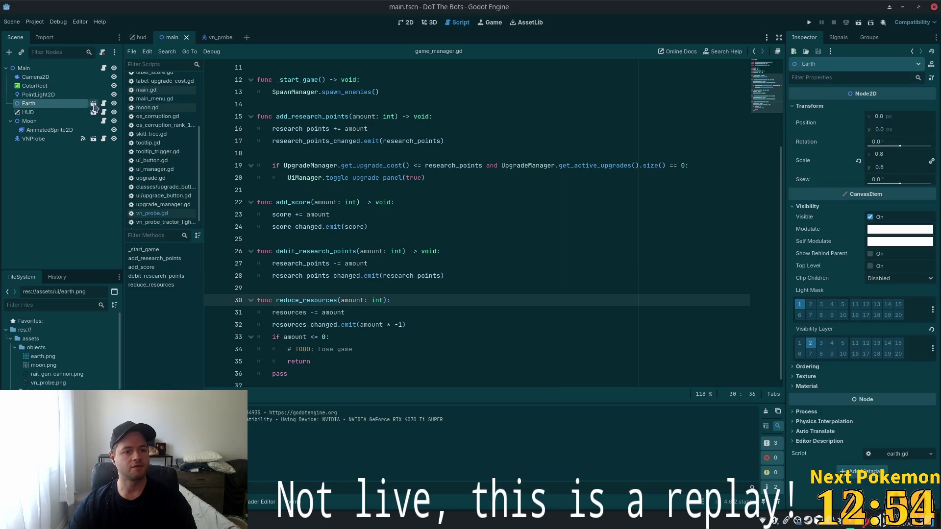
click(104, 104)
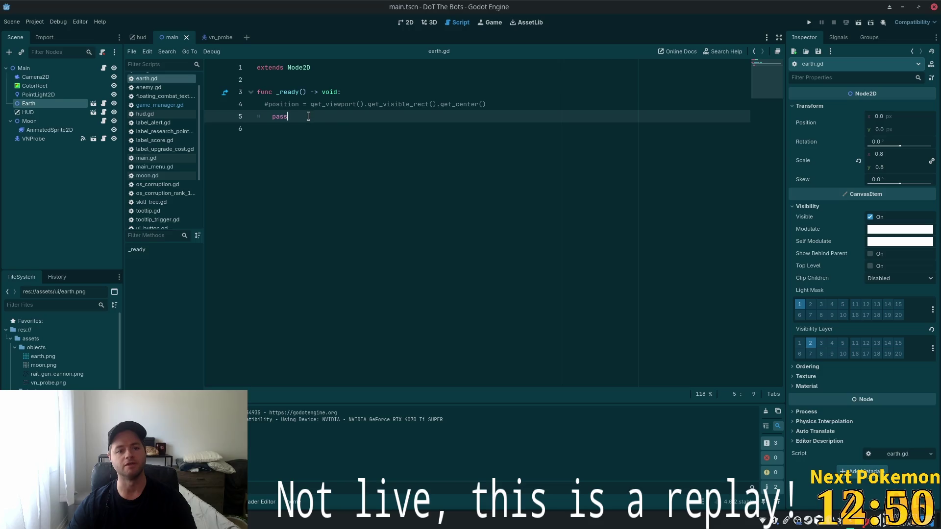
Delete the commented-out position line, indent the empty line in _ready, and go to Cursor.
click(263, 105)
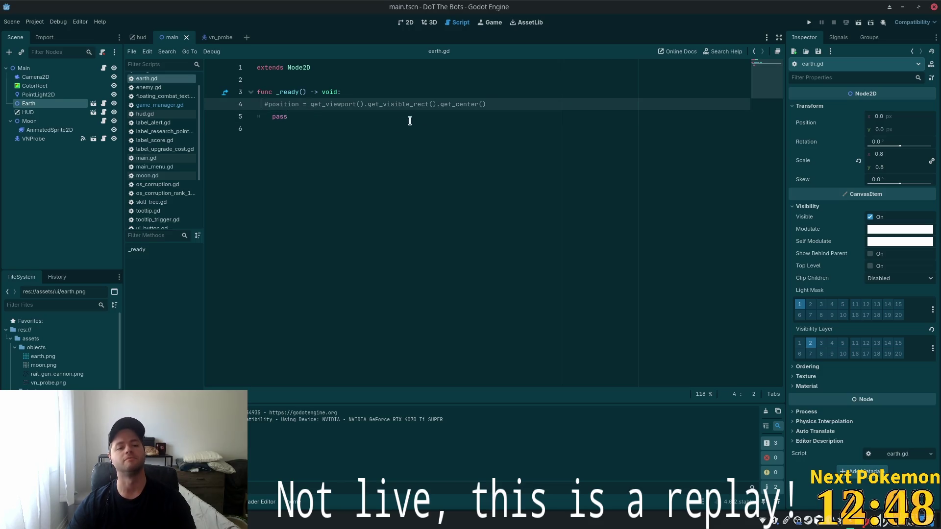
drag(513, 104, 264, 101)
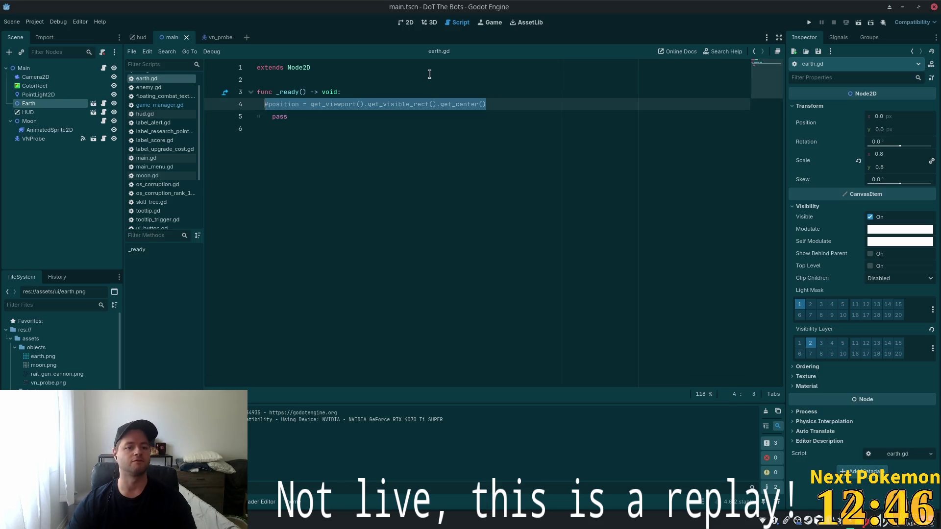
key(BackSpace)
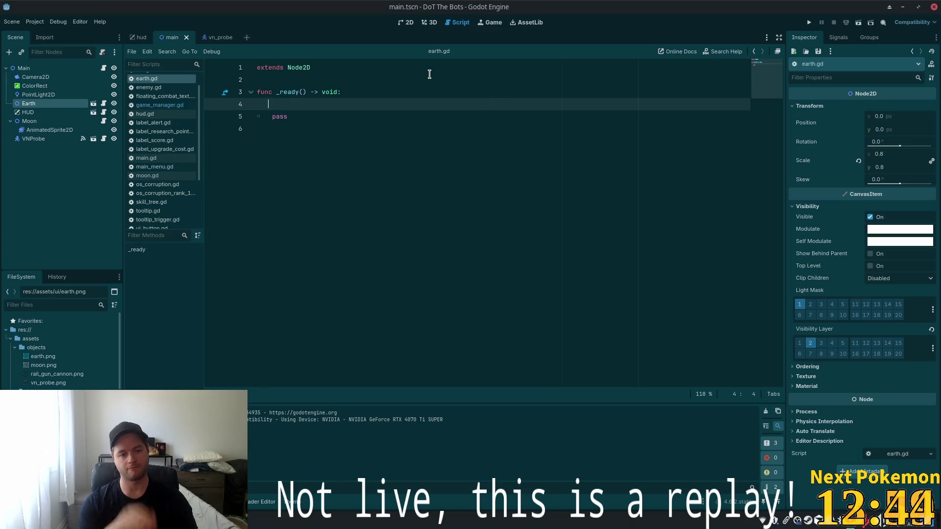
key(BackSpace)
key(BackSpace)
key(Tab)
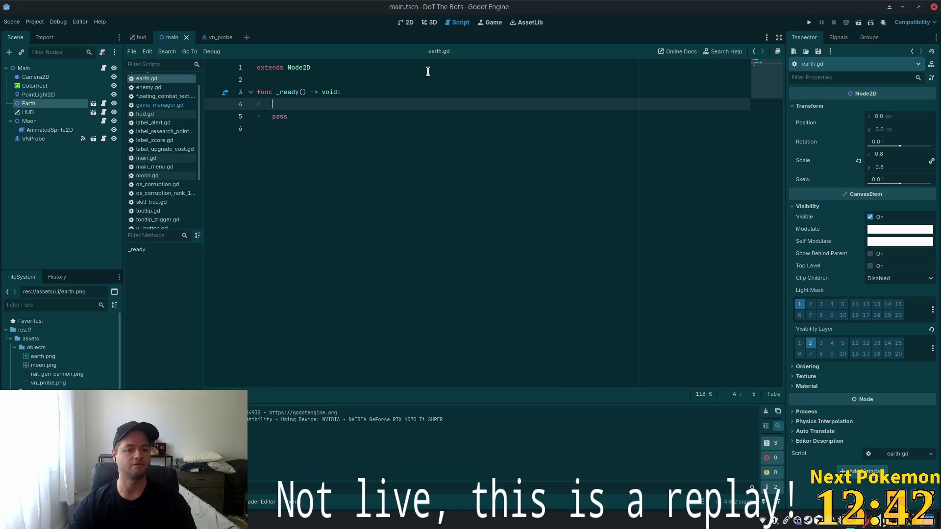
key(alt+Tab)
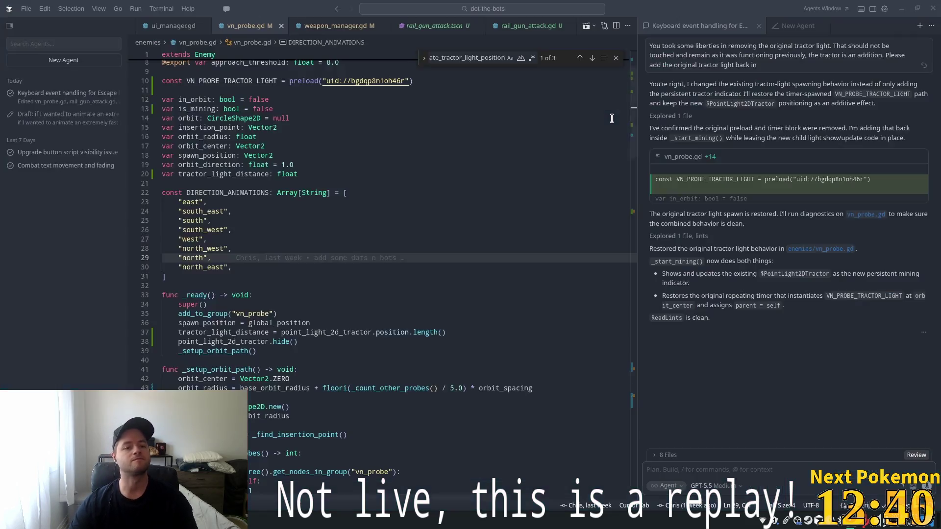
Open earth.gd with quick file search, first tried in Godot and then done in Cursor.
key(alt+Tab)
key(shift+alt+o)
text(ear)
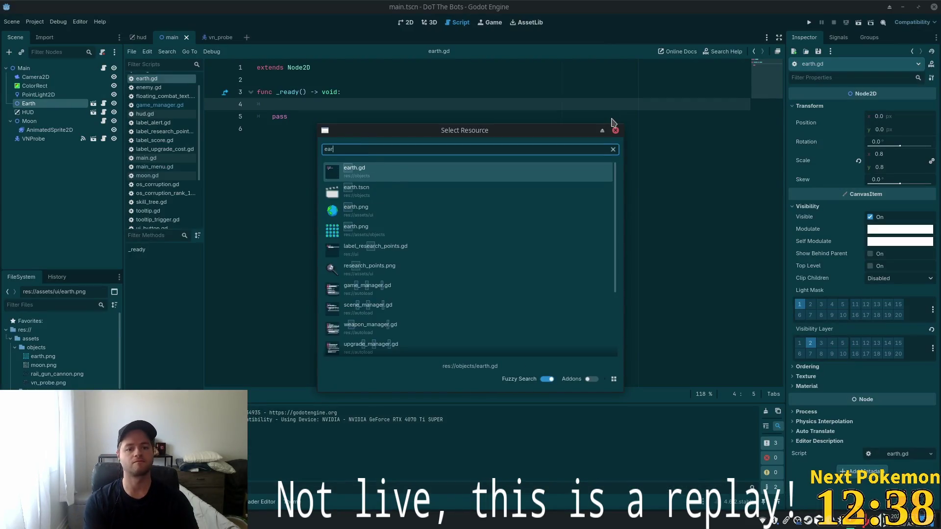
text(th)
key(Return)
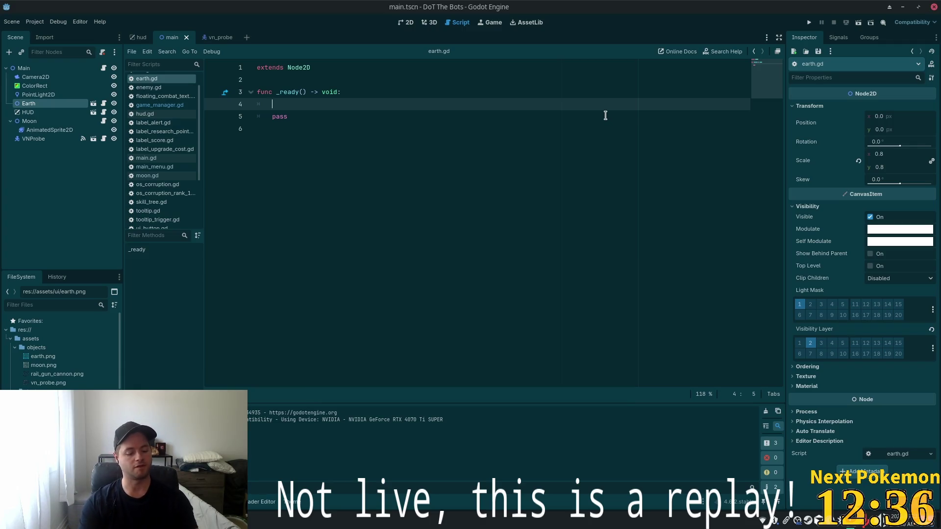
key(alt+Tab)
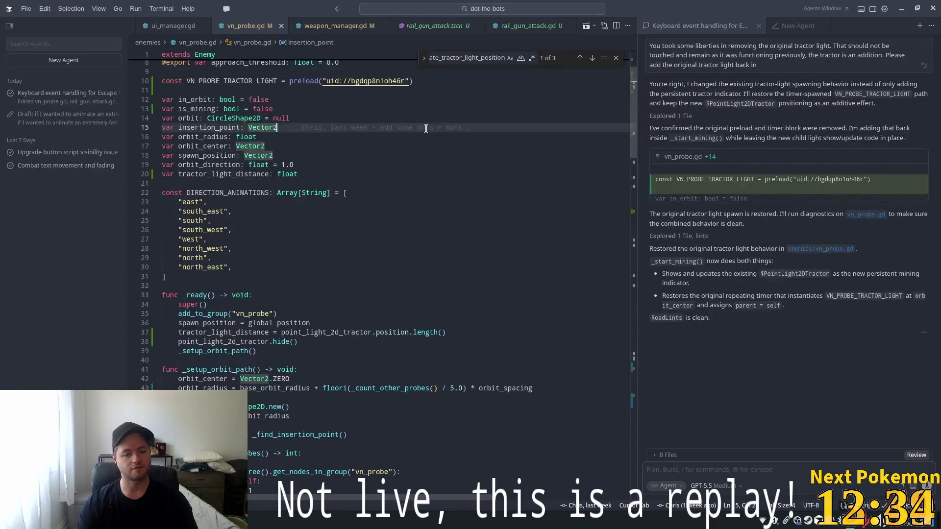
key(ctrl+p)
text(ea)
text(rt)
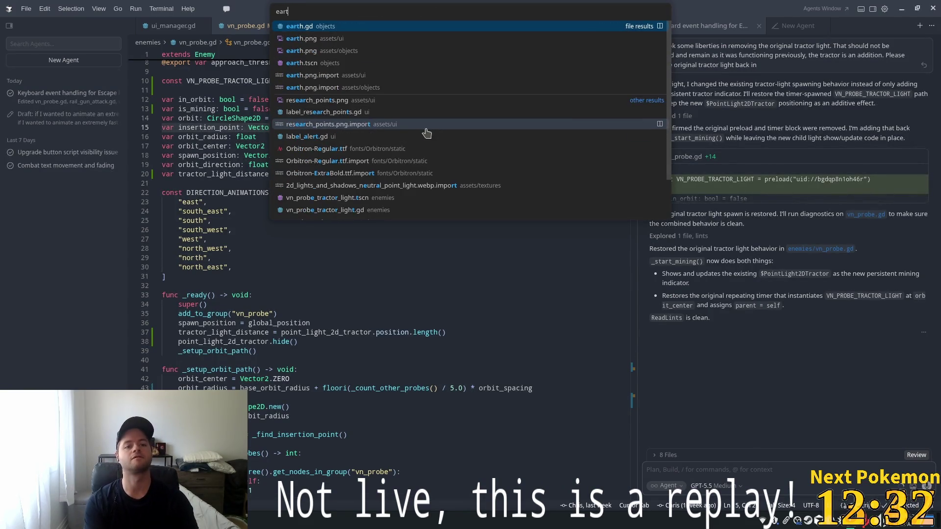
key(Return)
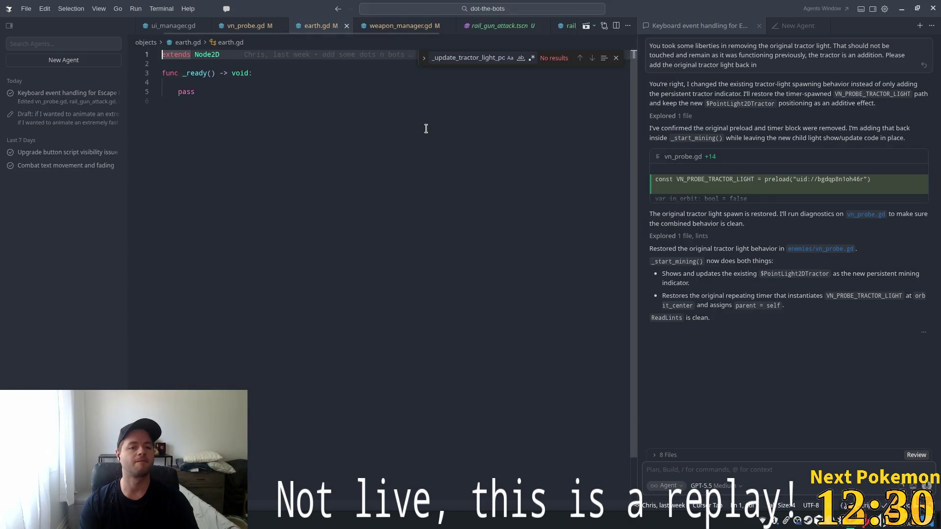
Place the caret on empty line 4, close the find bar, and dismiss the change history card.
click(223, 86)
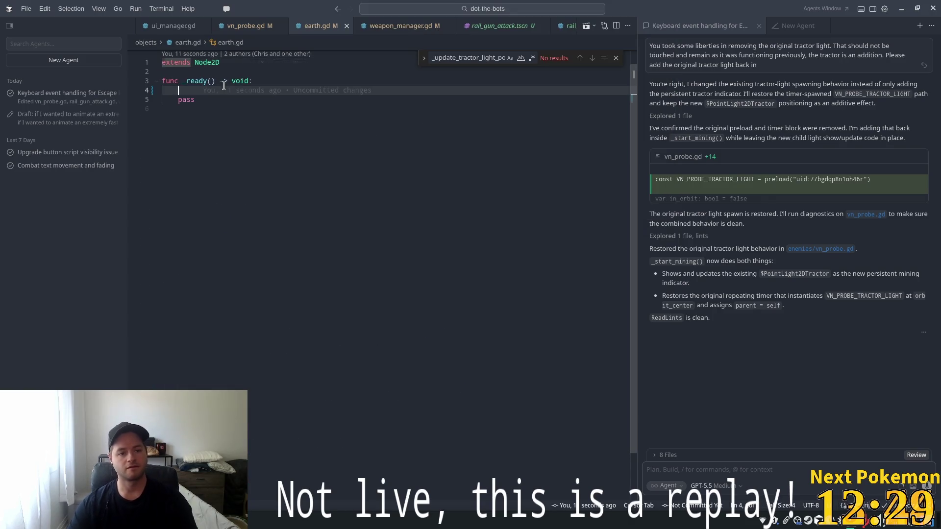
click(615, 57)
mouse_move(271, 90)
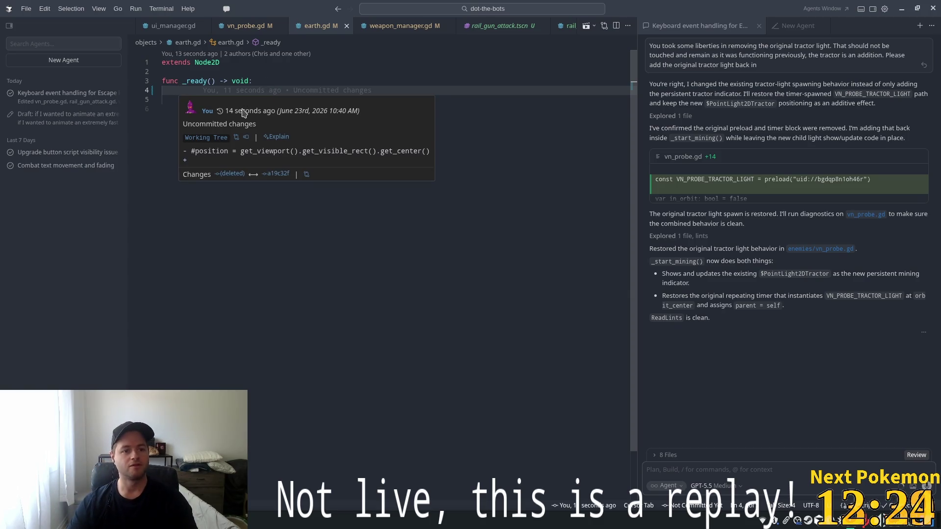
key(ctrl+z)
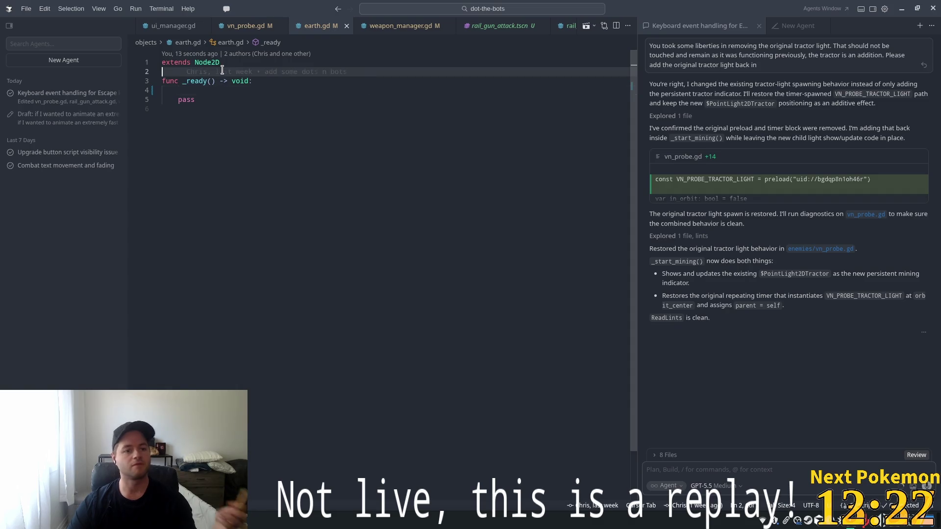
mouse_move(218, 92)
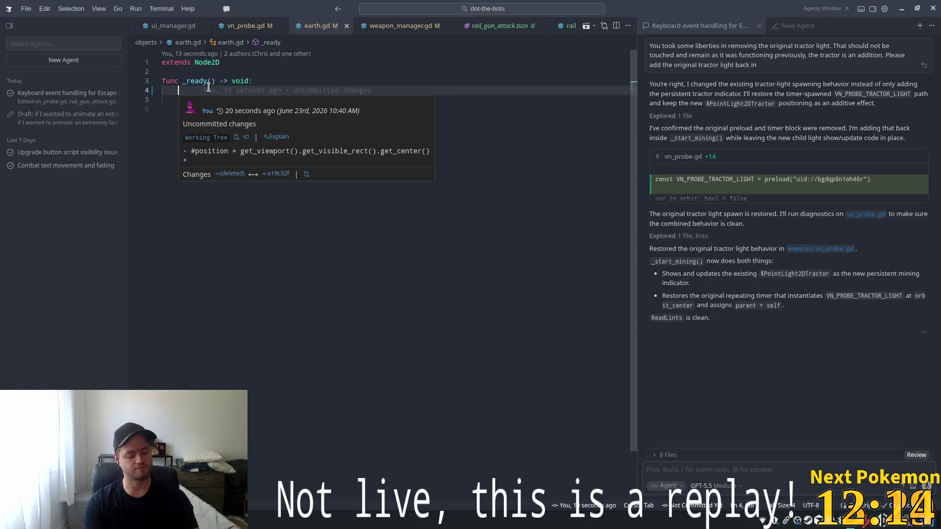
On line 4, autocomplete GameManager.resources_changed.connect with an inline func(amount: int) callback.
text(Game)
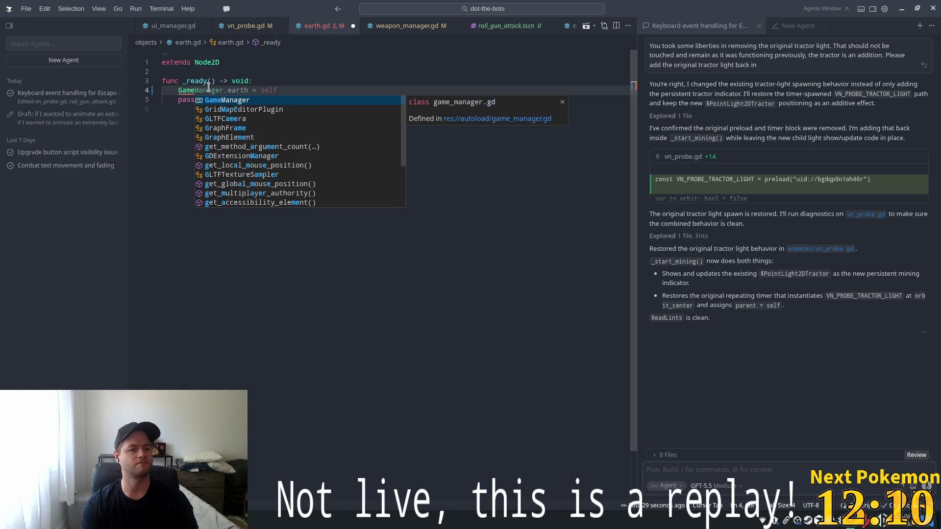
key(Tab)
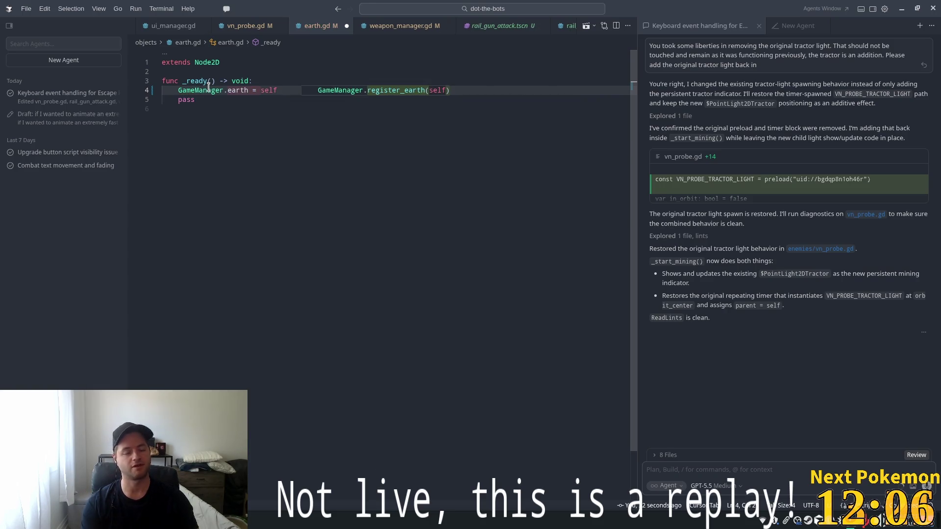
key(ctrl+shift+Left)
key(ctrl+shift+Left)
key(ctrl+shift+Left)
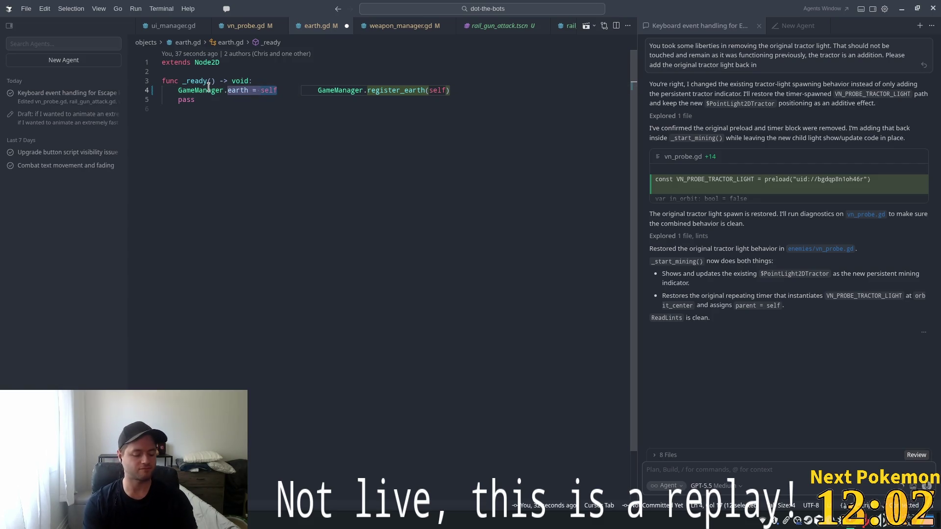
text(res)
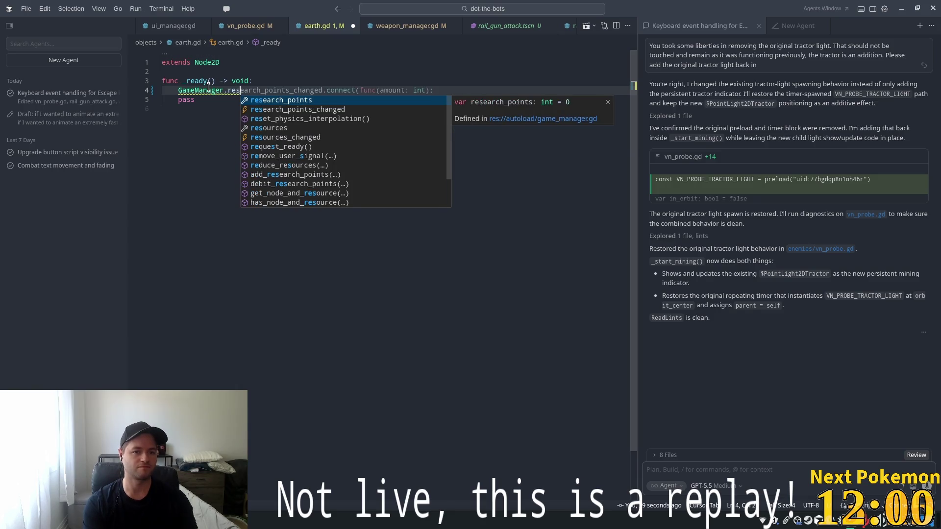
text(our)
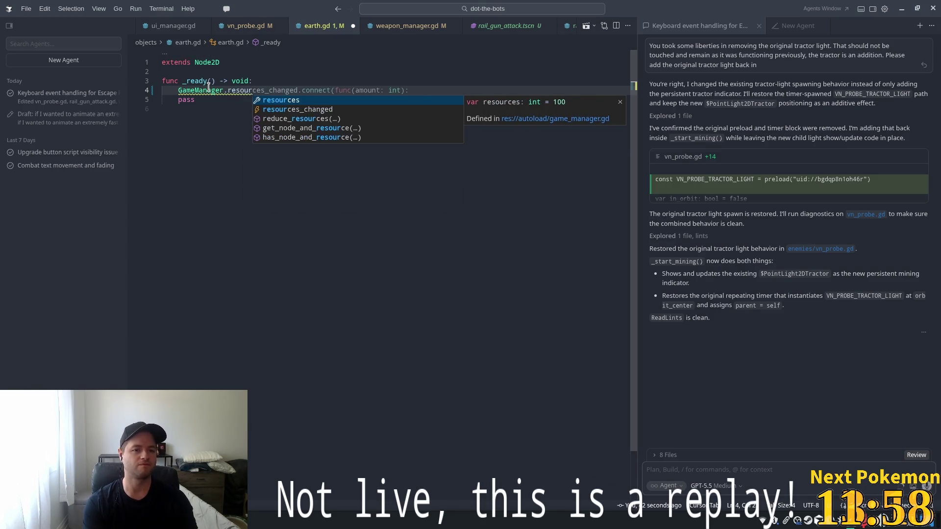
key(Tab)
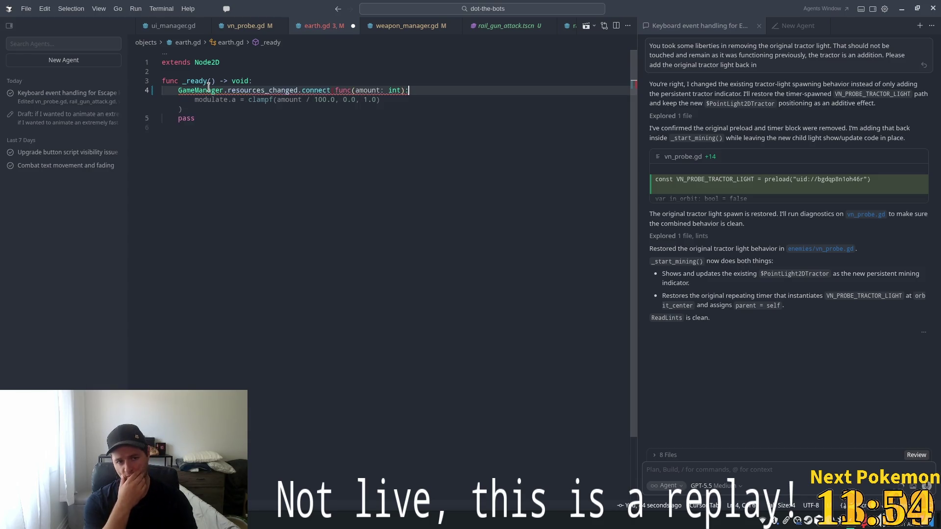
key(Tab)
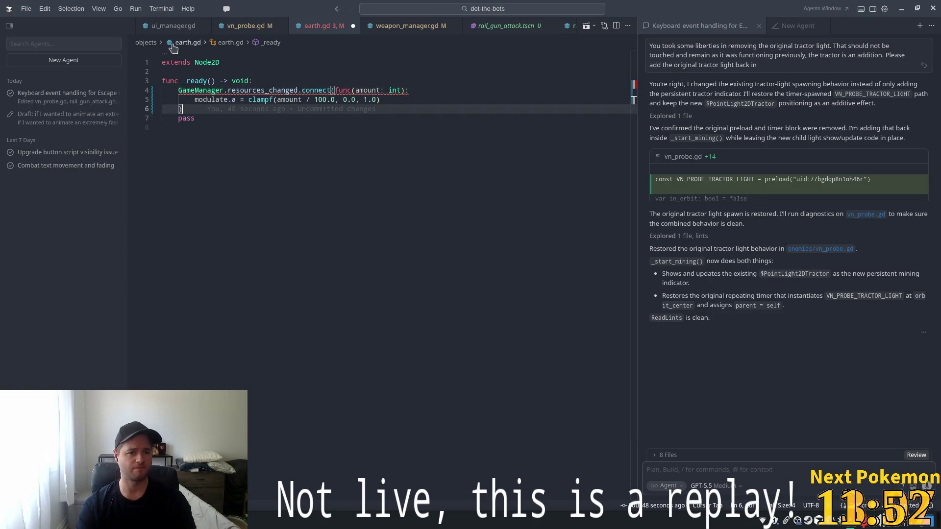
Replace the callback's modulate line with an if check on amount.
click(331, 73)
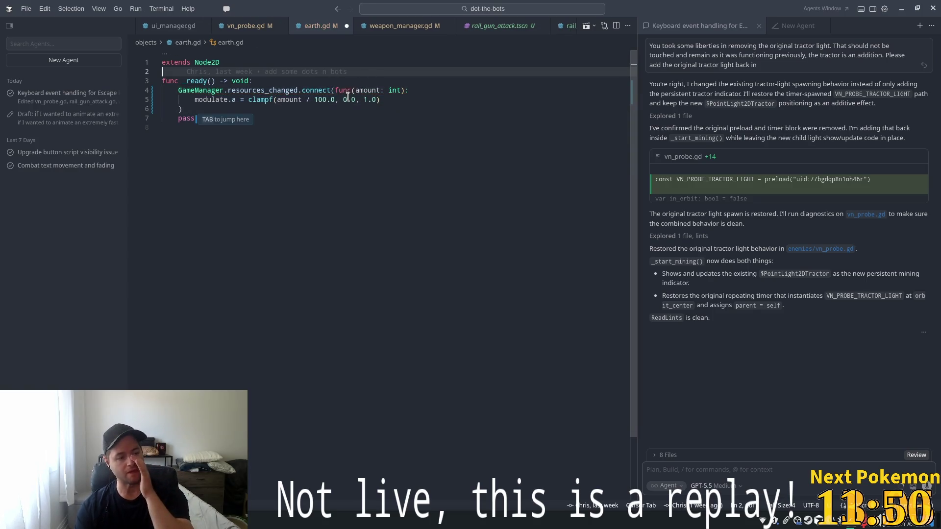
drag(388, 100, 193, 100)
mouse_move(489, 102)
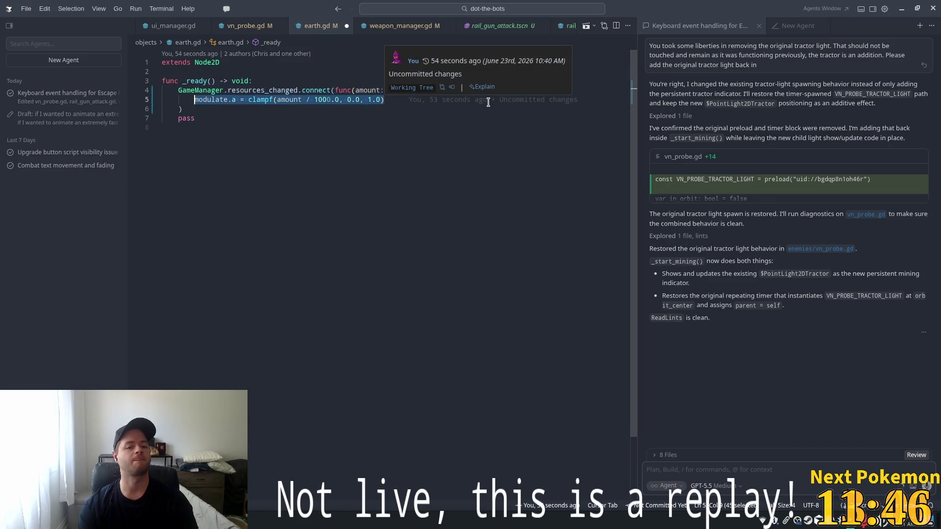
text(if )
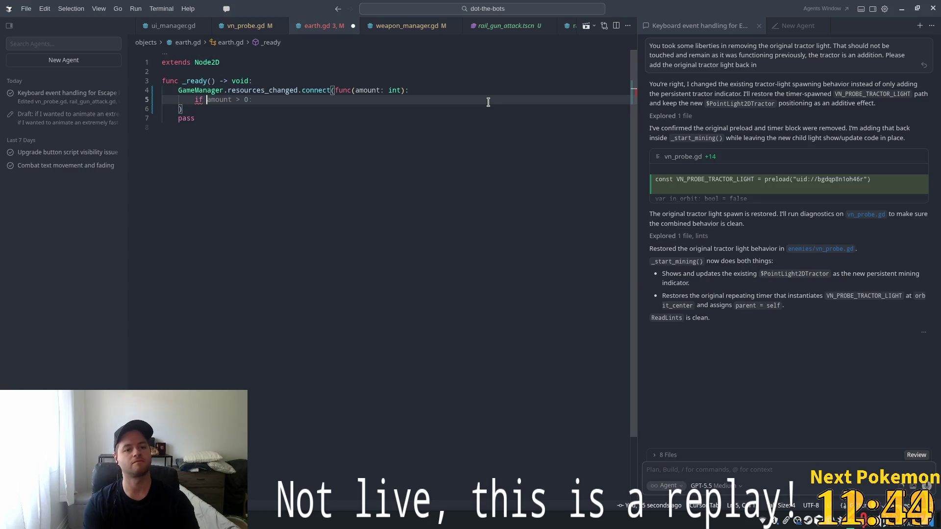
text(amount > 0:amount <)
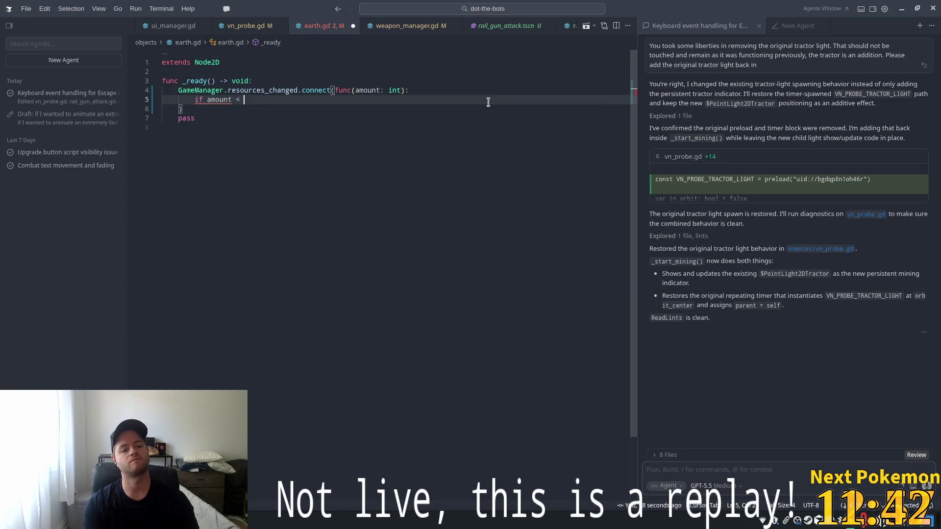
text(:)
Add a return statement under the if amount < 0 check.
key(Return)
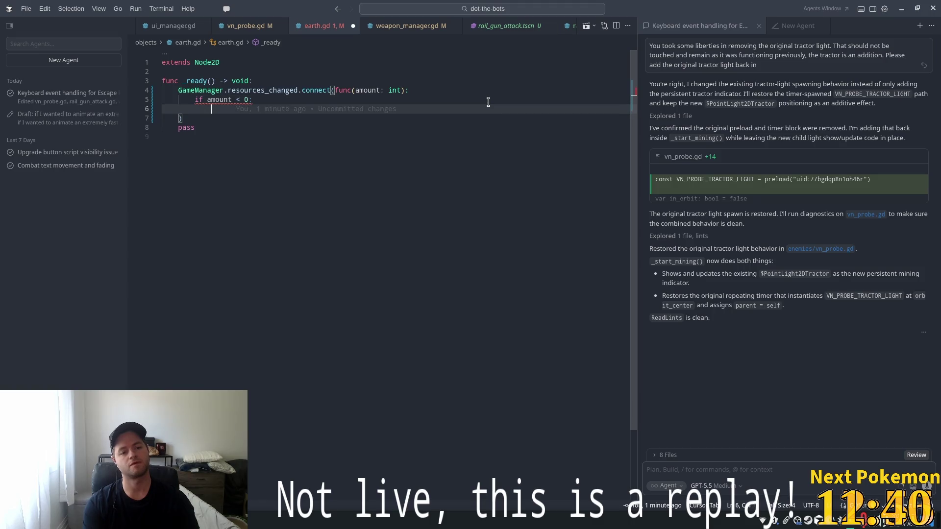
key(Tab)
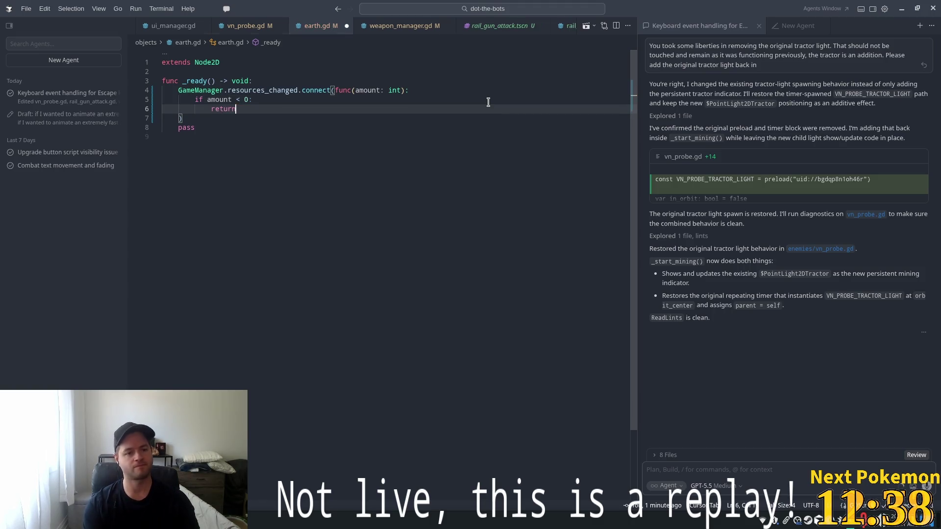
click(246, 100)
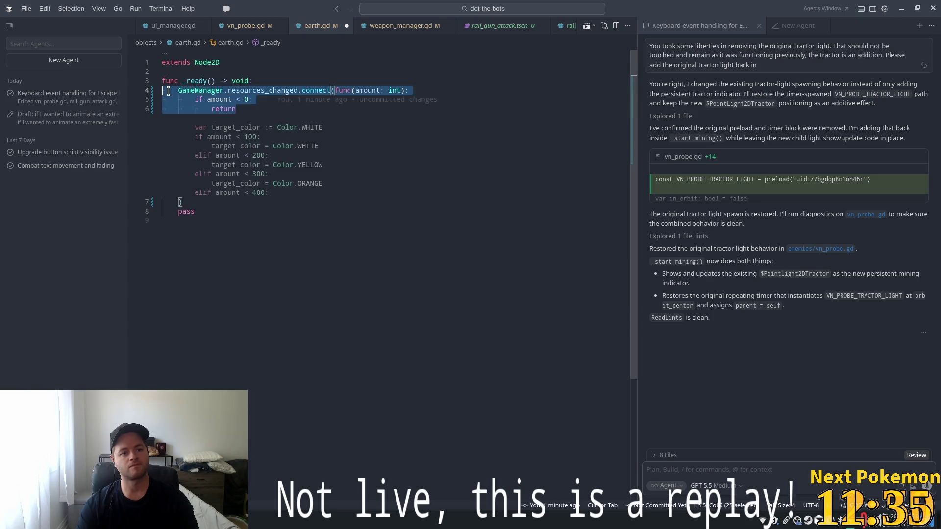
click(254, 100)
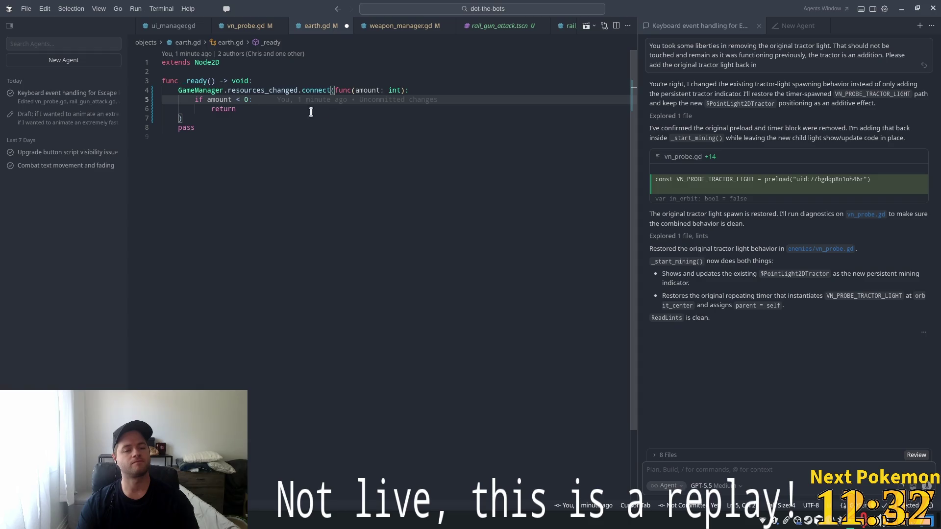
key(Down)
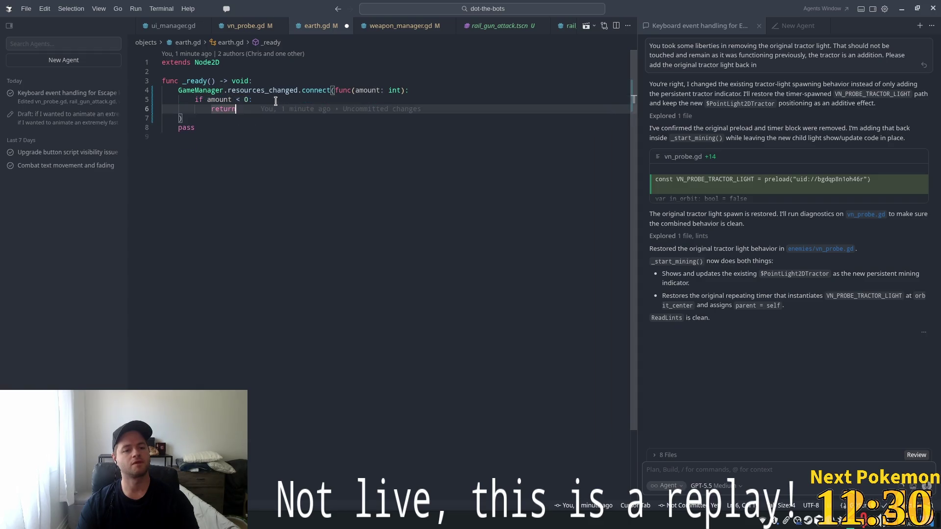
Insert modulate.color = Color.RED above the return.
key(ctrl+shift+Return)
text(mo)
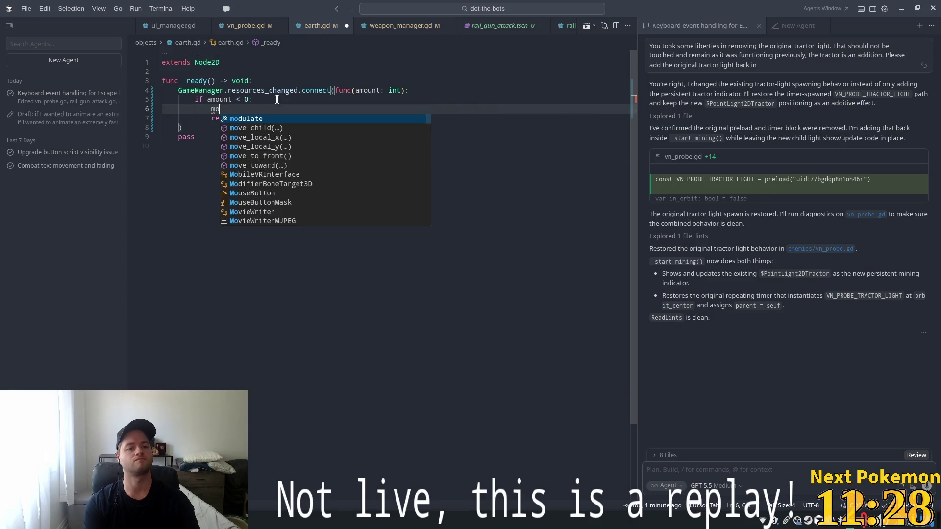
text(dulate.a = 0.0)
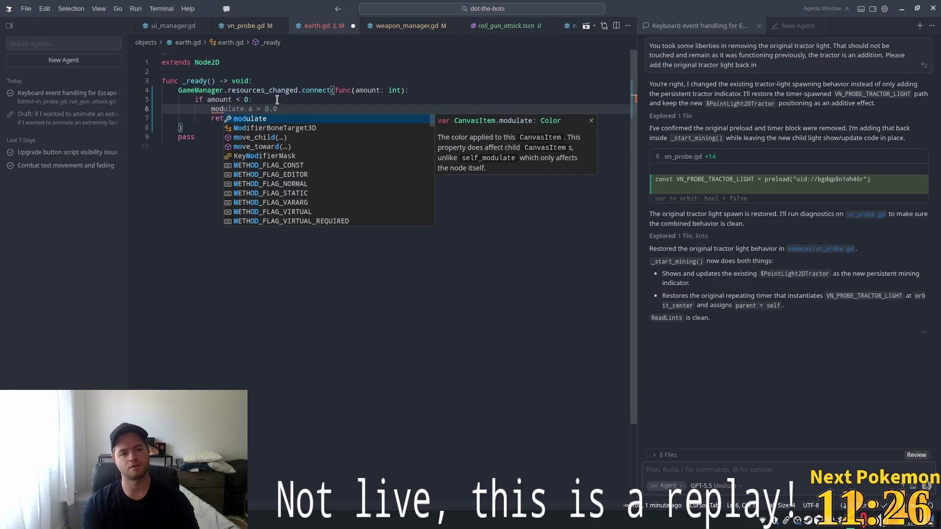
key(Tab)
key(BackSpace)
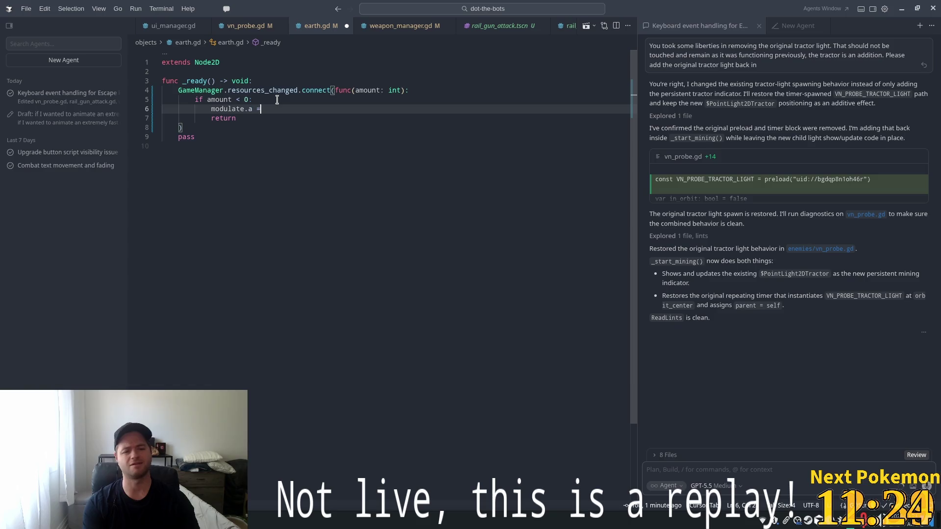
key(BackSpace)
key(BackSpace)
key(BackSpace)
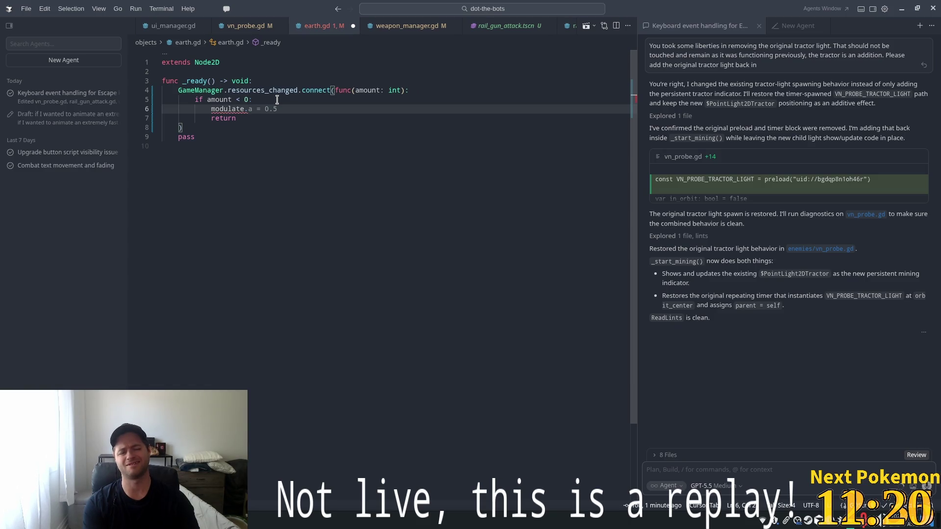
text(co)
key(Tab)
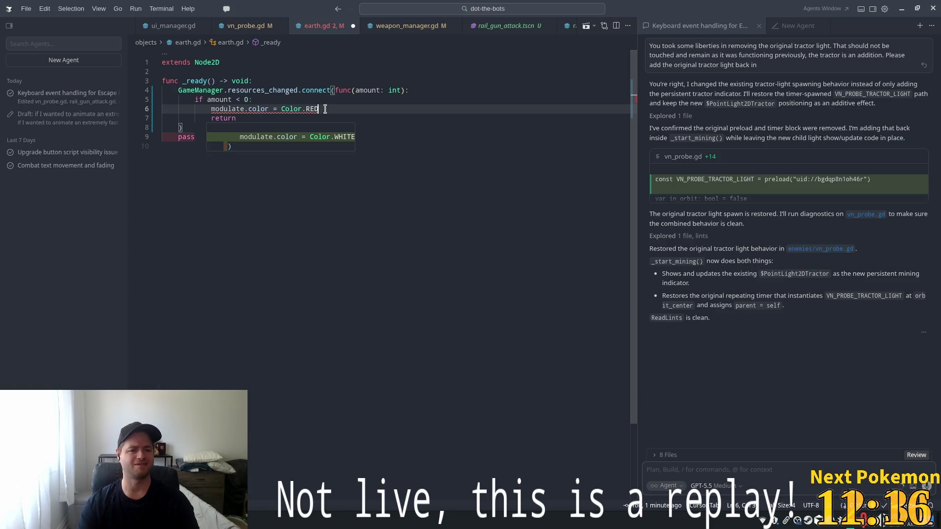
Remove a half-typed extra line, then attach the modulate.color = Color.RED line to the agent chat.
key(Return)
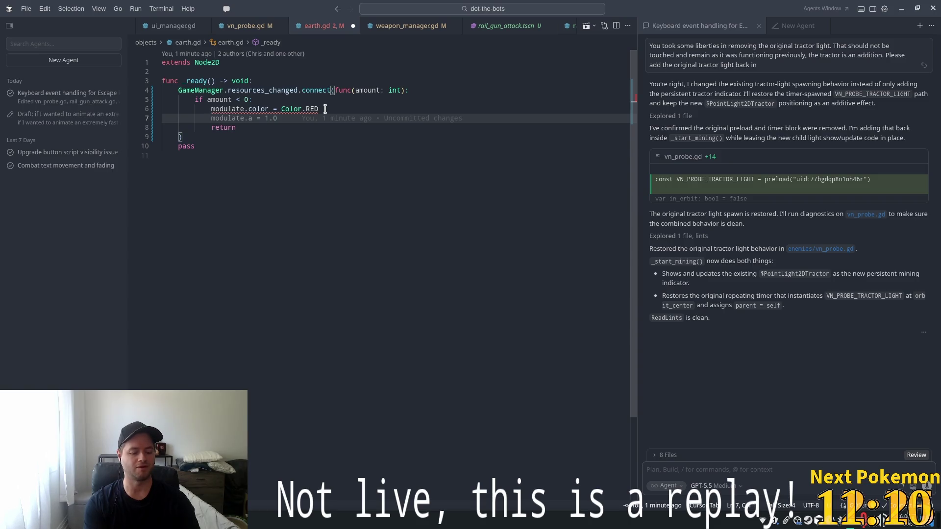
text(get)
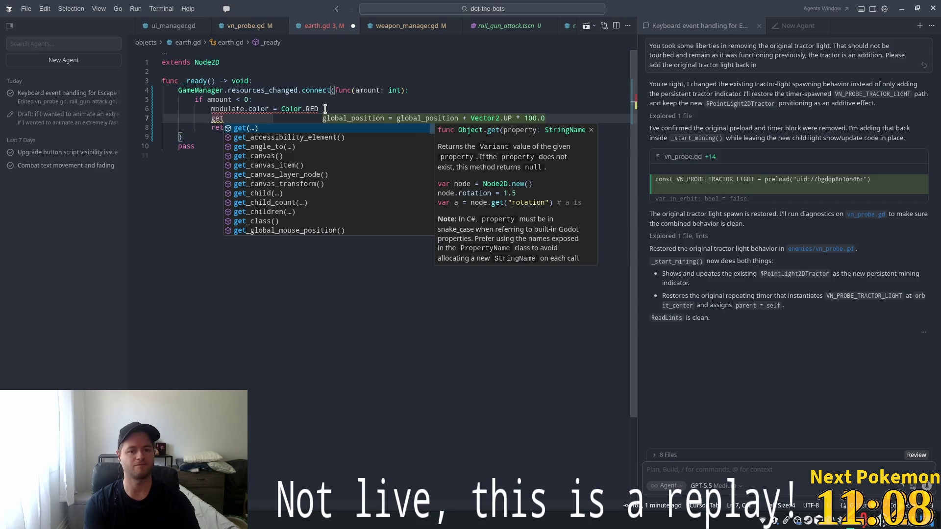
text(_tru)
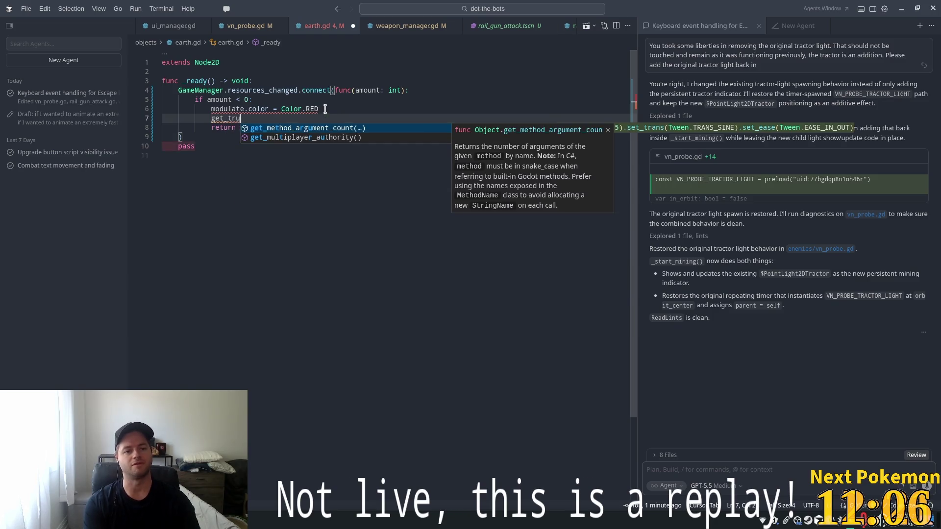
key(BackSpace)
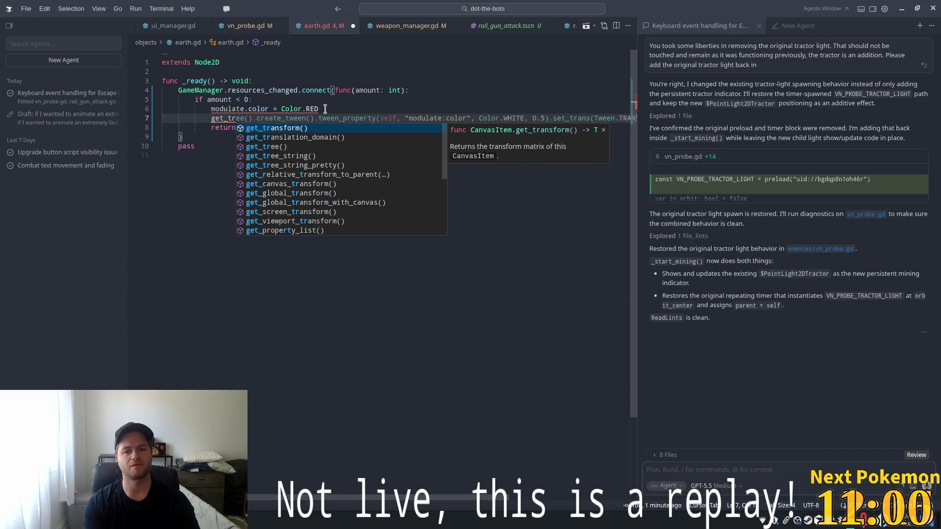
key(BackSpace)
key(BackSpace)
key(BackSpace)
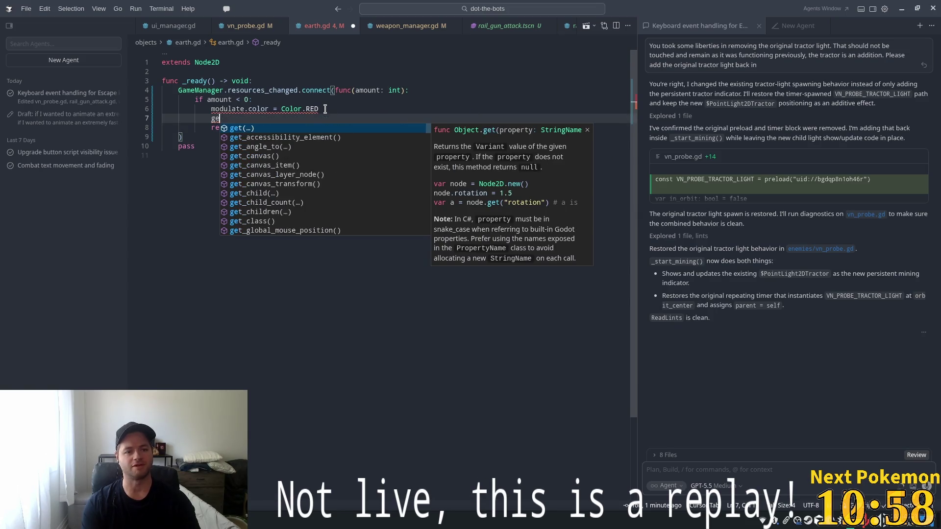
click(268, 90)
click(250, 122)
key(ctrl+BackSpace)
key(ctrl+BackSpace)
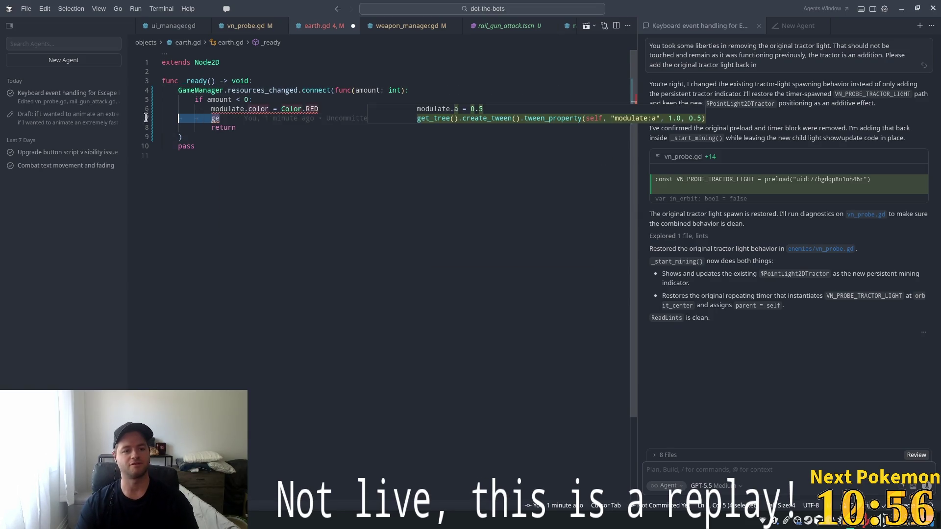
key(BackSpace)
drag(319, 109, 213, 112)
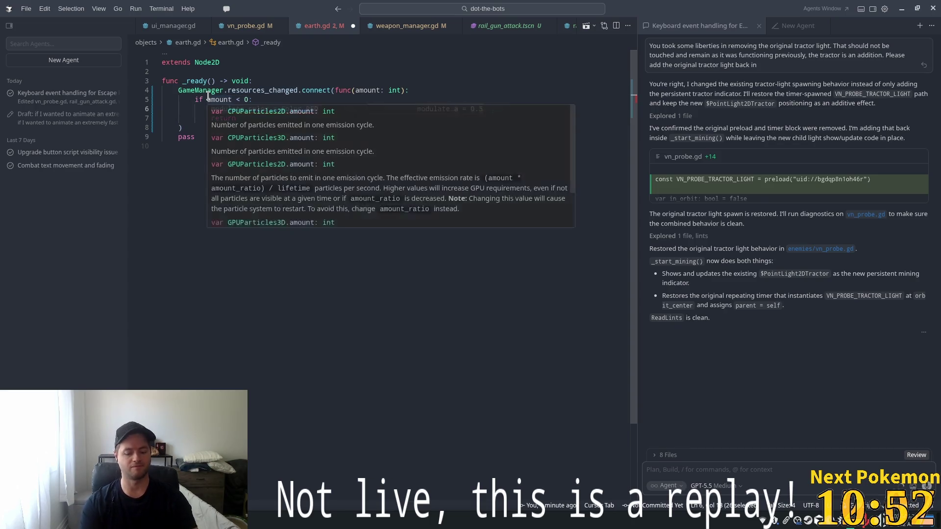
key(ctrl+l)
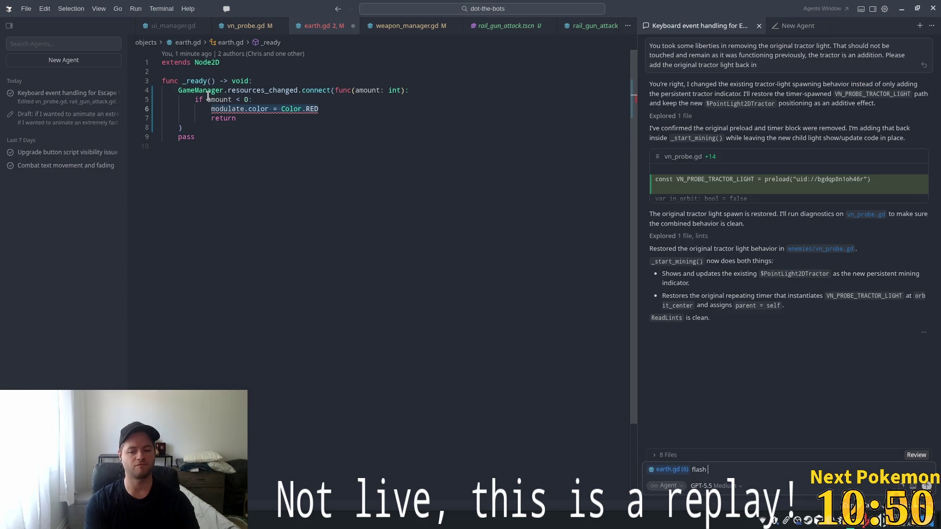
Ask the Cursor agent to 'flash red once' and look at the new _flash_red call.
text(red once)
key(Return)
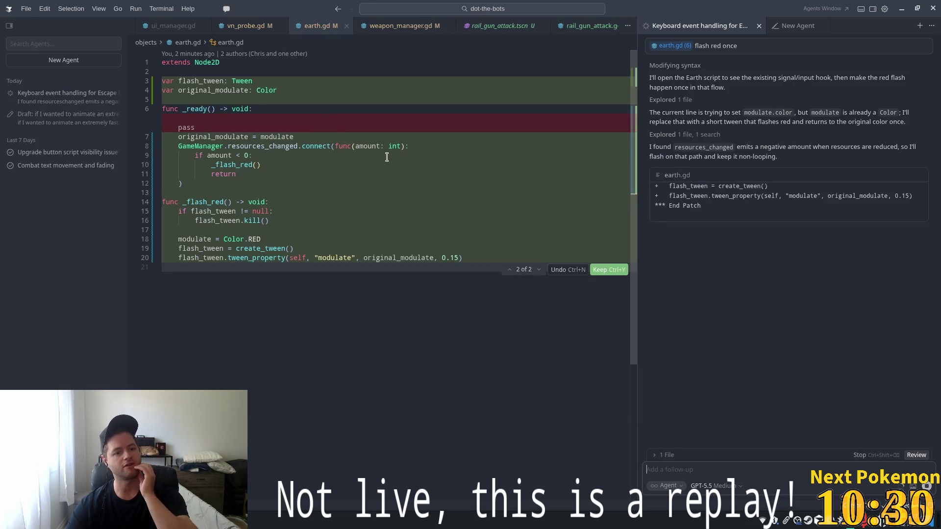
click(265, 168)
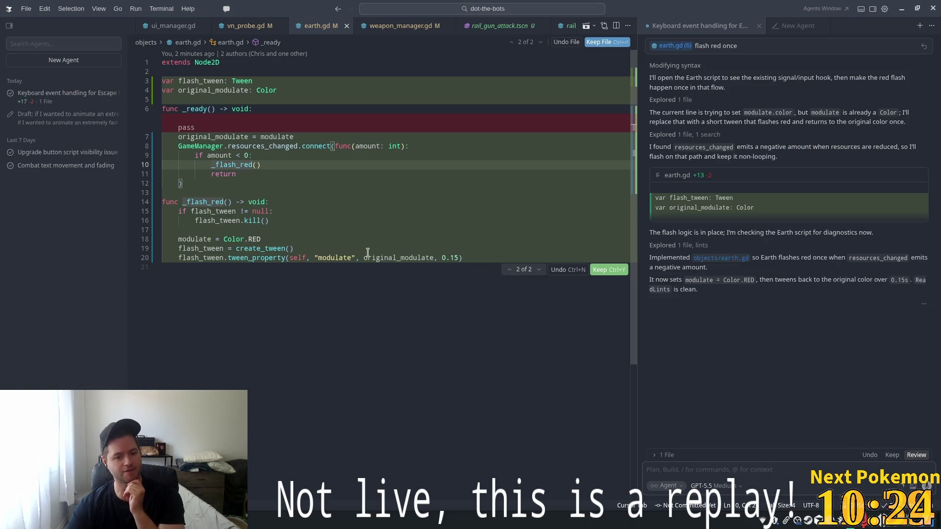
Review the agent's original_modulate and red-colour edits in earth.gd, then keep them.
double_click(392, 258)
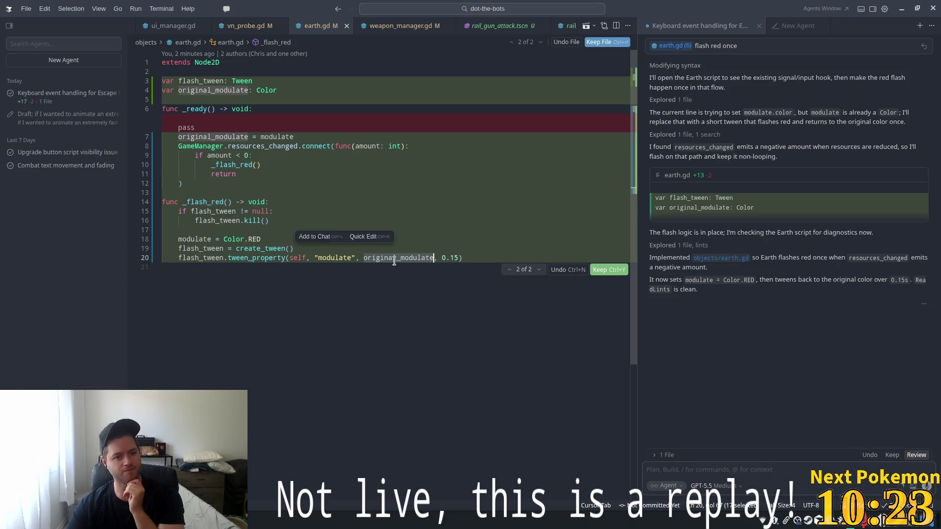
double_click(234, 137)
drag(186, 240, 262, 240)
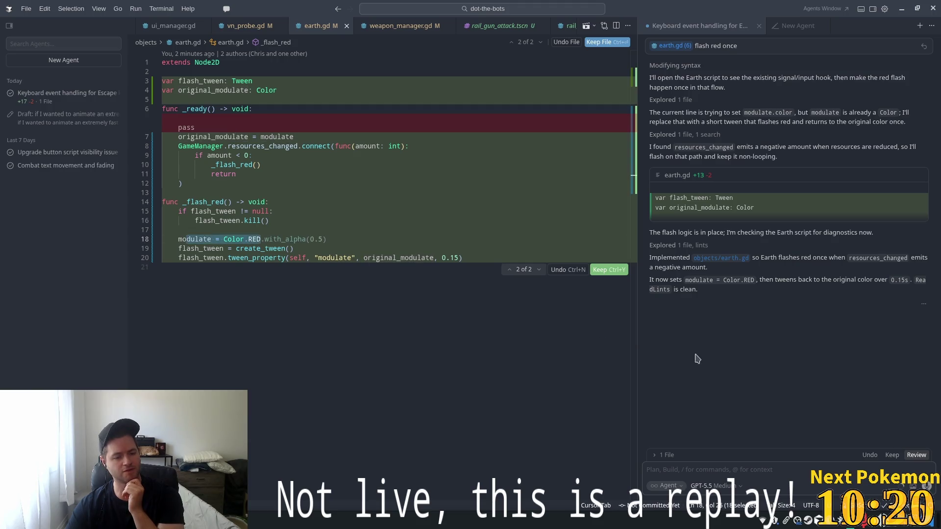
click(890, 455)
click(165, 174)
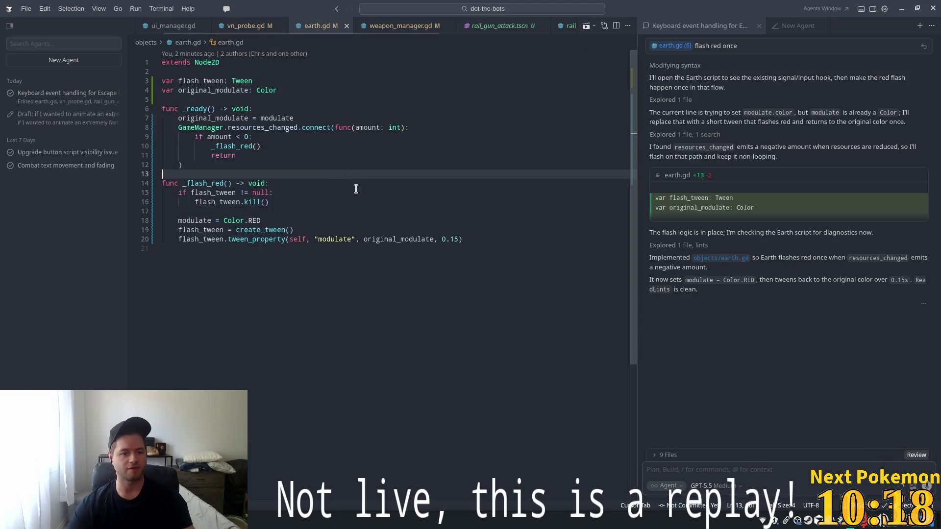
In vn_probe.gd, call GameManager.reduce_resources(1) after the tractor light is added.
click(422, 210)
click(245, 26)
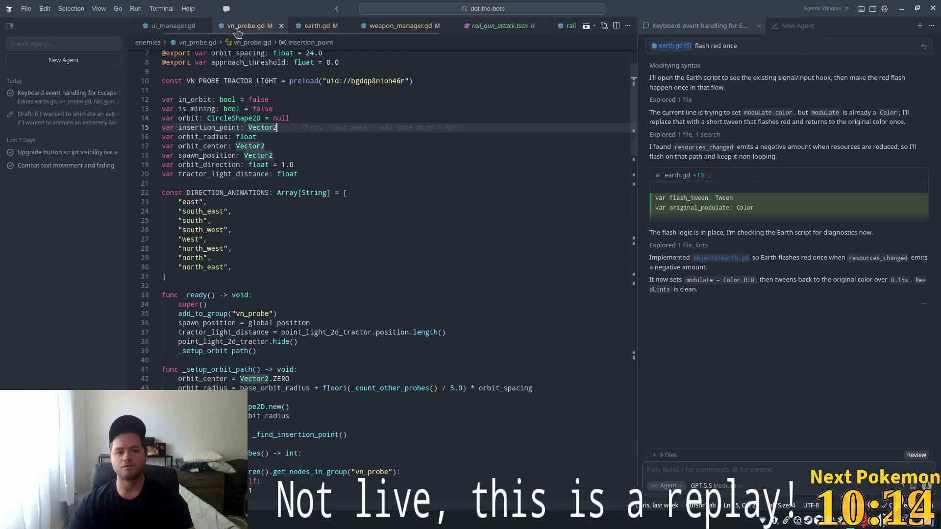
scroll(490, 221, down, 5)
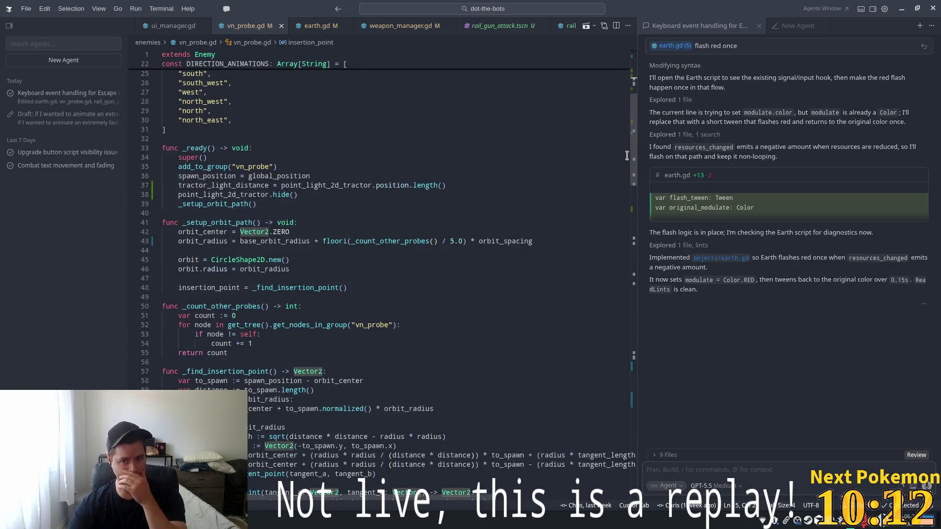
mouse_move(632, 155)
mouse_down()
mouse_move(650, 512)
mouse_move(650, 424)
mouse_up()
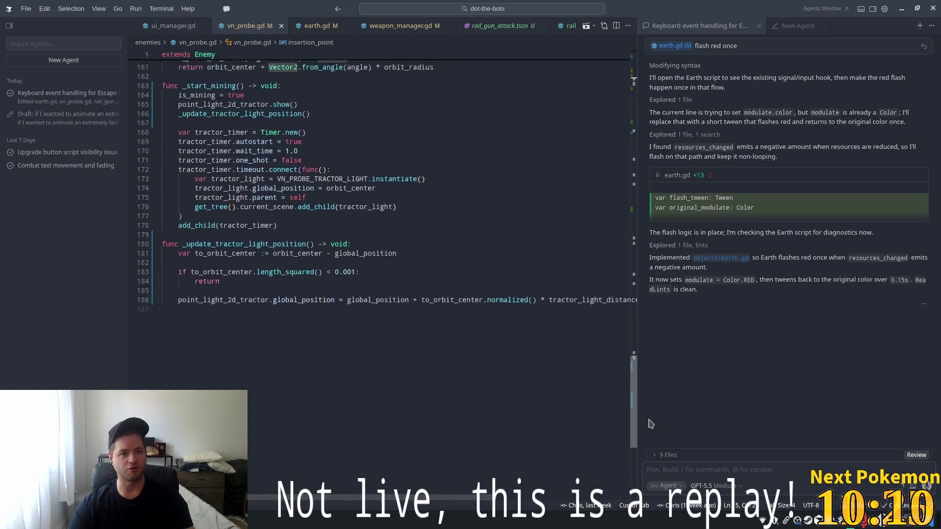
scroll(198, 371, up, 3)
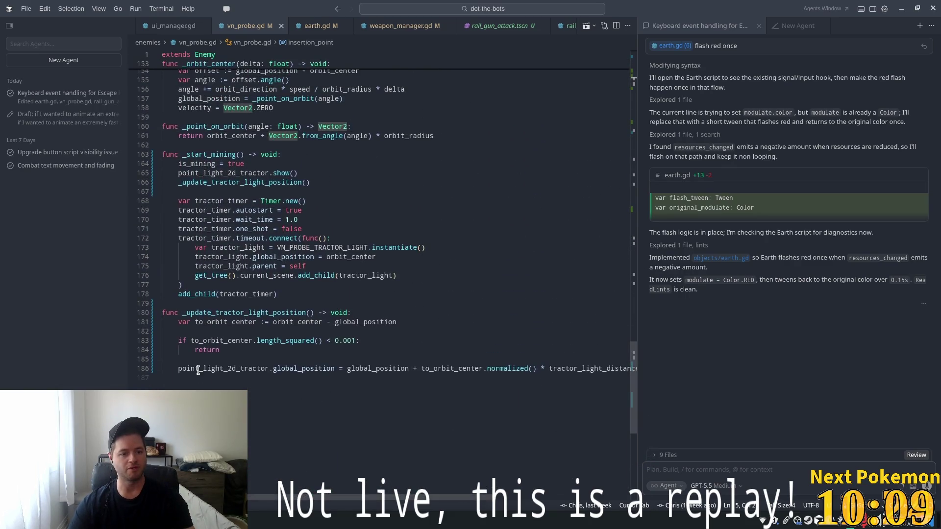
click(397, 275)
key(Return)
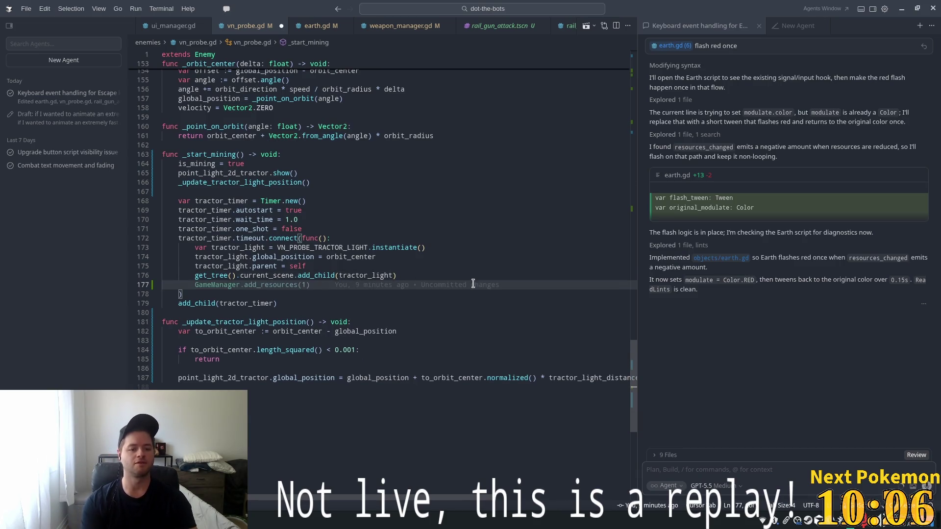
key(Return)
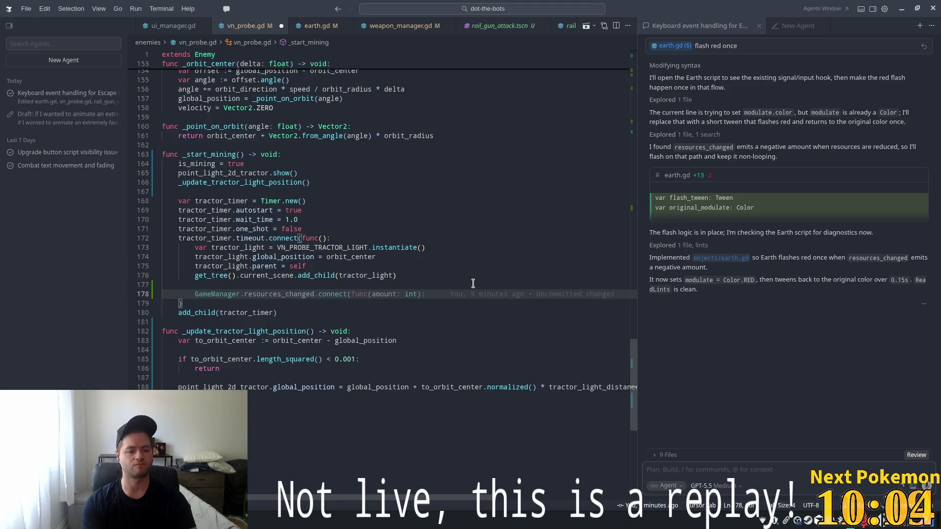
text(GameMan)
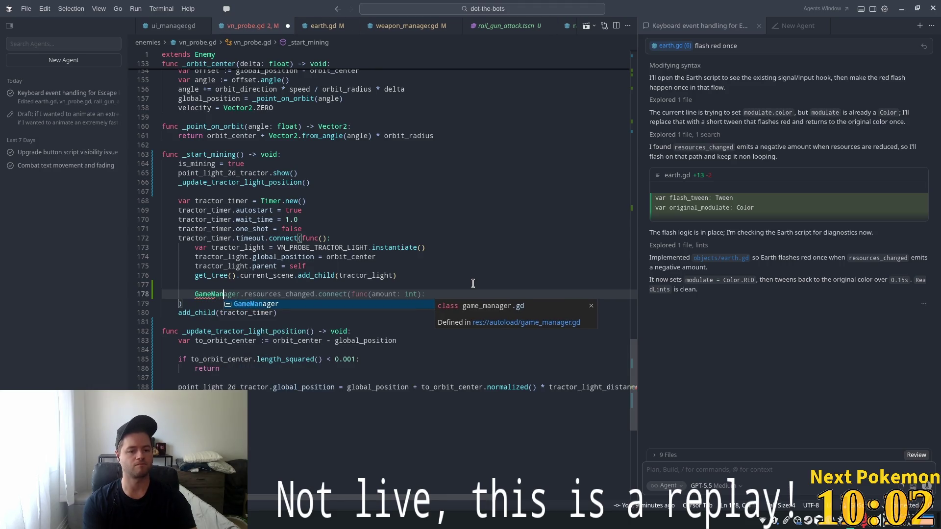
text(ager.)
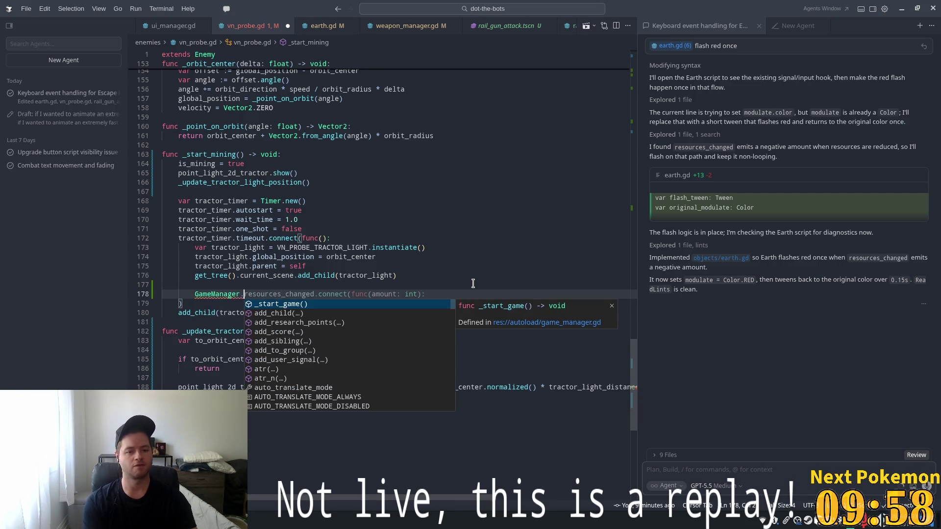
text(red)
key(Return)
text(1))
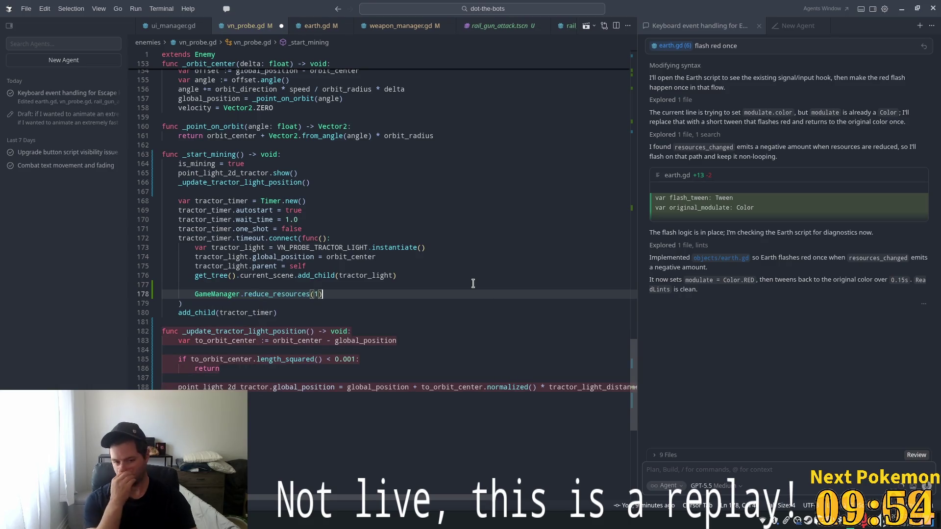
click(434, 266)
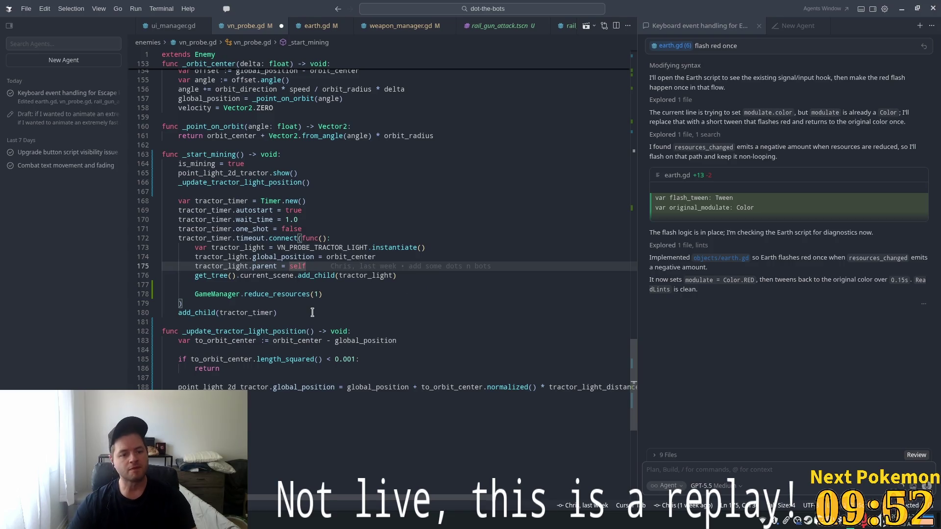
key(Down)
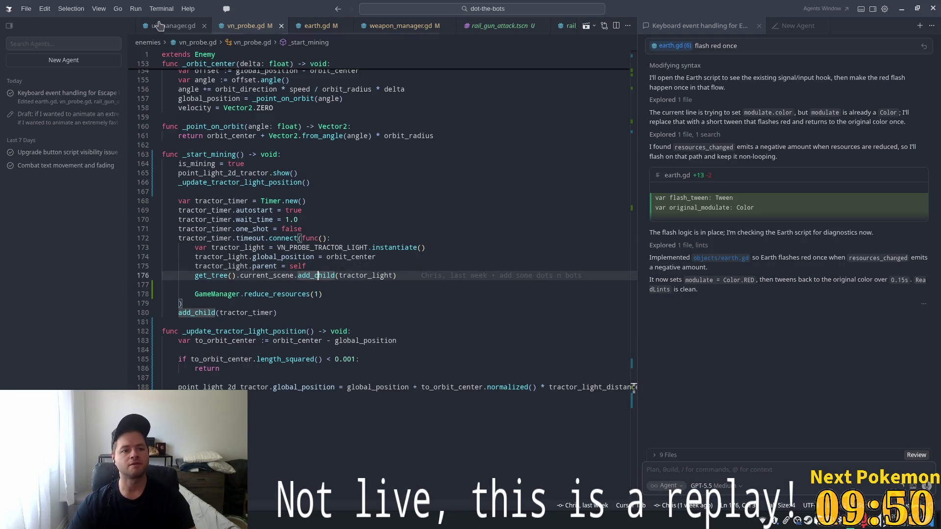
Look over earth.gd and then weapon_manager.gd.
click(323, 26)
click(400, 26)
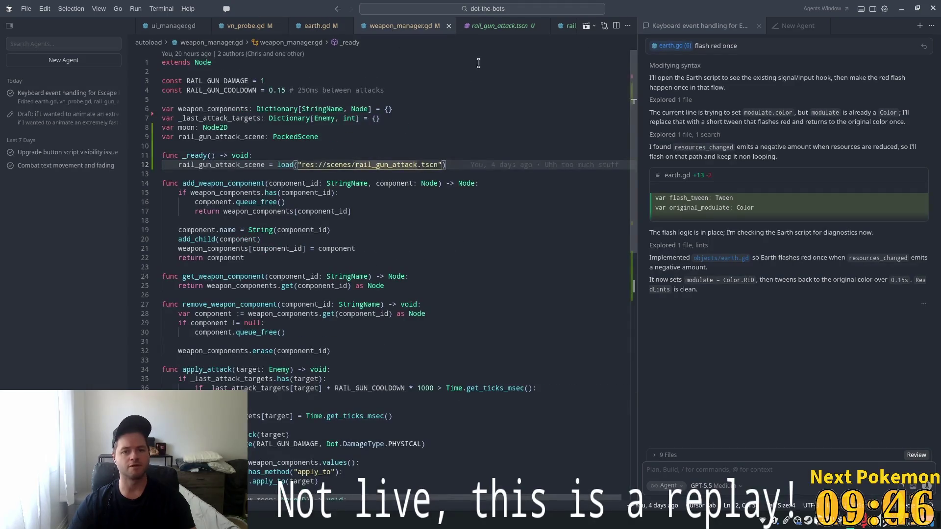
scroll(190, 32, down, 4)
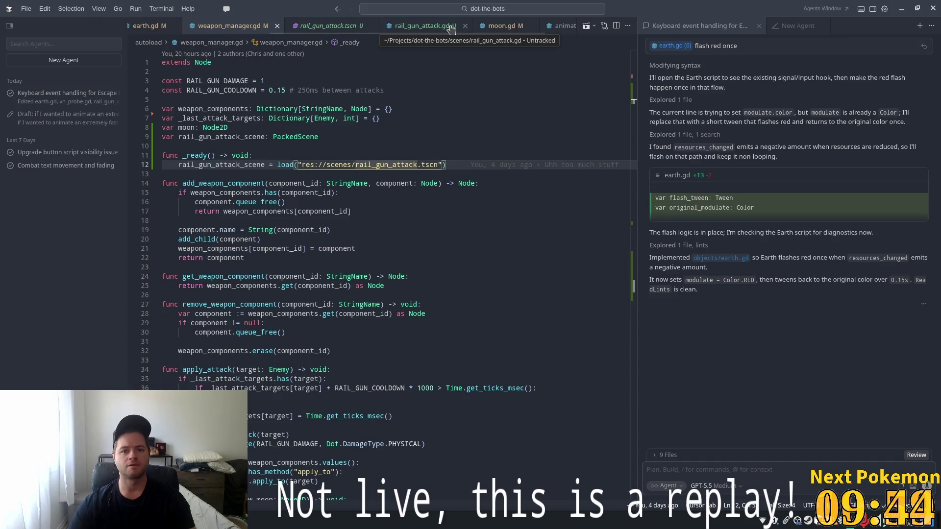
scroll(399, 29, up, 5)
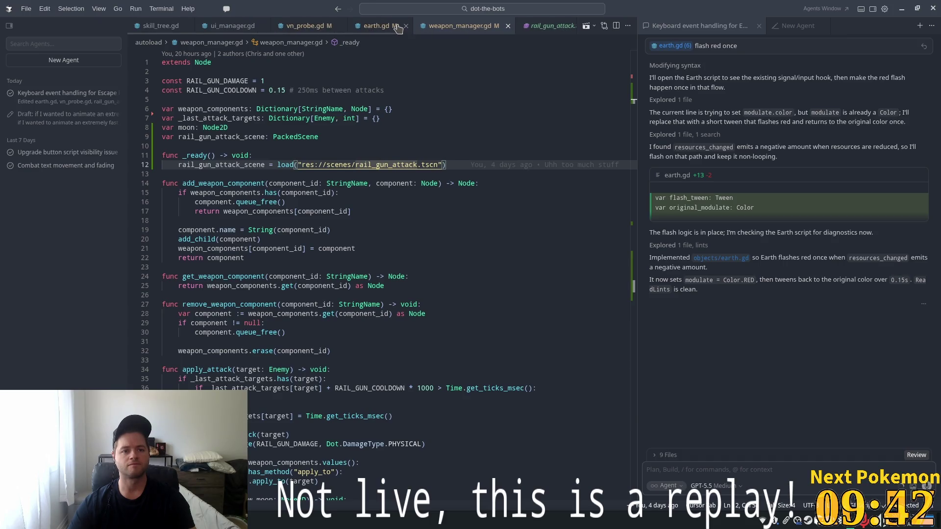
key(ctrl+p)
Open game_manager.gd and inspect the resources decrement in reduce_resources.
text(game)
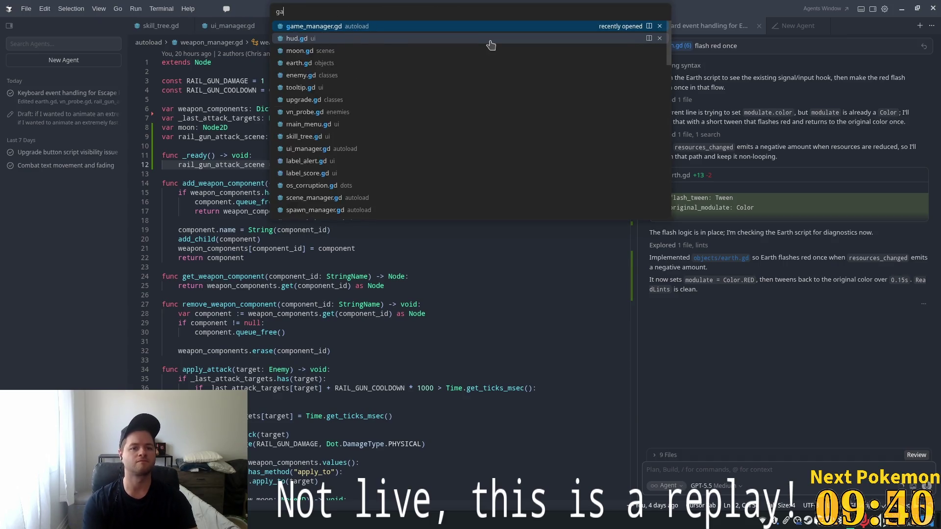
key(Return)
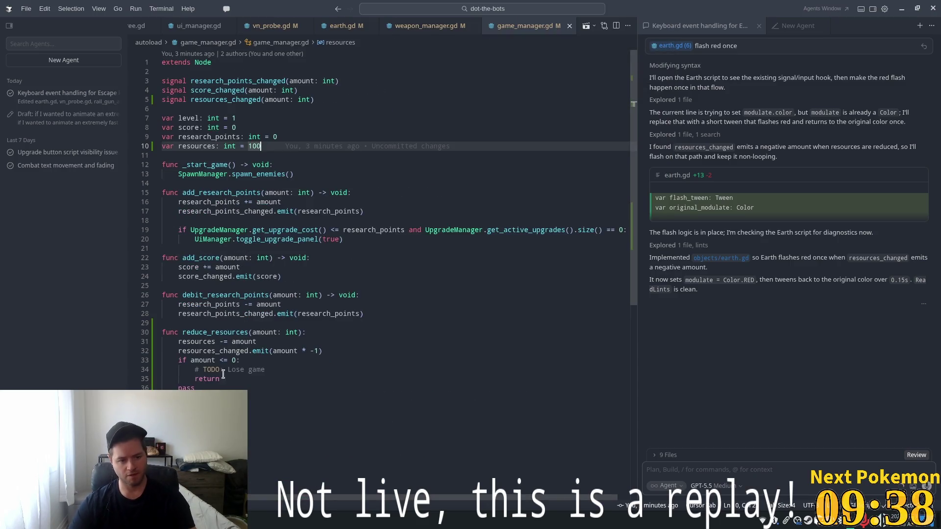
click(270, 342)
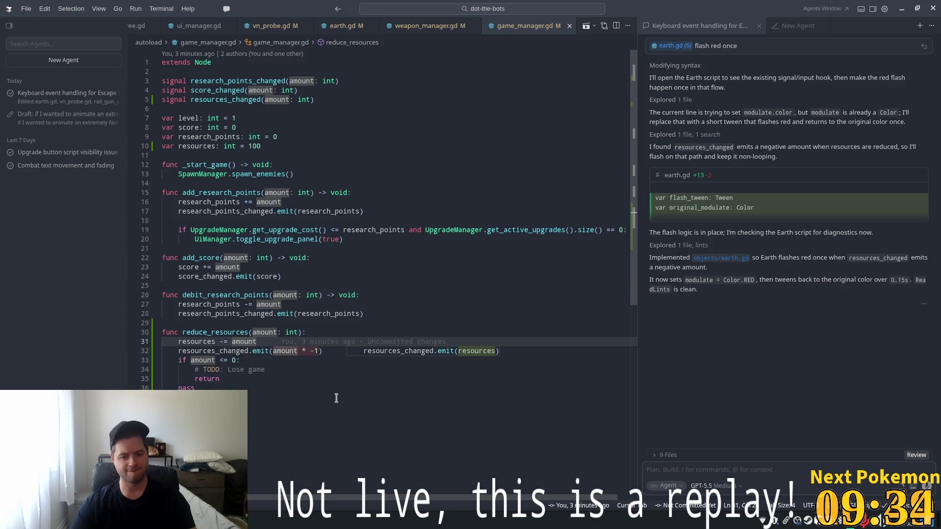
key(Down)
key(ctrl+d)
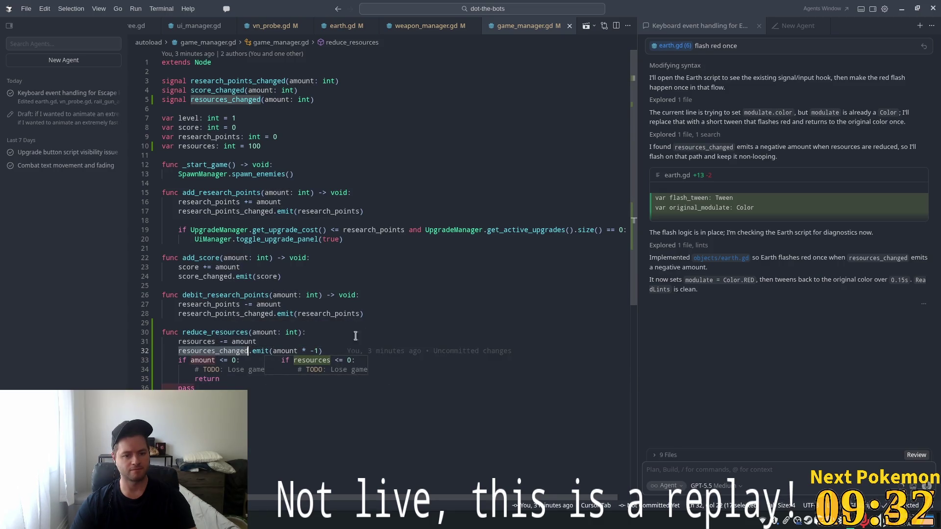
click(294, 341)
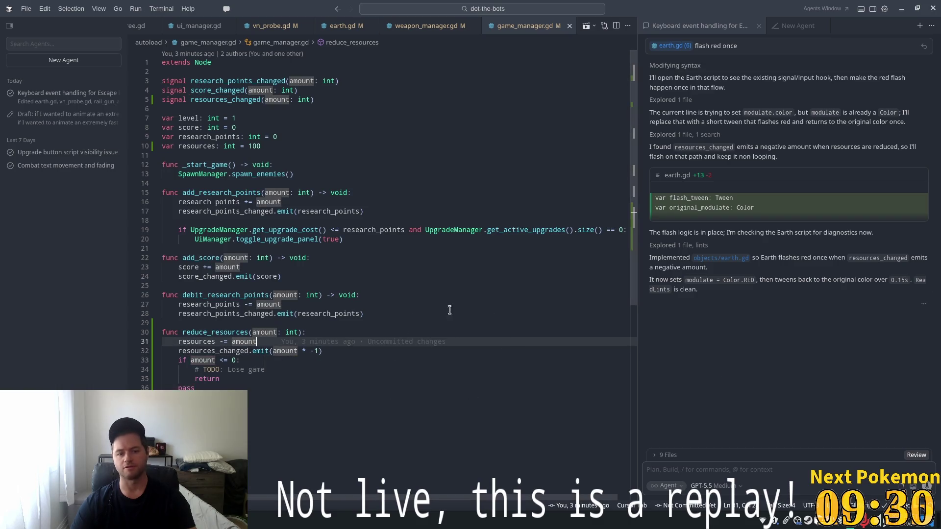
Delete the stray pass line in reduce_resources and run the game in Godot.
click(205, 387)
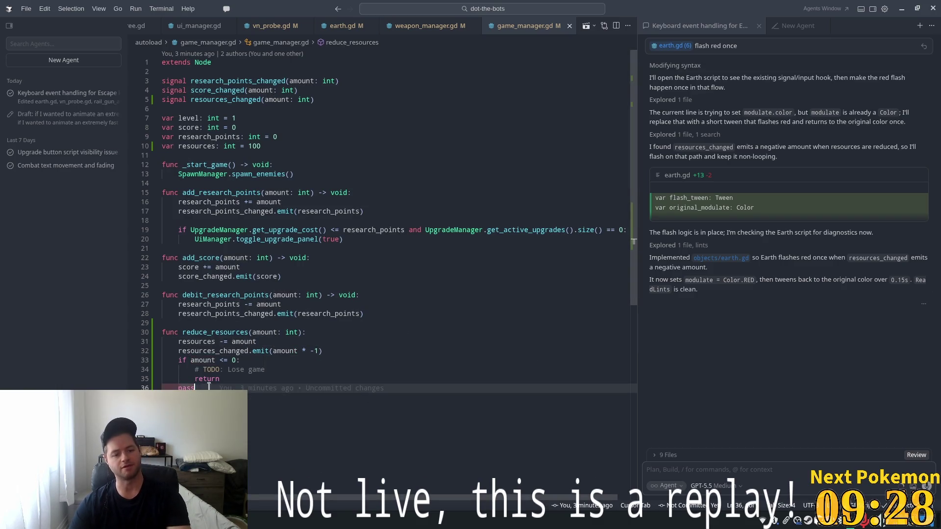
key(ctrl+shift+k)
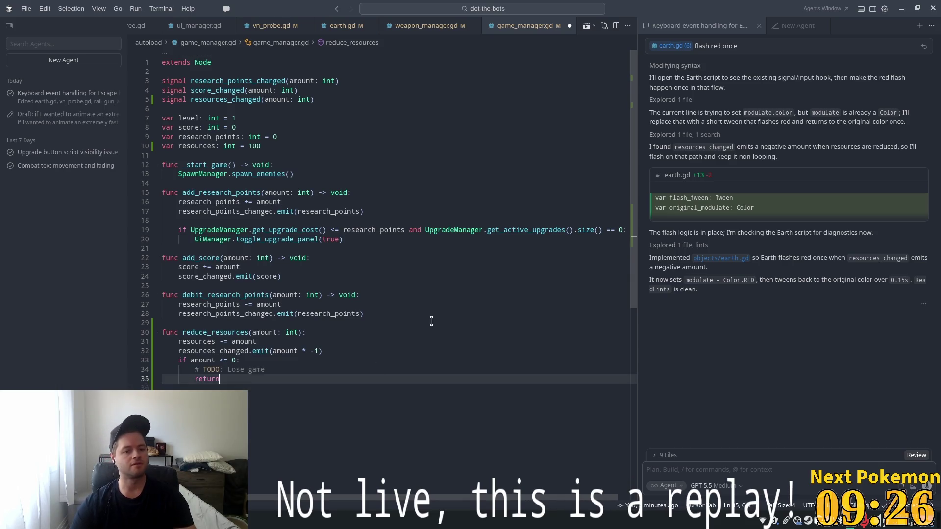
key(alt+Tab)
click(809, 22)
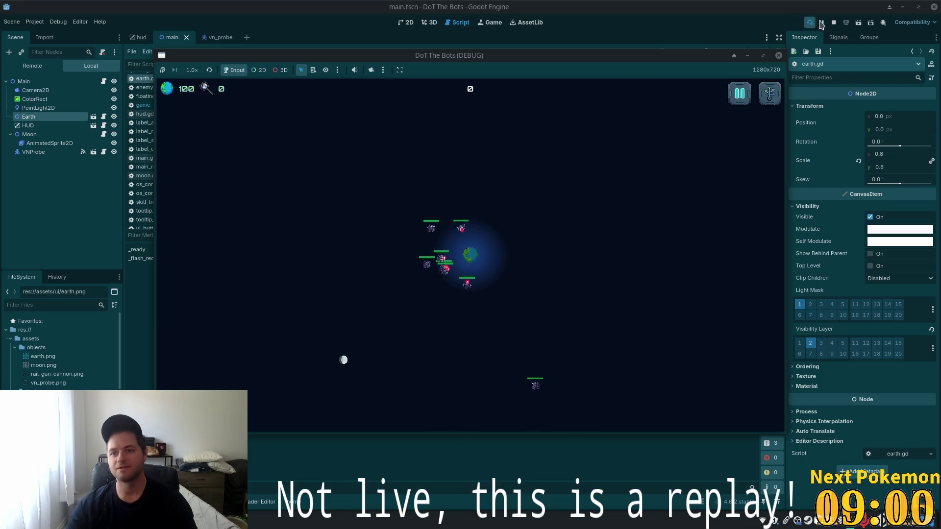
Stop the game, select Earth, center it in the 2D view, and open its Modulate picker.
key(F8)
click(51, 105)
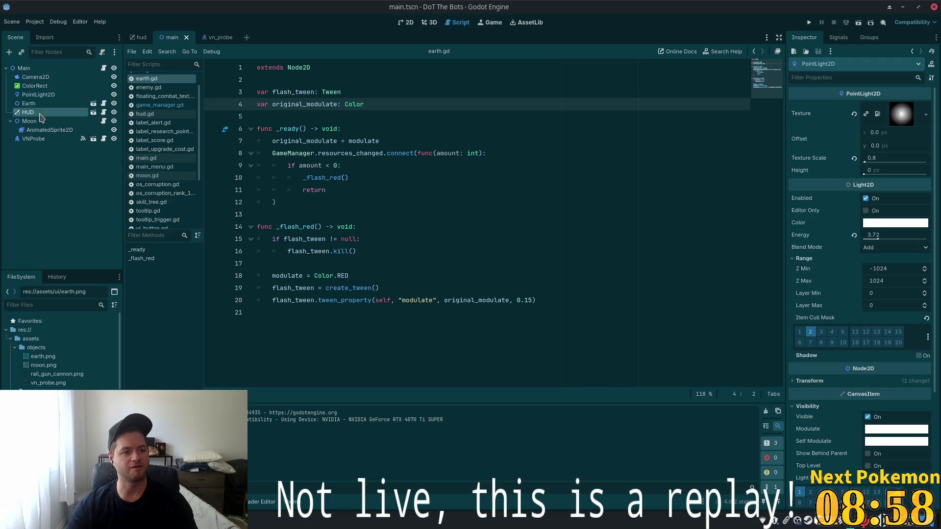
click(407, 22)
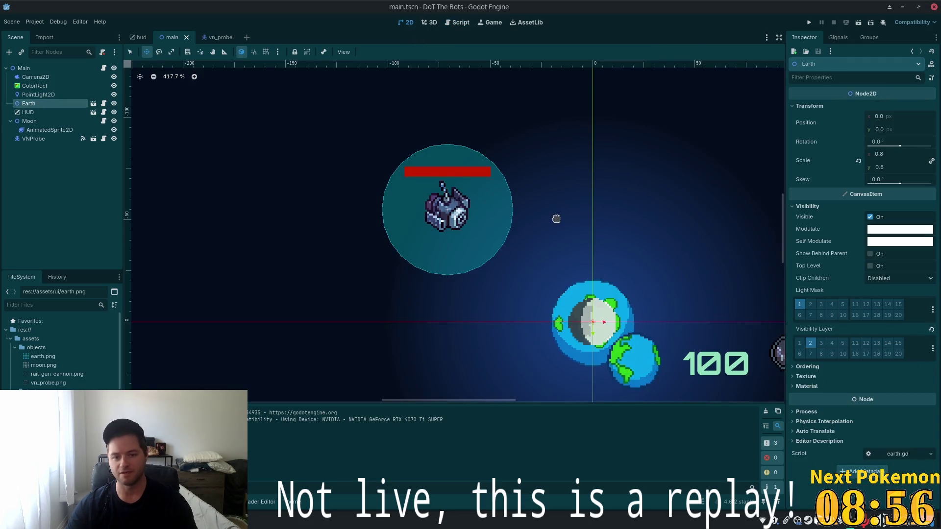
scroll(564, 222, down, 3)
drag(632, 272, 478, 195)
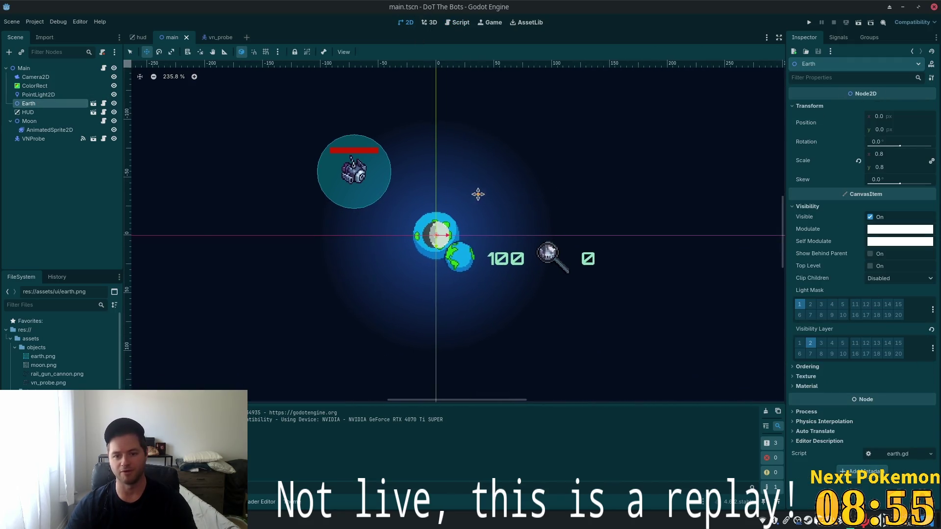
click(901, 230)
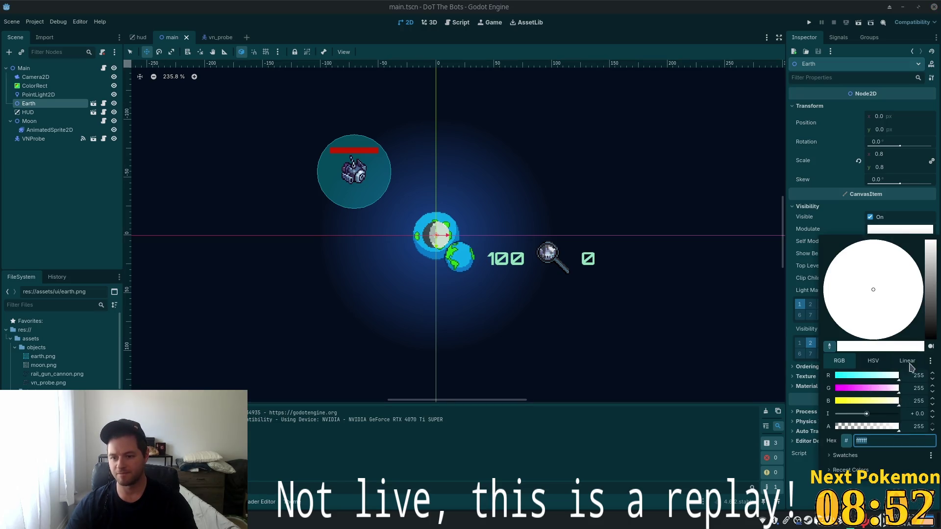
Set Earth's Modulate to pure red: R 255, G 0, B 0 (ff0000).
click(931, 291)
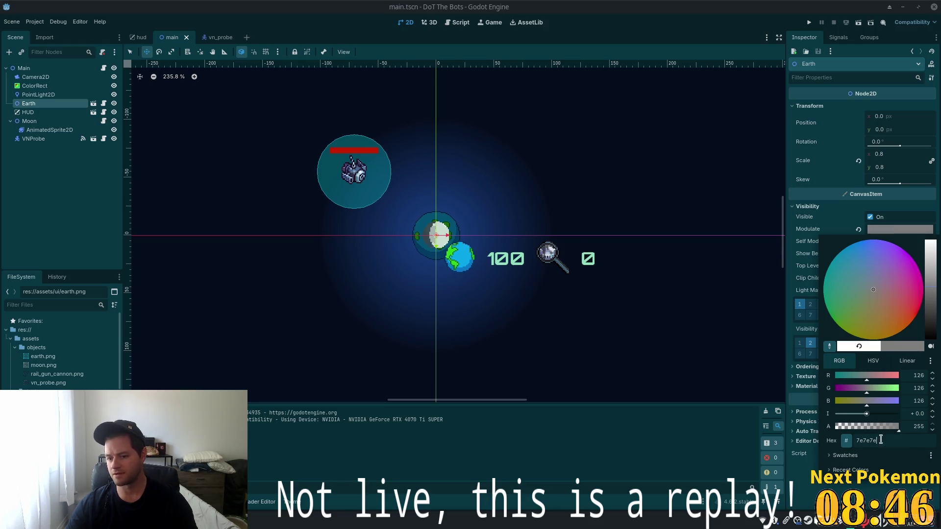
double_click(906, 436)
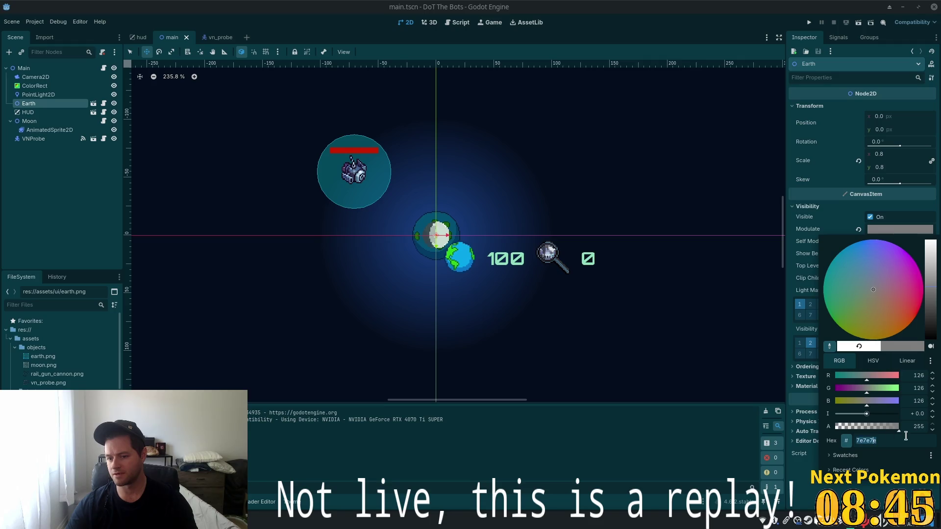
click(914, 388)
text(0)
key(Tab)
text(0)
key(Tab)
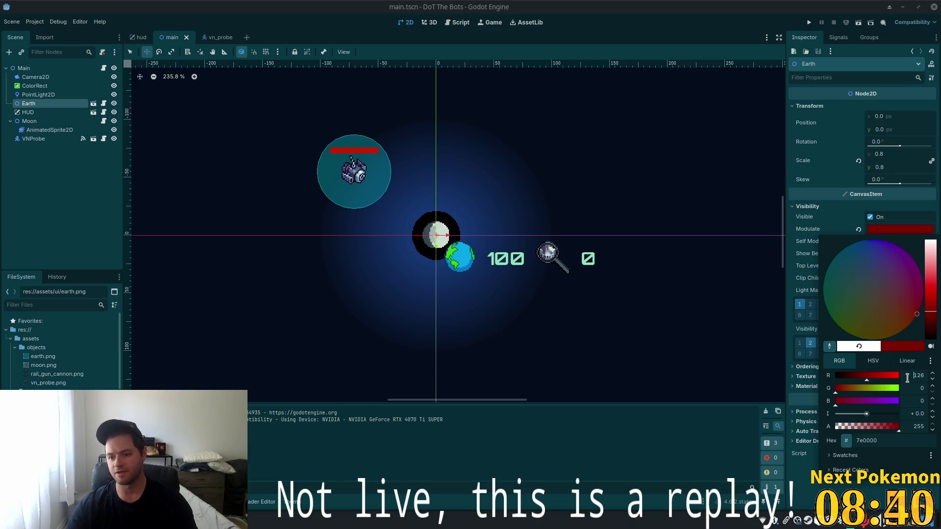
click(907, 378)
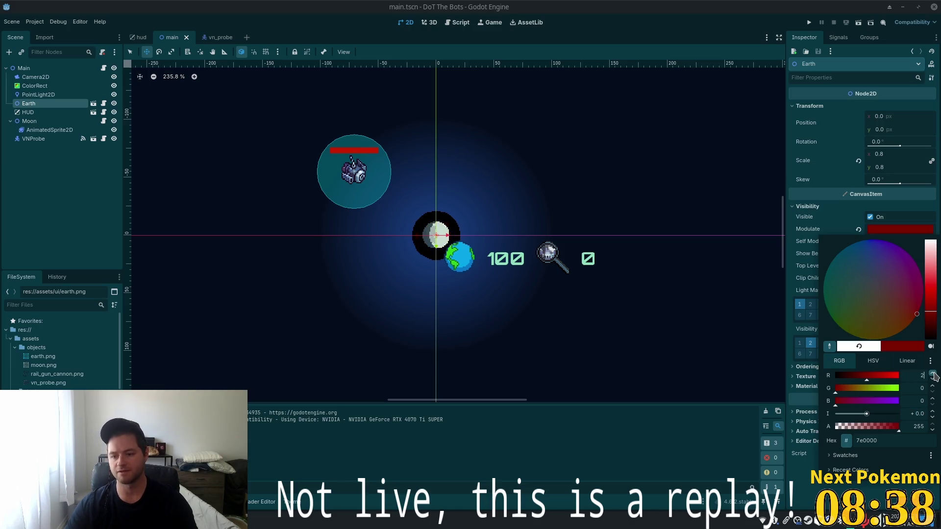
text(55)
key(Tab)
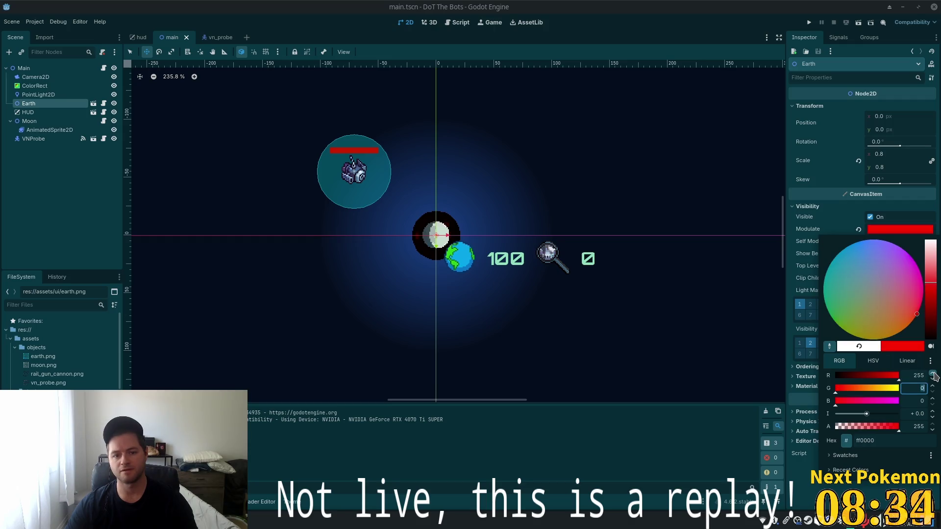
Reopen the Modulate picker and adjust the red's brightness.
scroll(445, 237, up, 10)
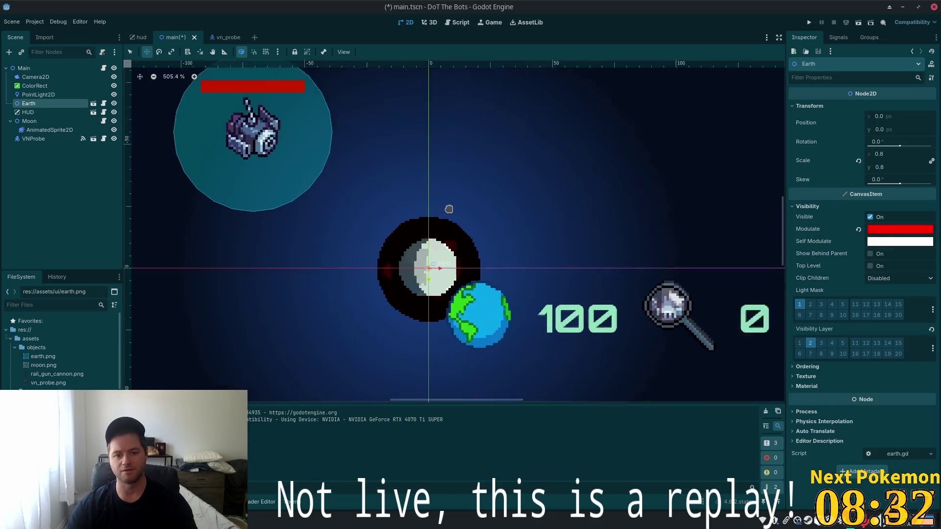
click(907, 230)
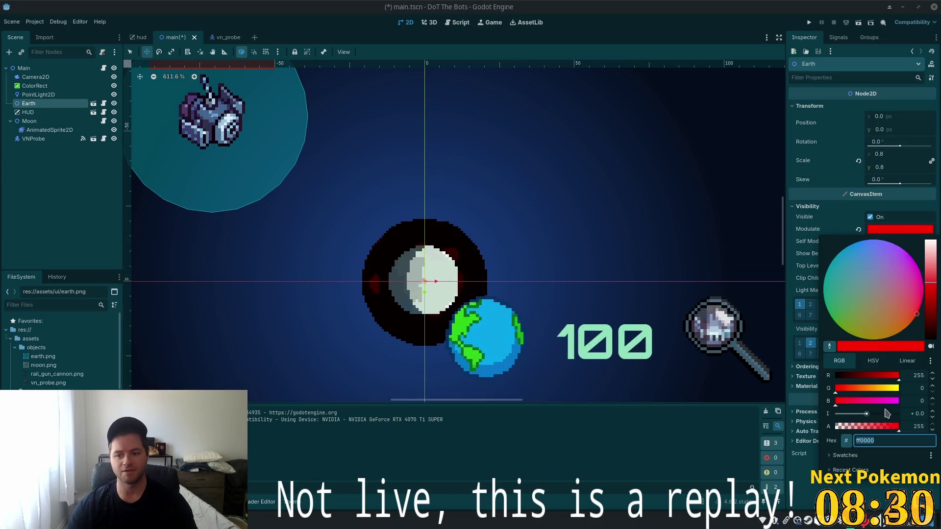
scroll(911, 425, down, 5)
scroll(910, 425, up, 5)
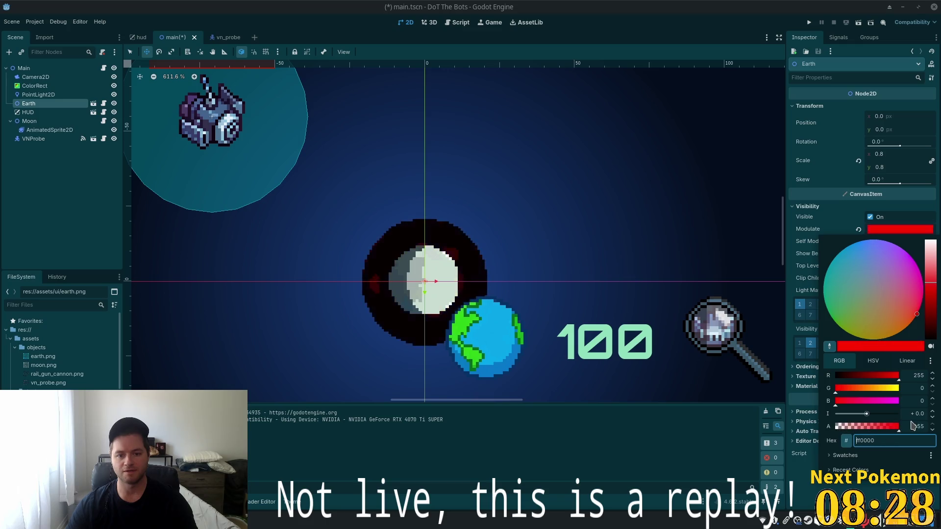
mouse_move(931, 275)
mouse_down()
mouse_move(932, 248)
mouse_move(932, 289)
mouse_move(932, 238)
mouse_up()
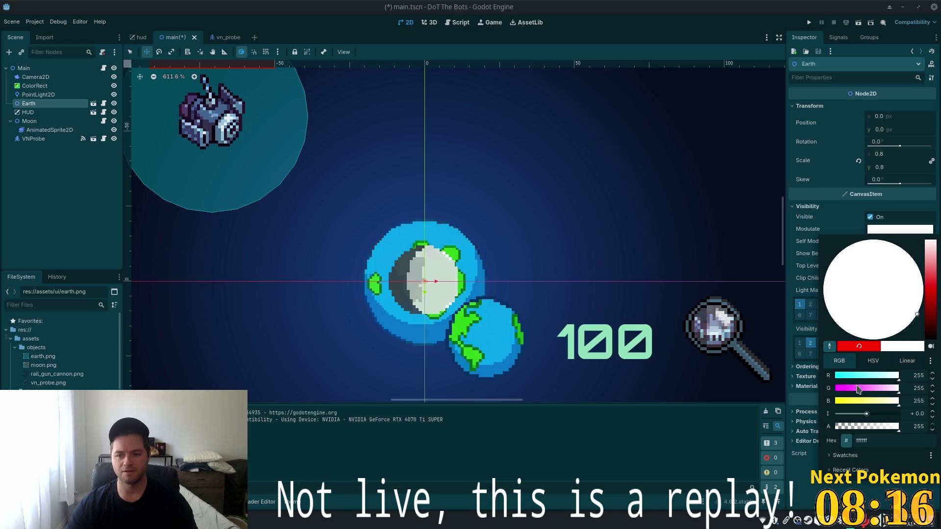
Restore the red Modulate and push its intensity to an overbright Color(18.892, 0, 0).
mouse_move(886, 380)
mouse_down()
mouse_move(846, 379)
mouse_move(940, 375)
mouse_up()
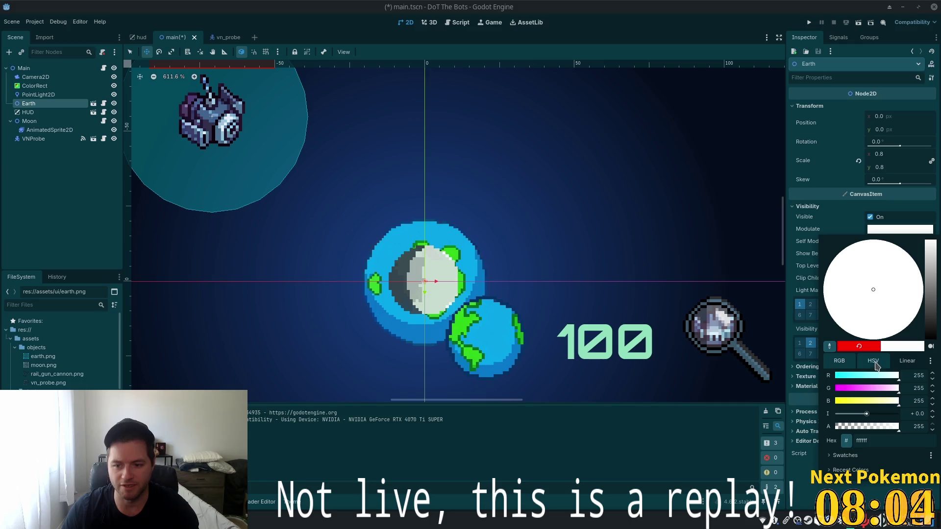
click(859, 346)
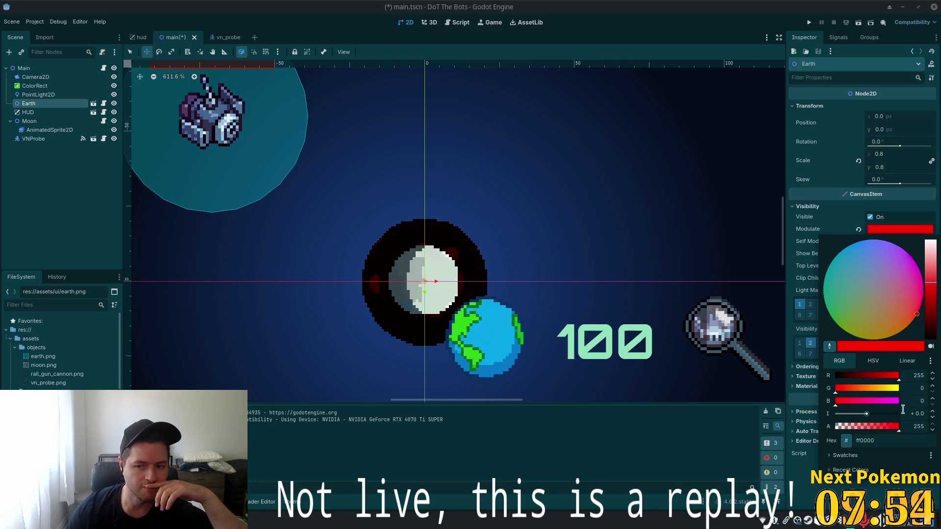
mouse_move(867, 413)
mouse_down()
mouse_move(829, 415)
mouse_move(913, 412)
mouse_up()
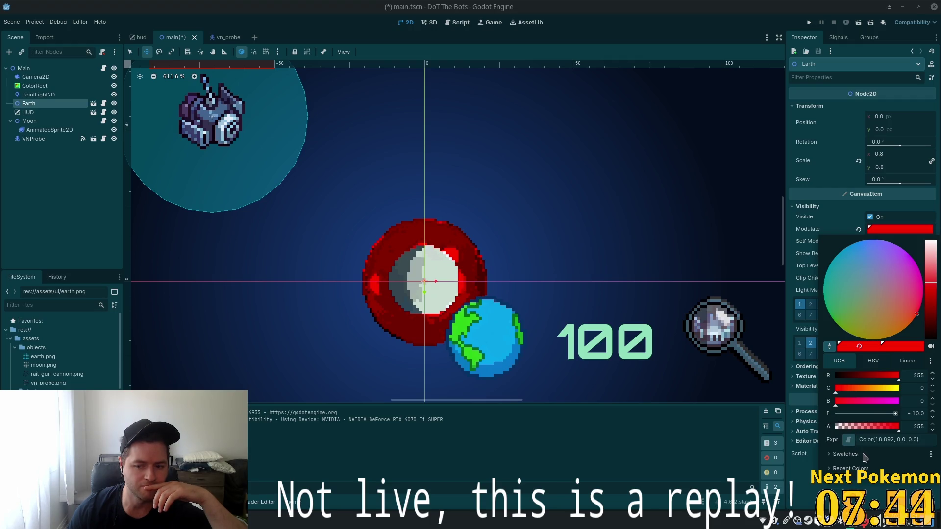
mouse_move(885, 430)
mouse_down()
mouse_move(871, 431)
mouse_move(938, 434)
mouse_up()
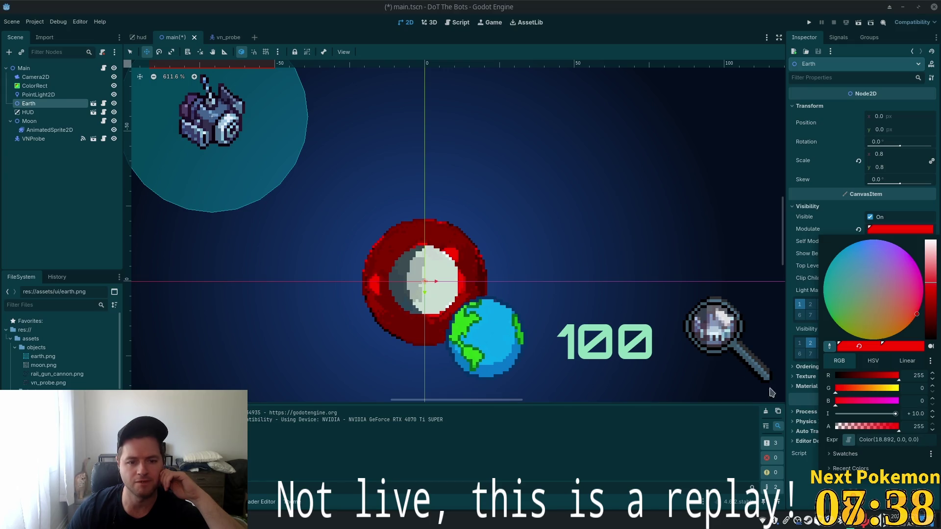
scroll(689, 324, down, 3)
scroll(688, 325, down, 3)
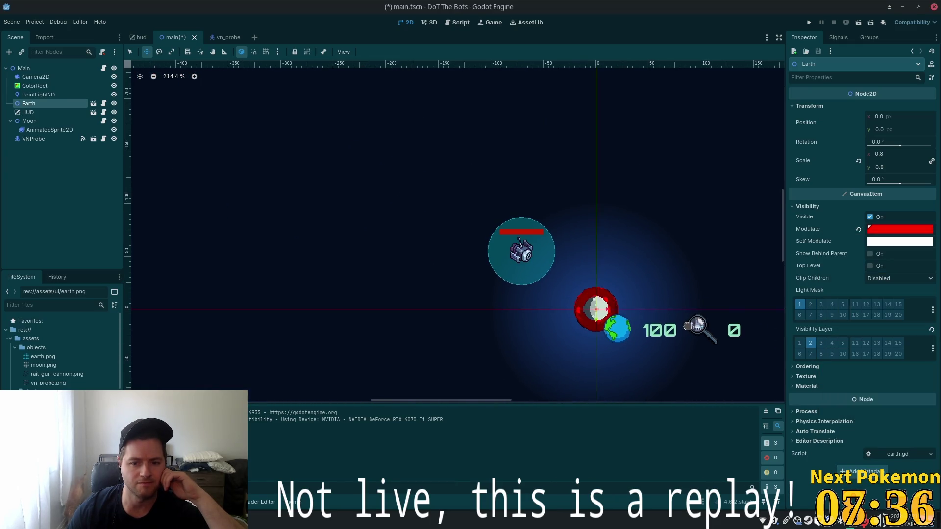
Inspect the red tint's colour expression and view it as linear, then 0–255 RGB values.
scroll(688, 325, down, 2)
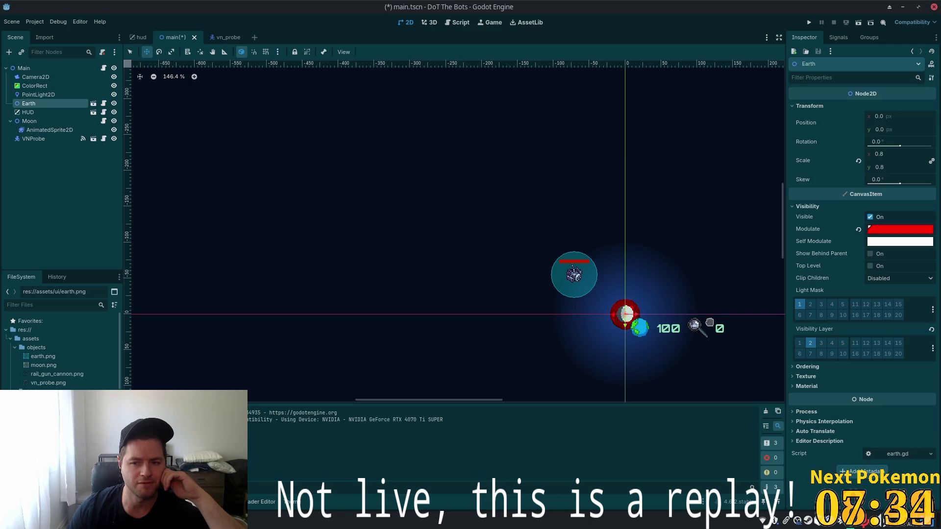
click(888, 230)
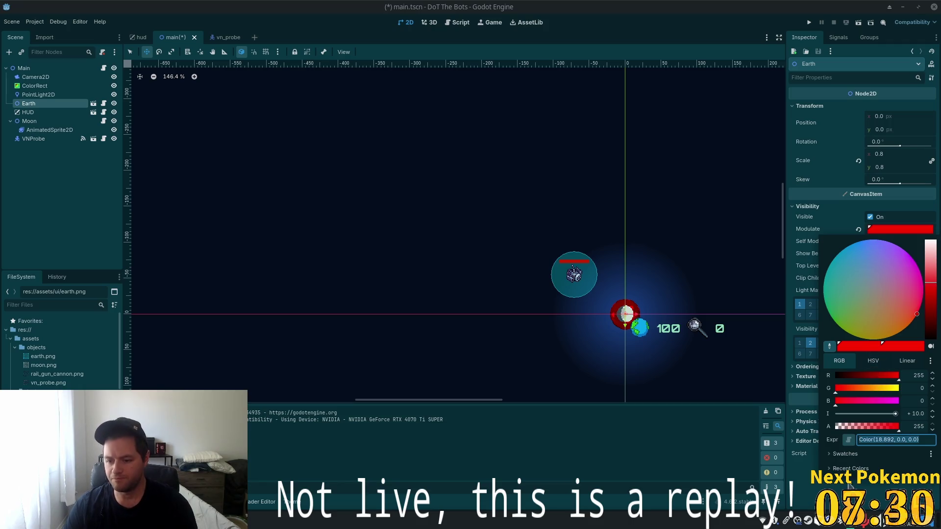
click(842, 443)
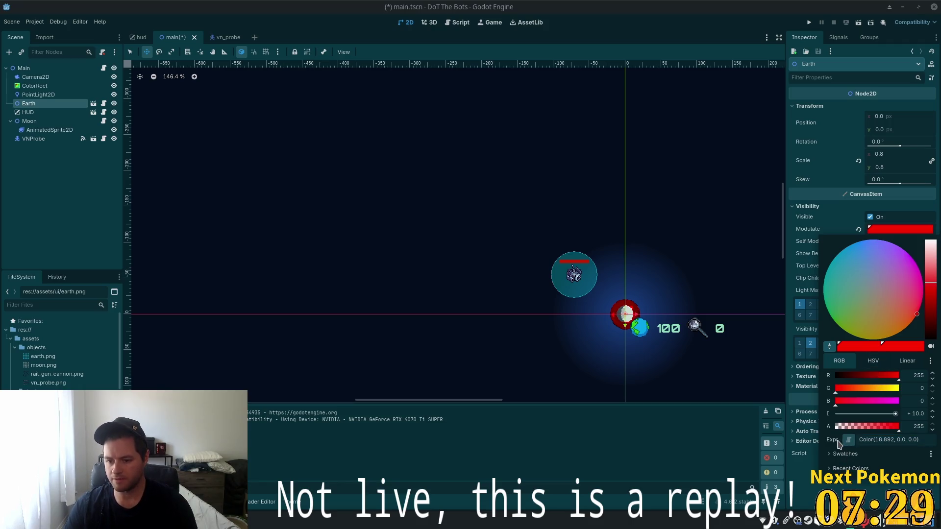
click(874, 441)
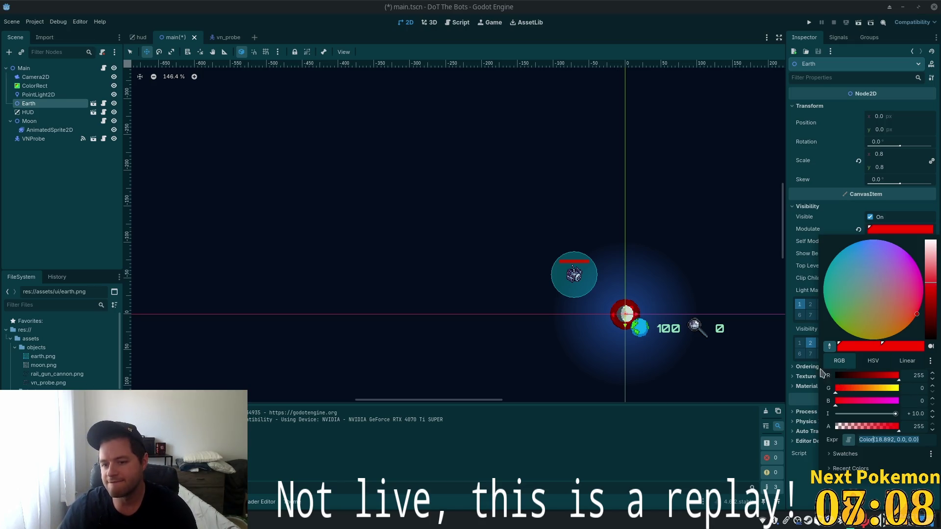
click(900, 363)
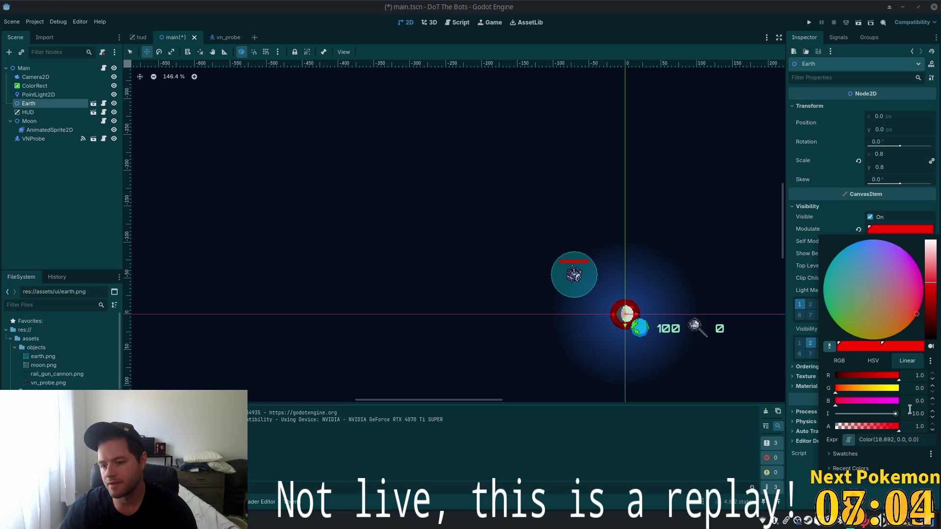
click(873, 361)
click(839, 362)
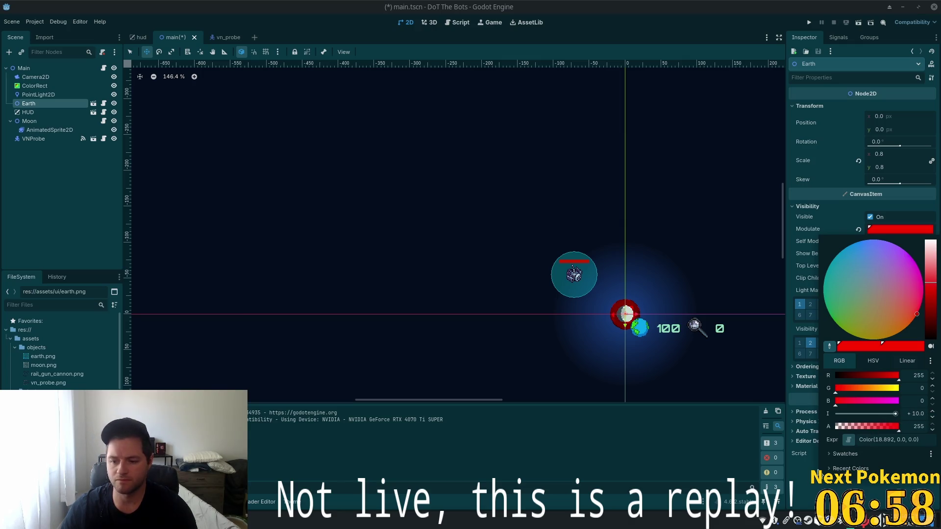
click(907, 440)
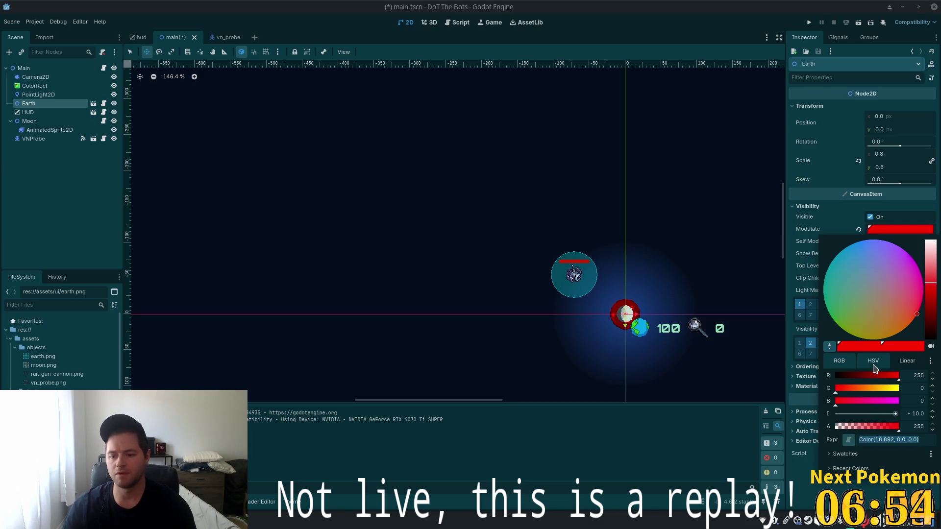
Close the picker and revert Earth's Modulate to white ffffff.
click(804, 292)
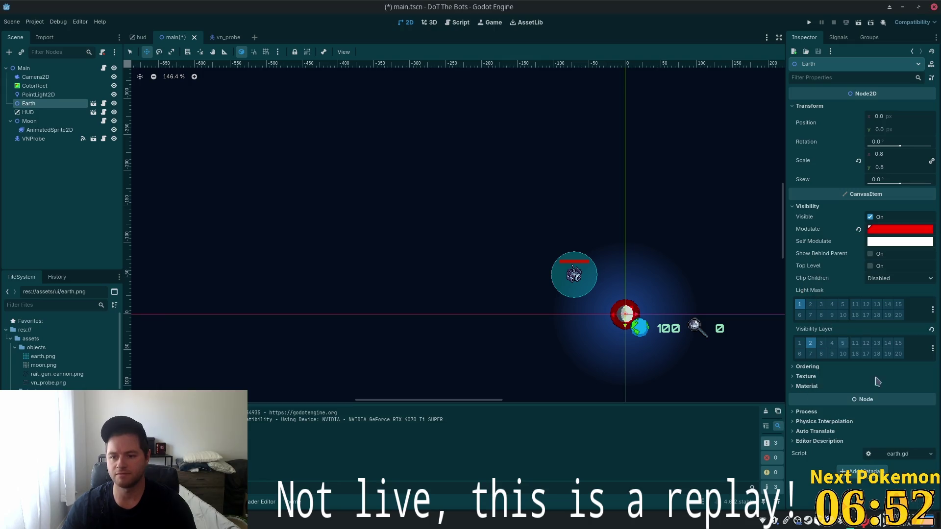
click(858, 229)
click(885, 233)
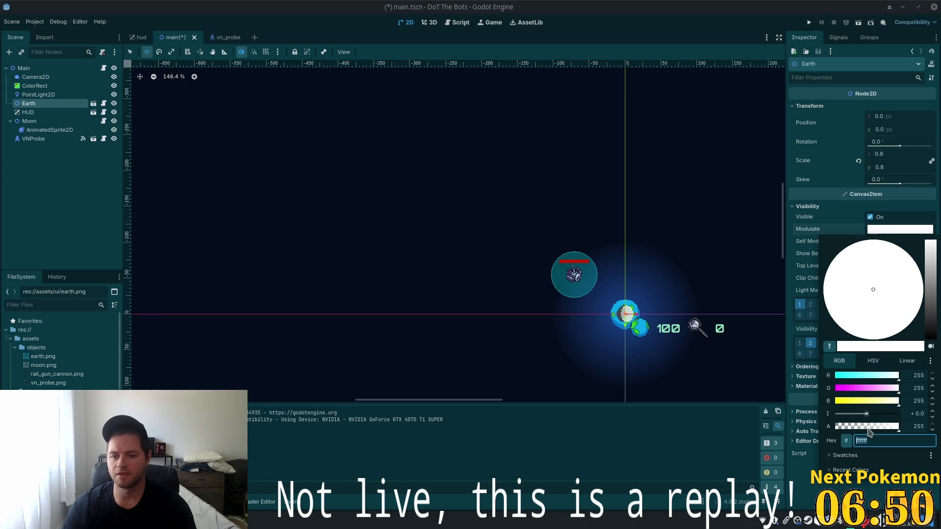
Tint the Earth's Modulate red using the expression Color(18.892, 0, 0).
text(Color(18.892, 0.0, 0.0))
key(Tab)
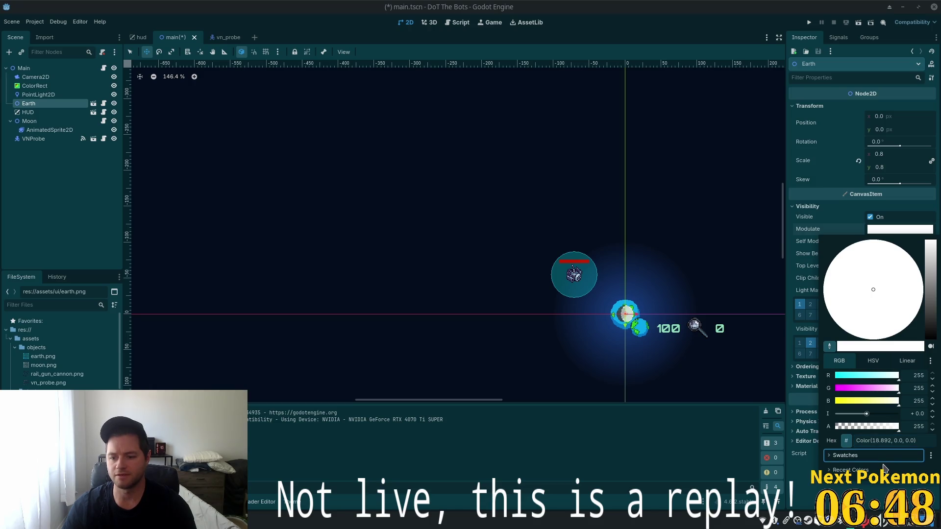
click(846, 441)
click(896, 441)
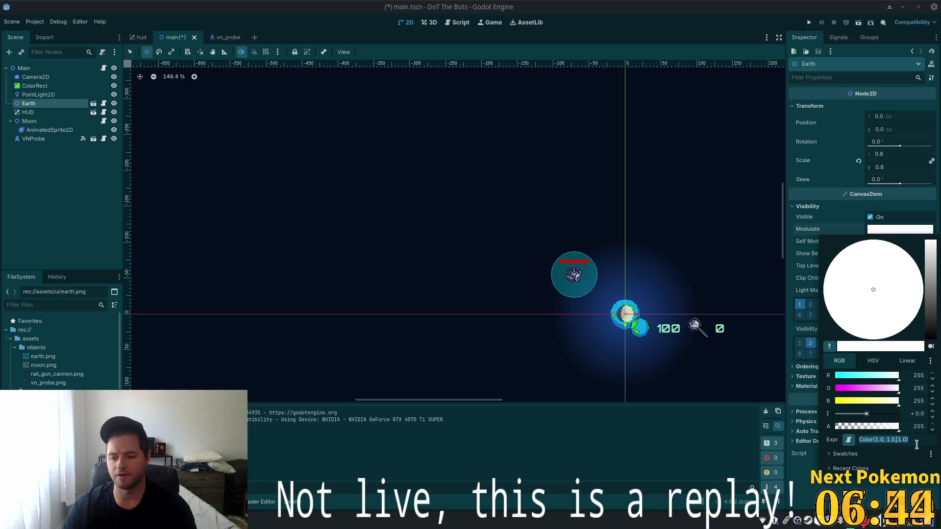
text(Color(18.892, 0, 0))
key(Tab)
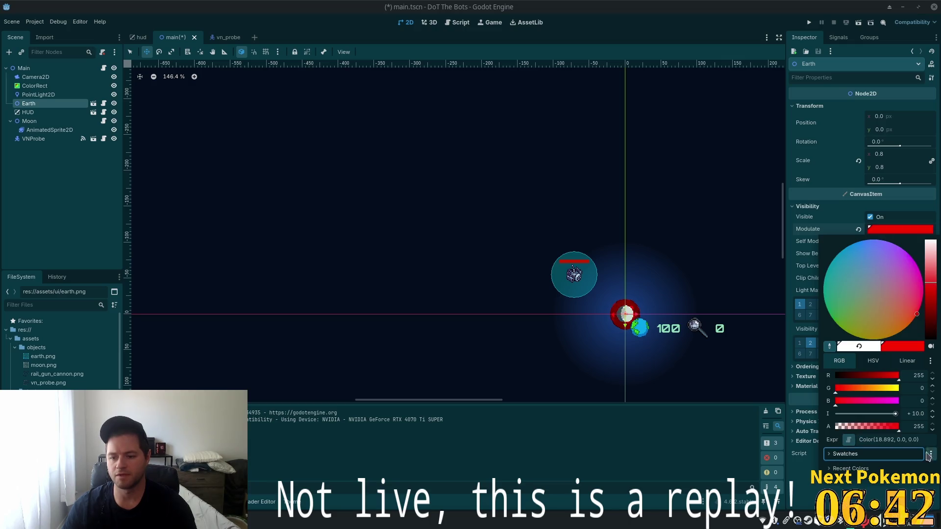
Toggle the Earth's Visible off and back on to compare the red tint.
click(835, 442)
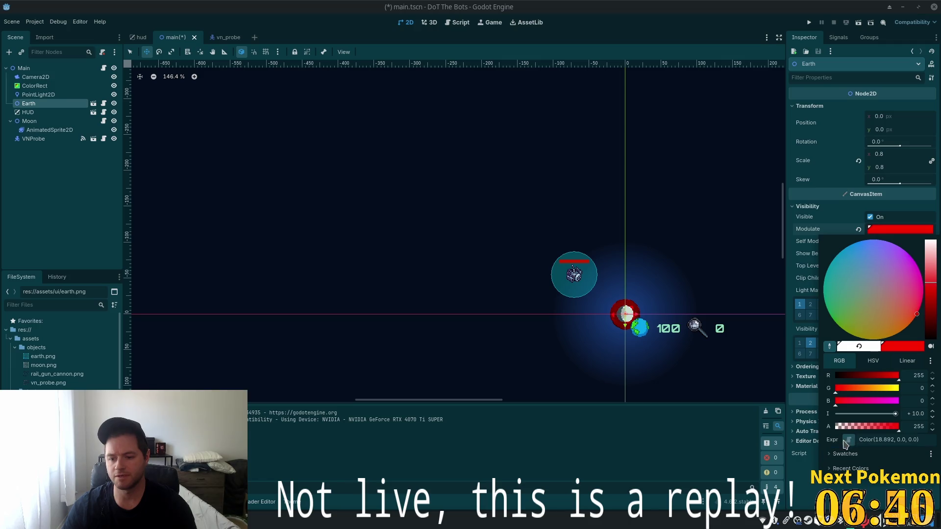
scroll(639, 350, up, 9)
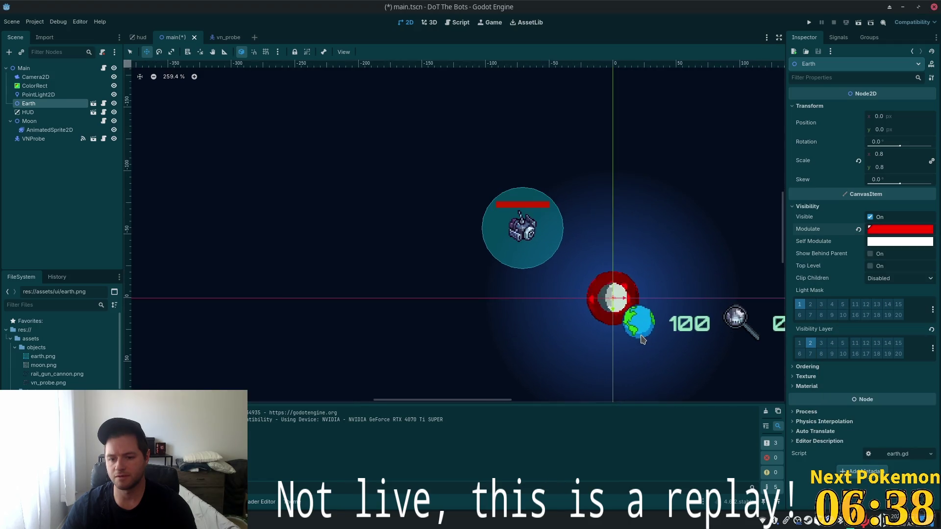
click(882, 218)
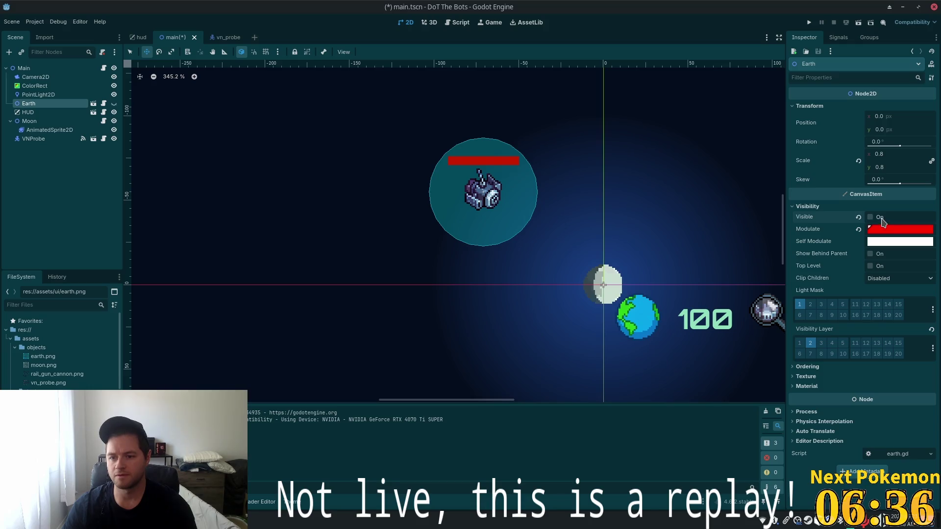
click(882, 218)
Revert the Earth's Modulate to white, save main.tscn, and return to Cursor.
click(893, 230)
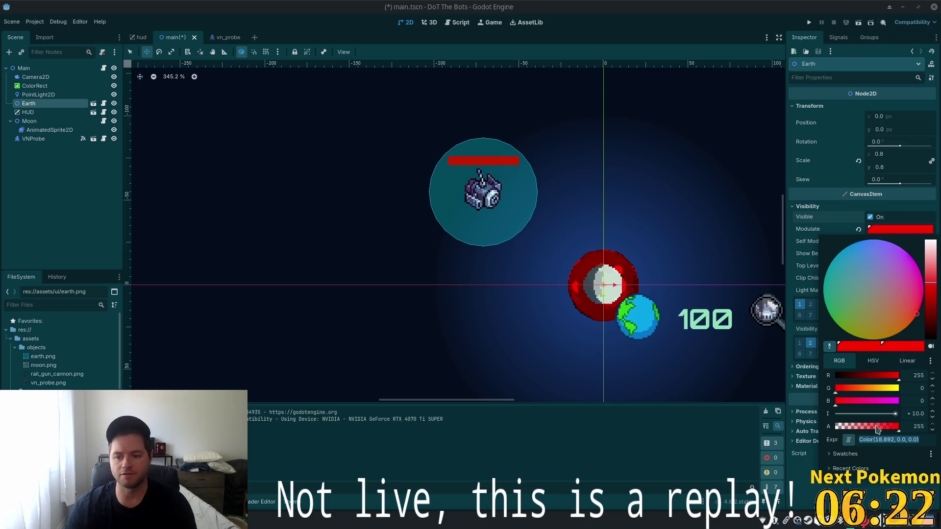
click(804, 484)
click(858, 229)
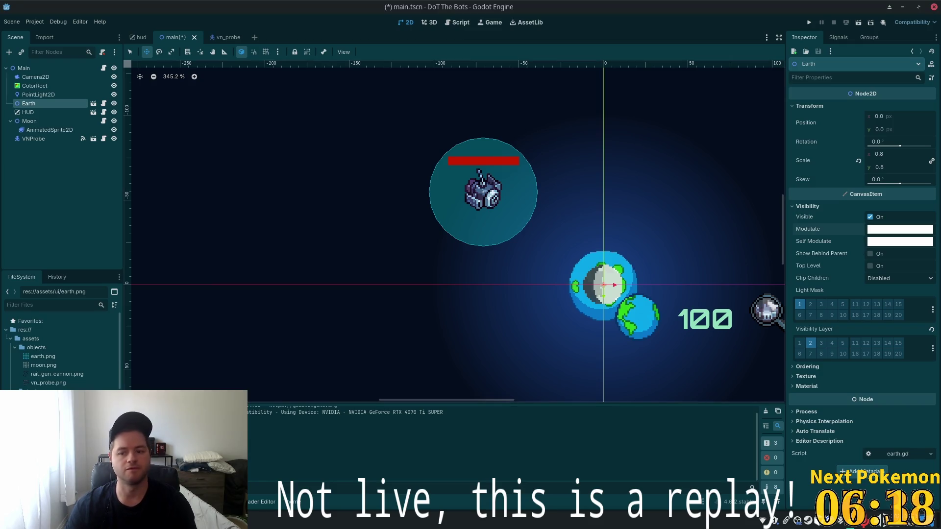
key(ctrl+s)
key(alt+Tab)
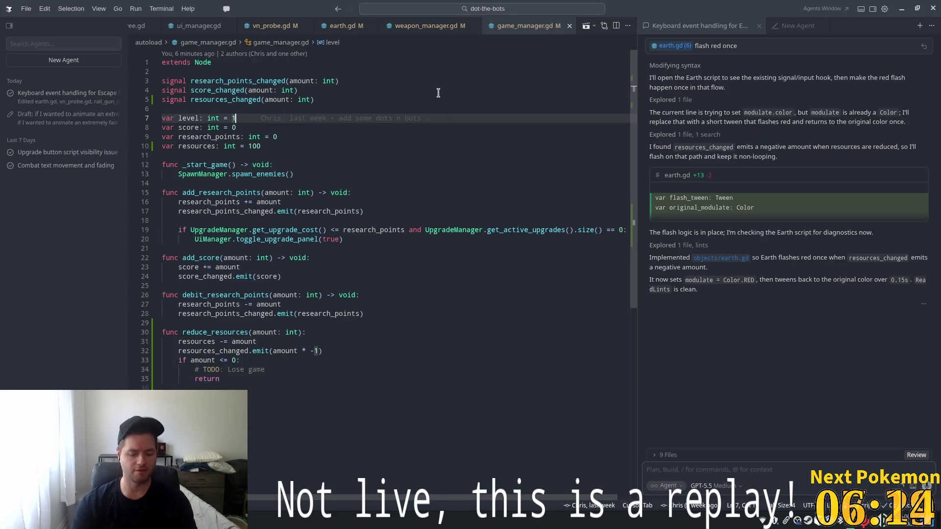
Open earth.gd and add a FLASH_RED_TIME constant of 0.15 above flash_tween.
key(ctrl+p)
text(ear)
key(Return)
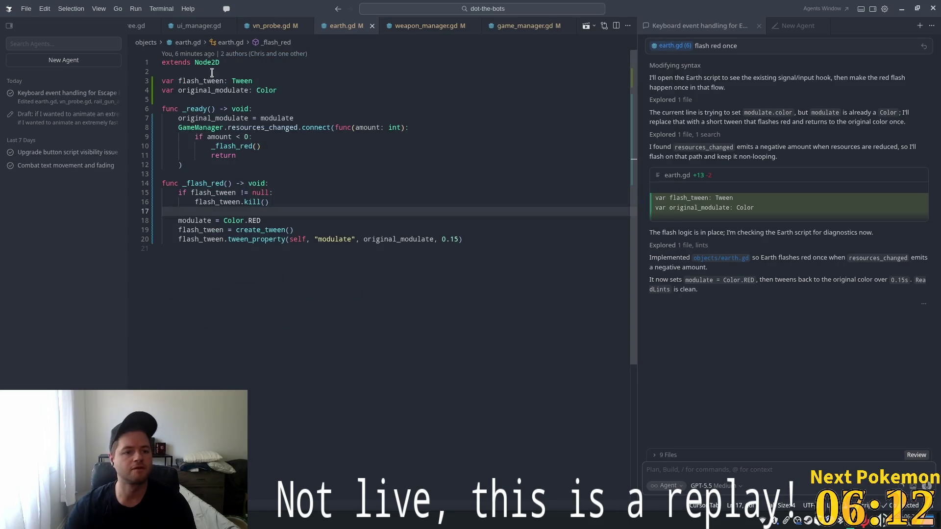
click(219, 74)
click(315, 89)
key(Up)
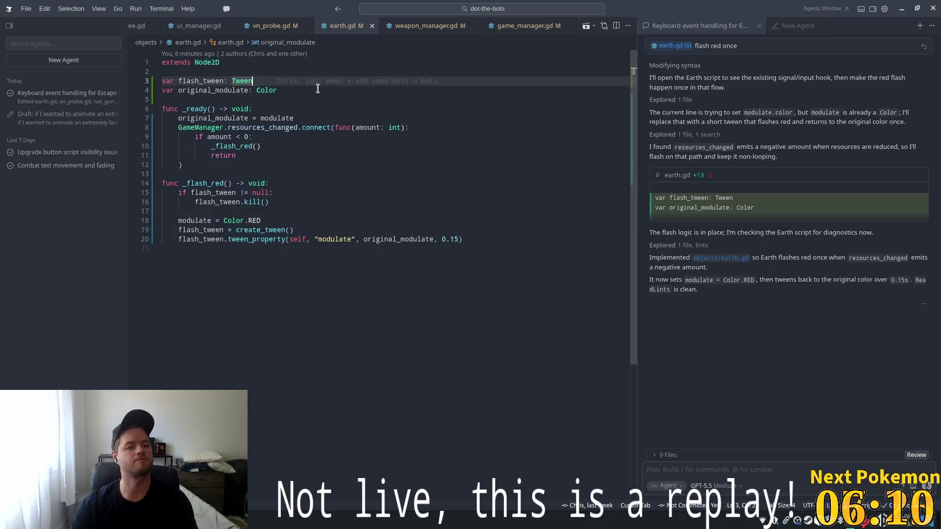
key(Up)
key(Return)
key(Return)
key(Up)
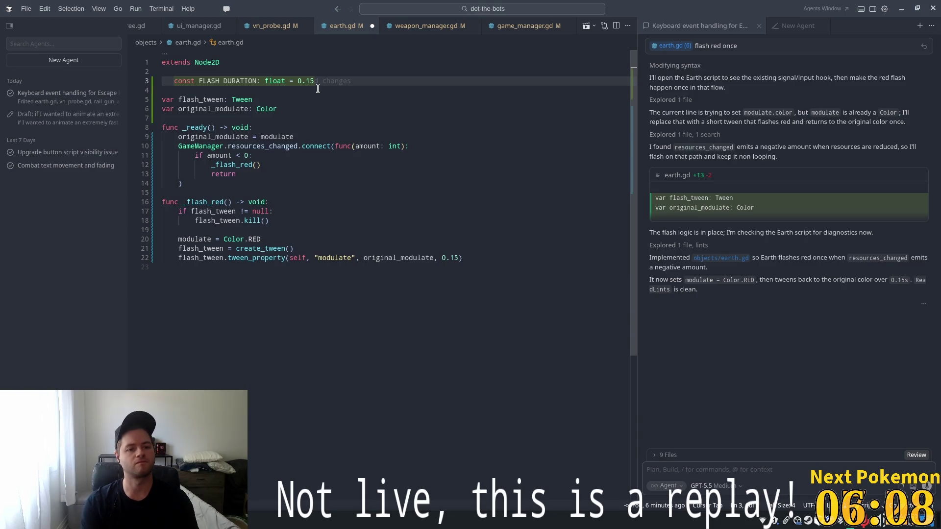
text(cons)
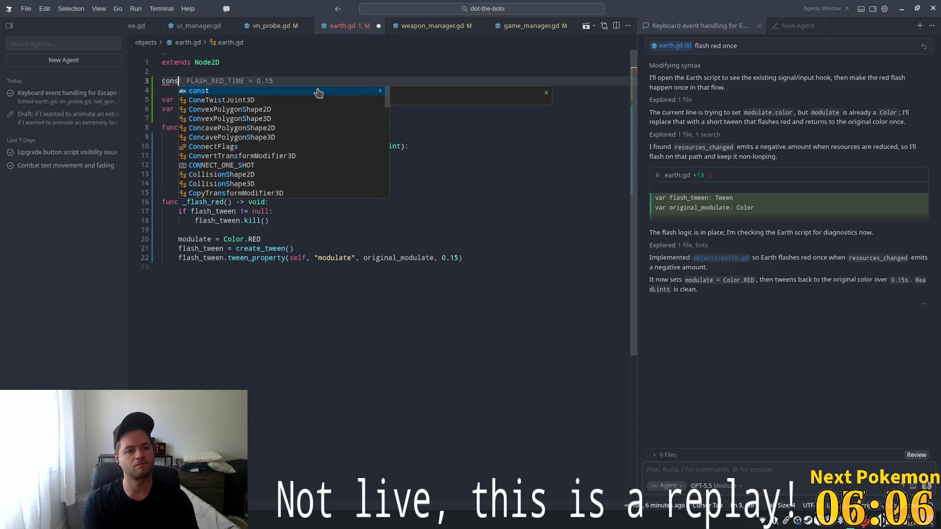
text(t)
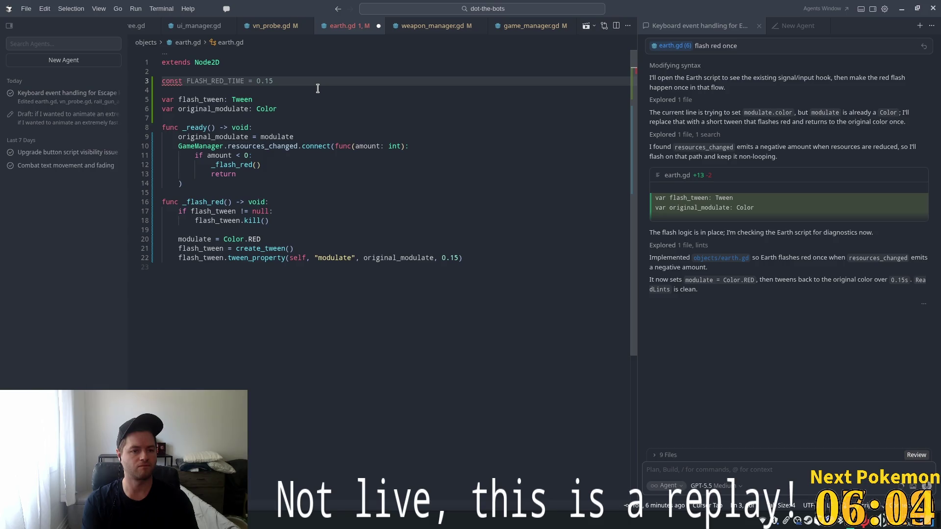
key(Tab)
key(Tab)
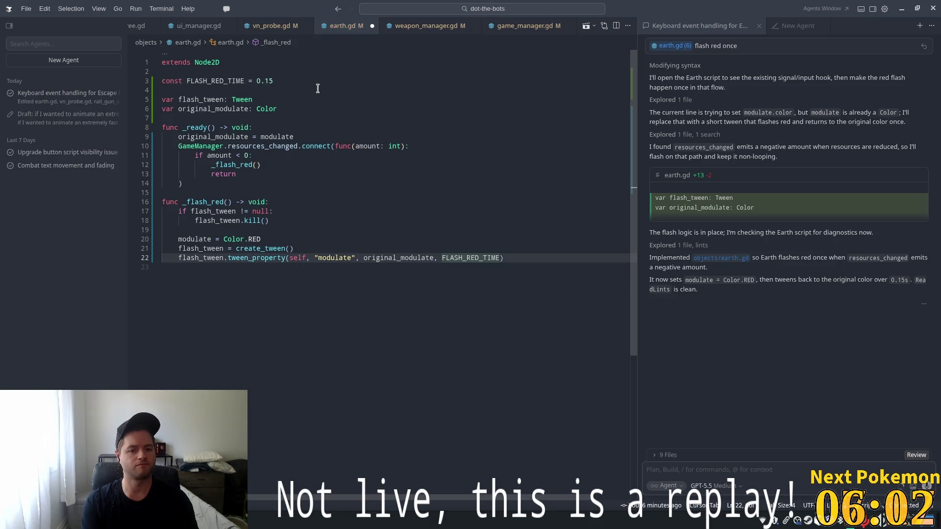
Add a FLASH_RED_COLOR constant of Color(18.892, 0.0, 0.0) and save earth.gd.
click(290, 81)
key(Return)
text(c)
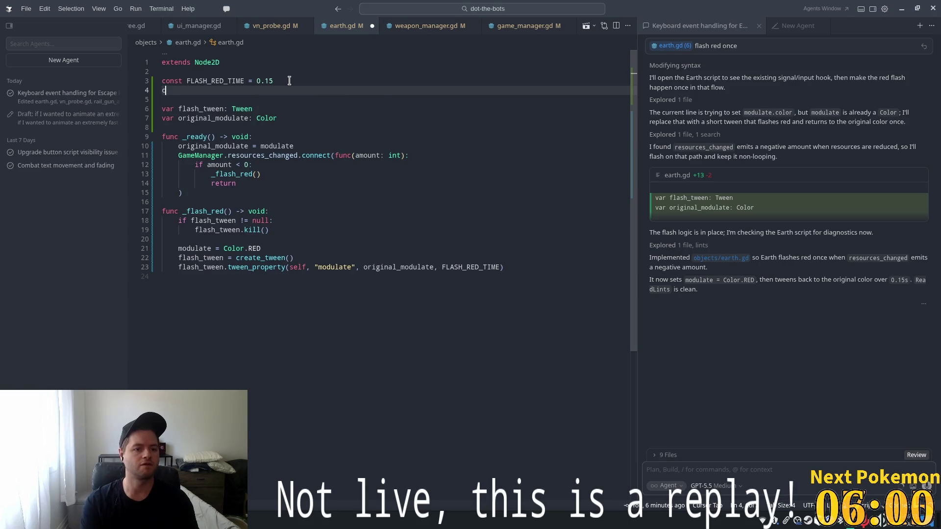
text(onst)
key(Tab)
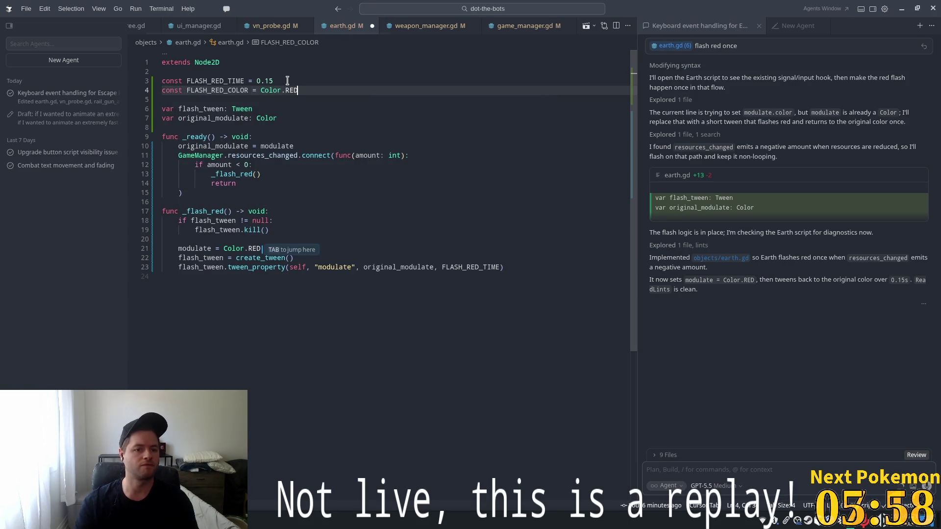
click(289, 97)
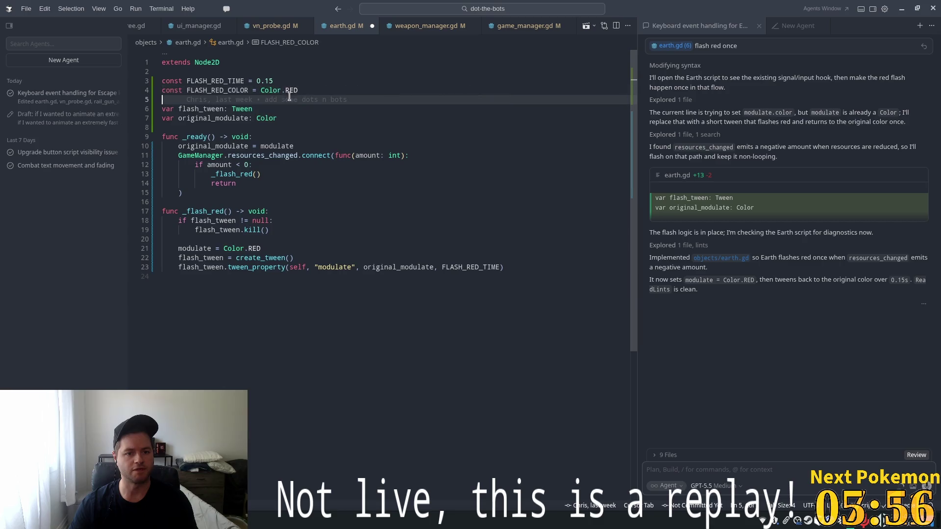
key(Tab)
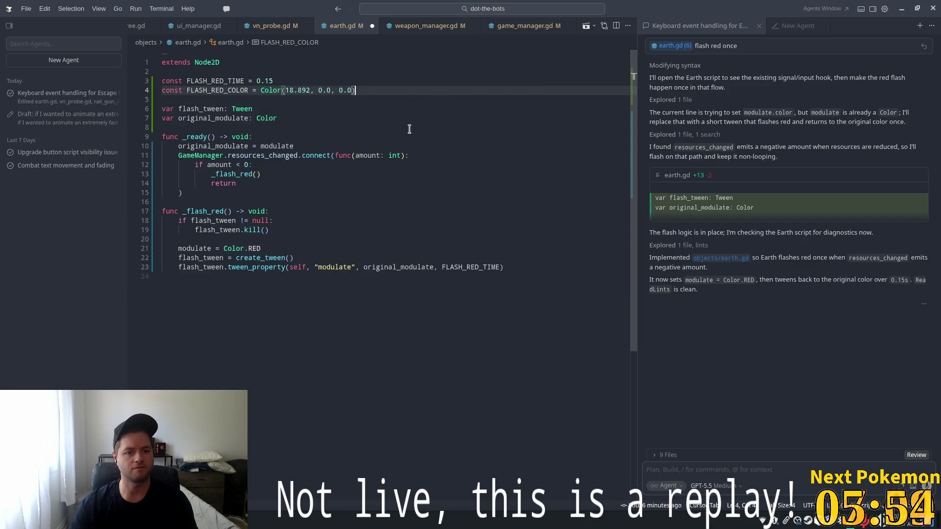
key(ctrl+s)
Replace Color.RED in _flash_red with FLASH_RED_COLOR, then go back to Godot.
click(431, 125)
click(488, 219)
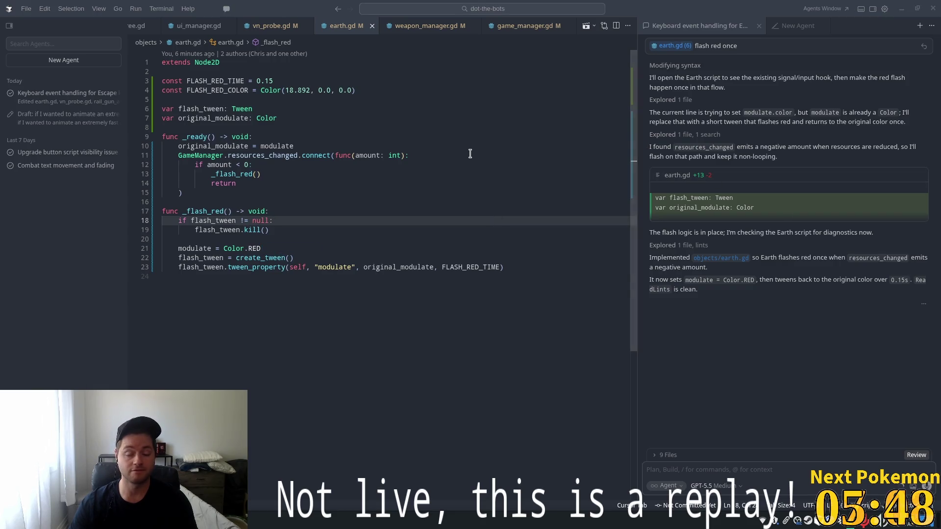
click(427, 156)
click(424, 99)
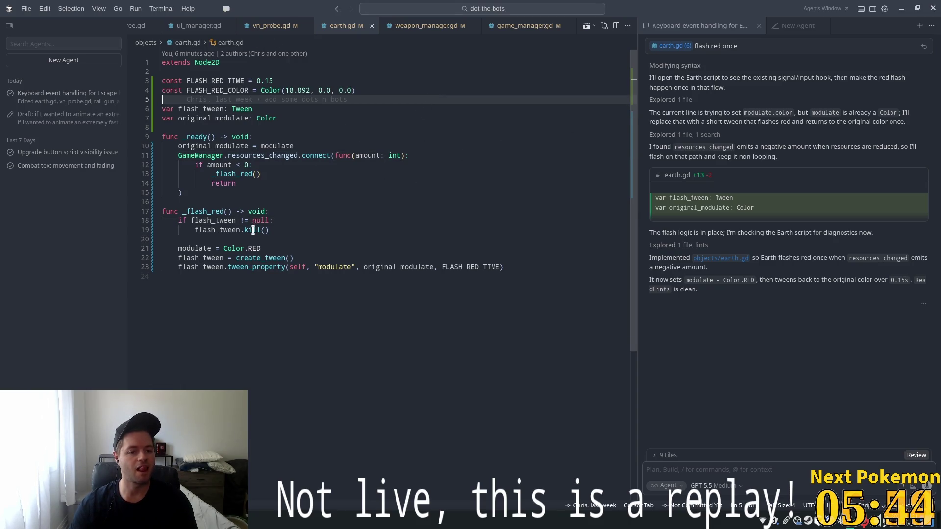
double_click(217, 89)
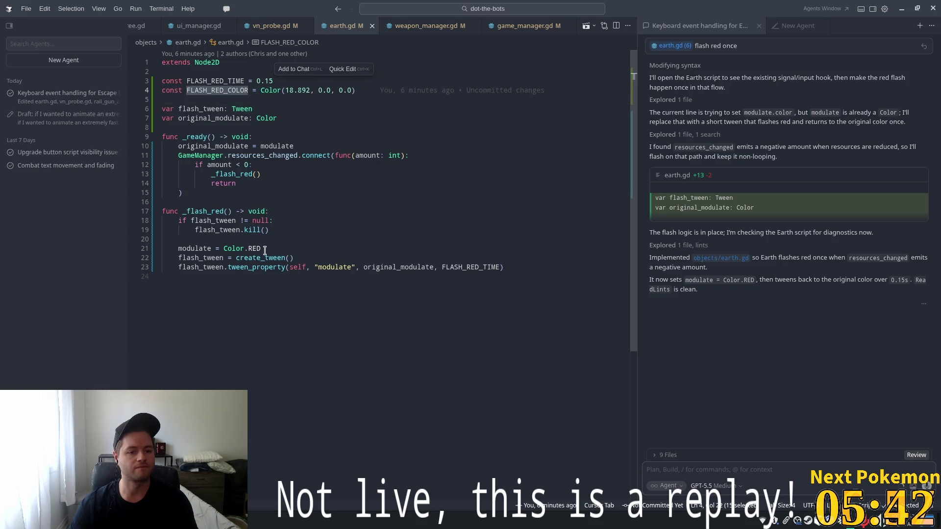
drag(262, 250, 226, 250)
key(Tab)
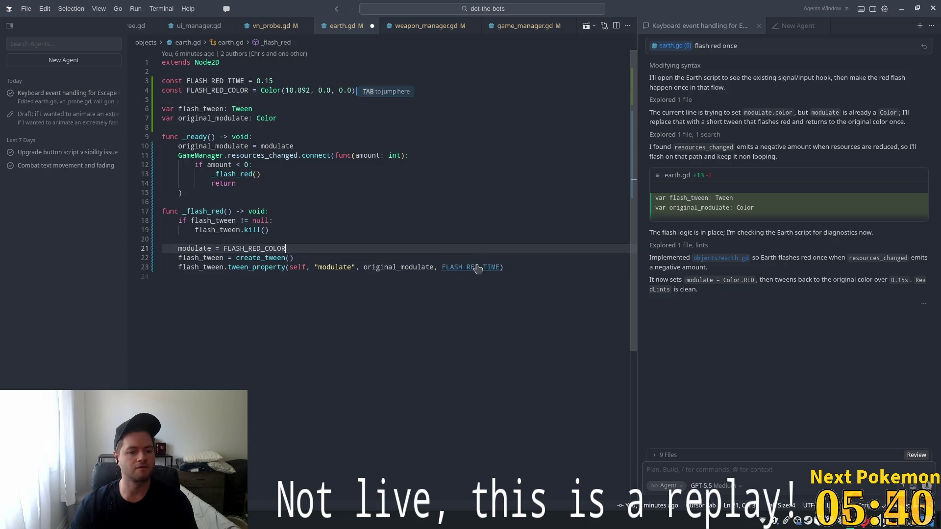
key(Tab)
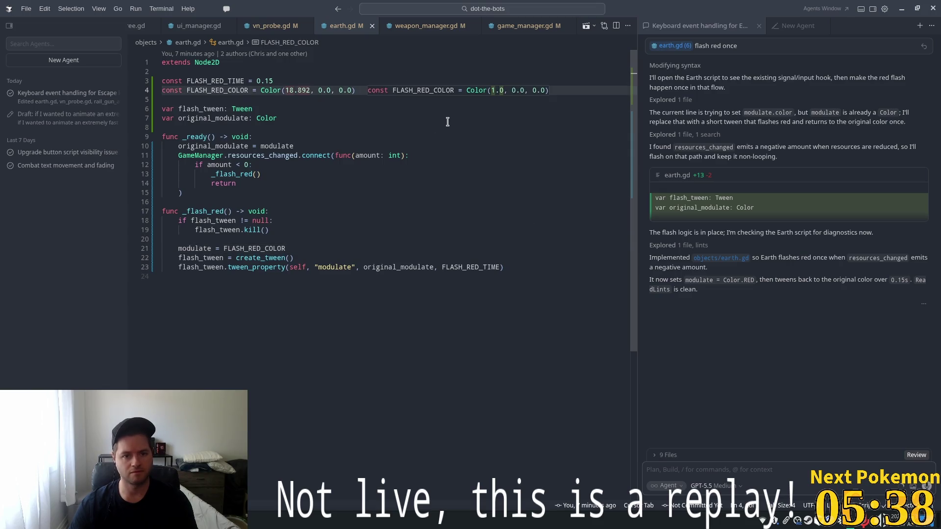
key(alt+Tab)
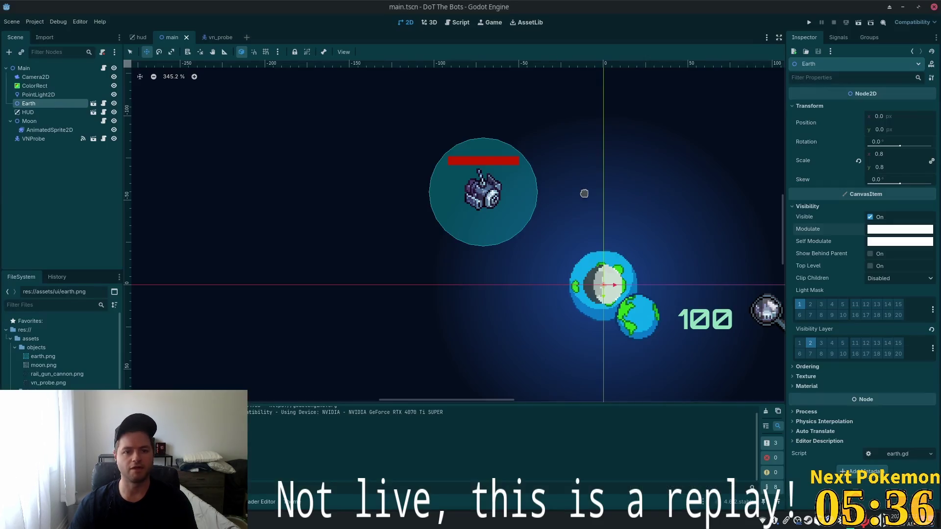
Run the game, shoot bots near Earth to see it flash red, then stop it.
key(F5)
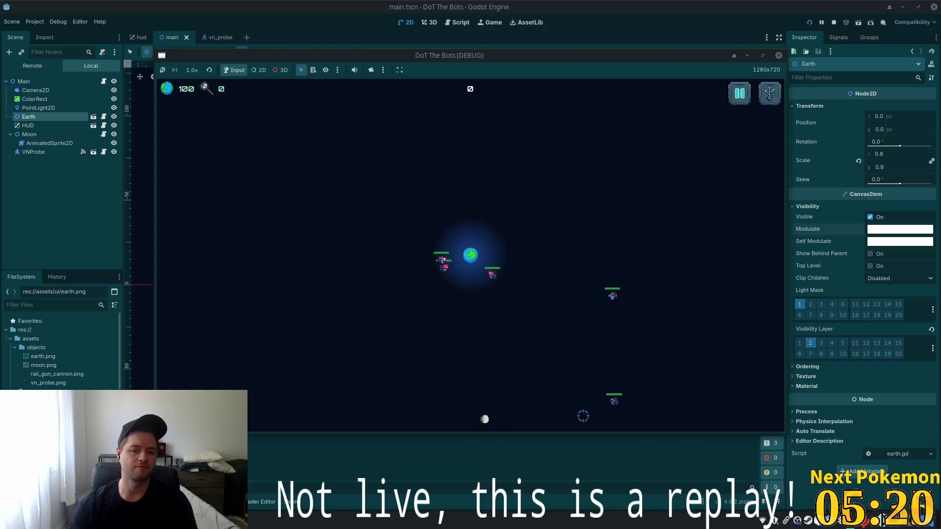
click(462, 283)
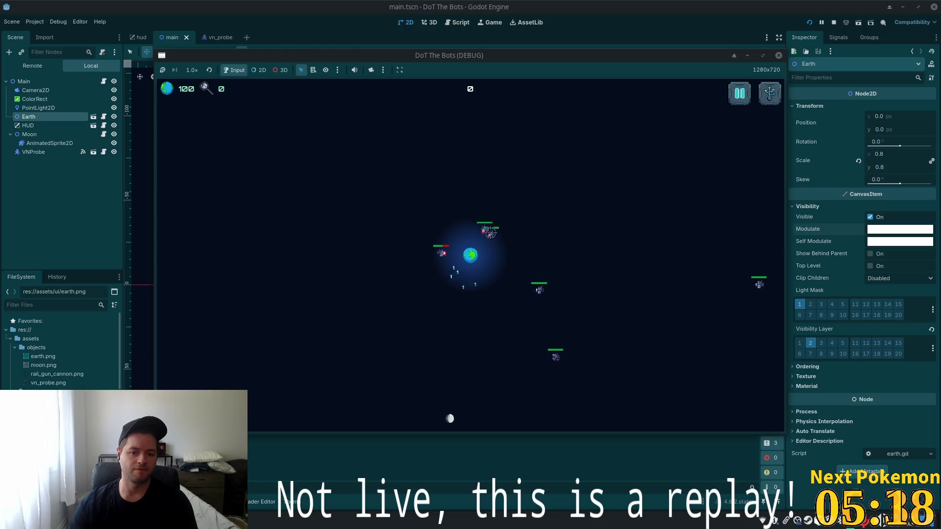
click(486, 283)
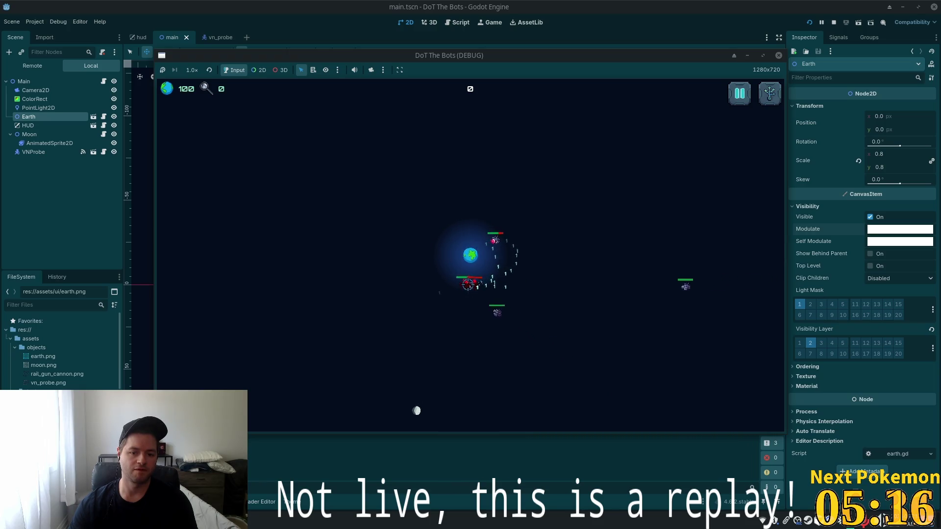
click(442, 259)
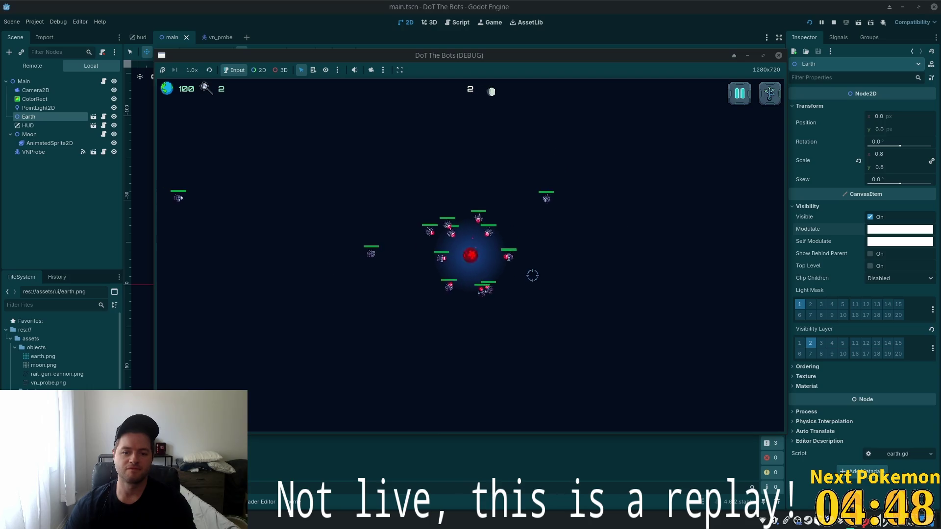
key(F8)
key(alt+Tab)
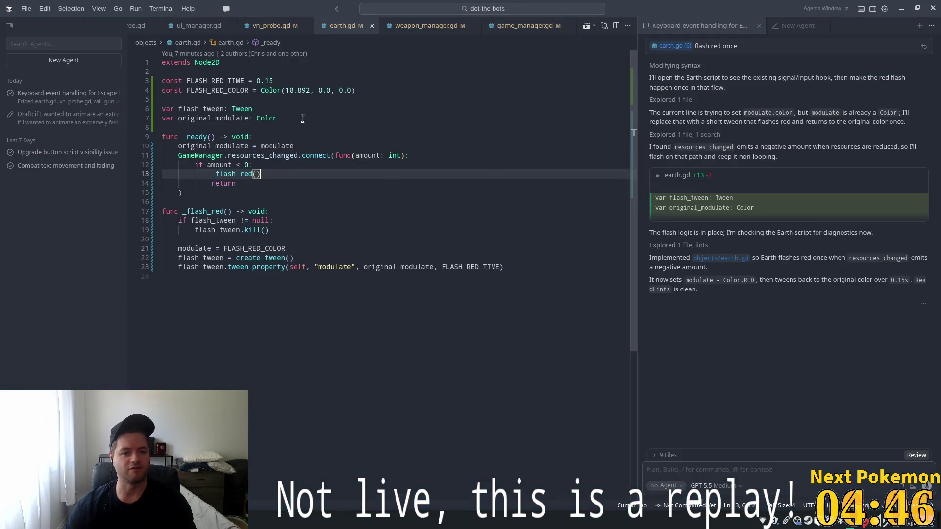
Change FLASH_RED_TIME from 0.15 to 0.3 in earth.gd and run the game again.
click(278, 80)
drag(277, 80, 266, 81)
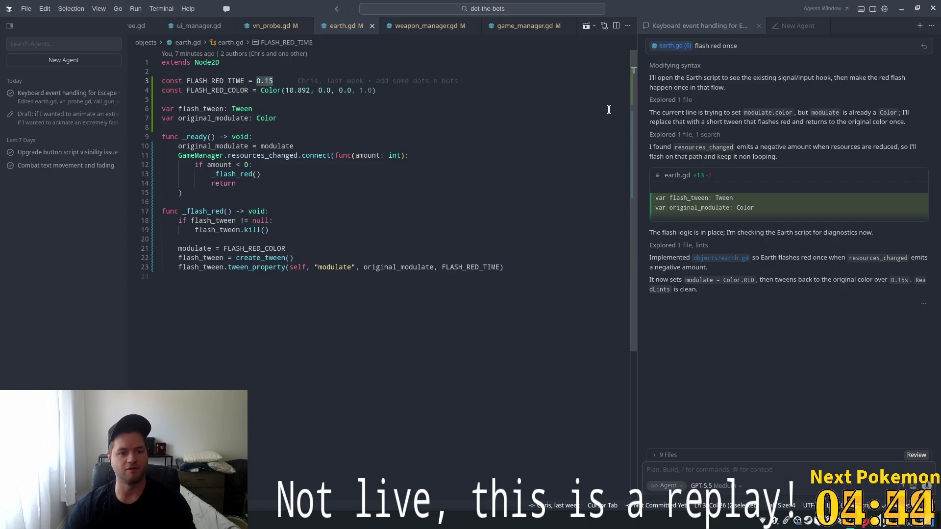
text(3)
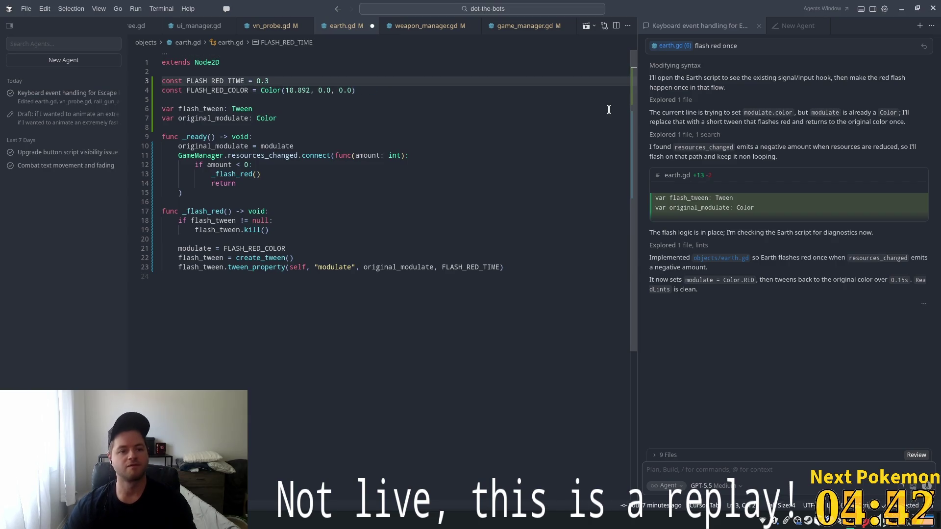
key(alt+Tab)
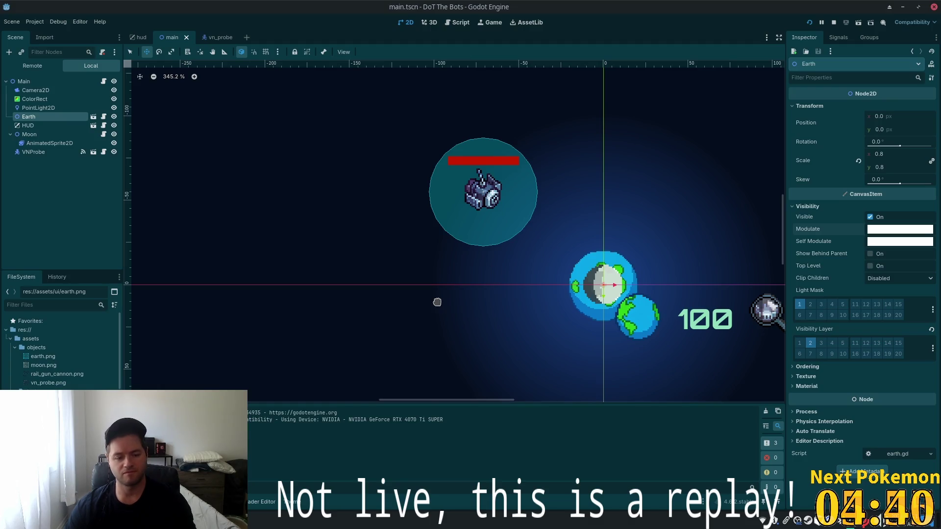
key(super)
key(Escape)
key(alt+Tab)
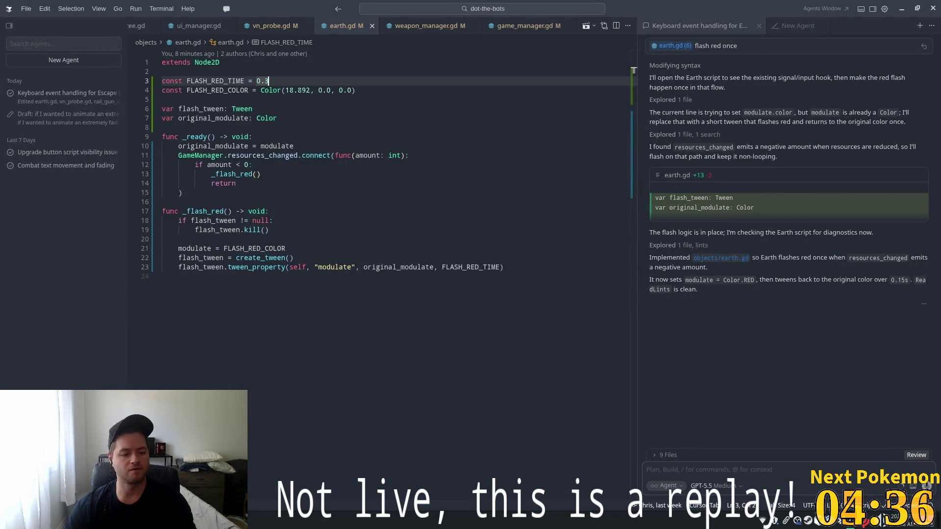
key(F5)
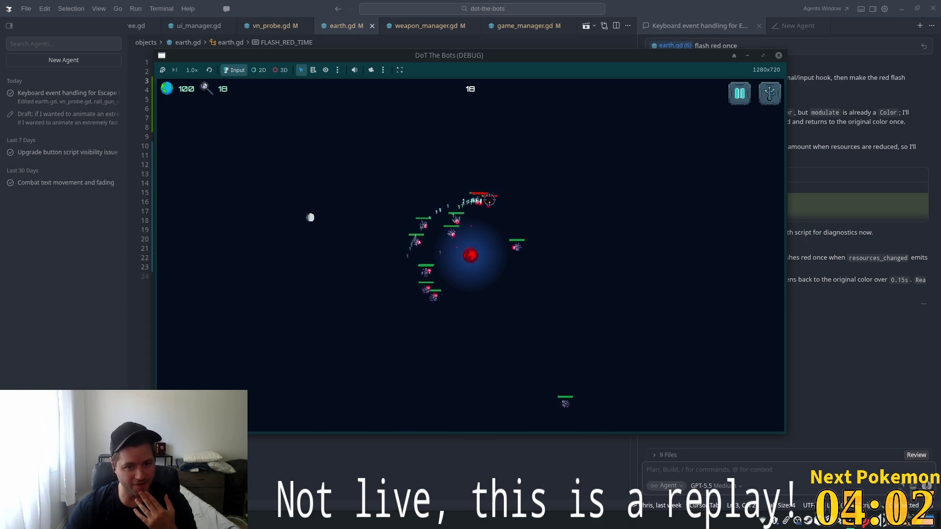
Open and close the upgrade tree, pause, close the game window, and open vn_probe.gd.
click(740, 93)
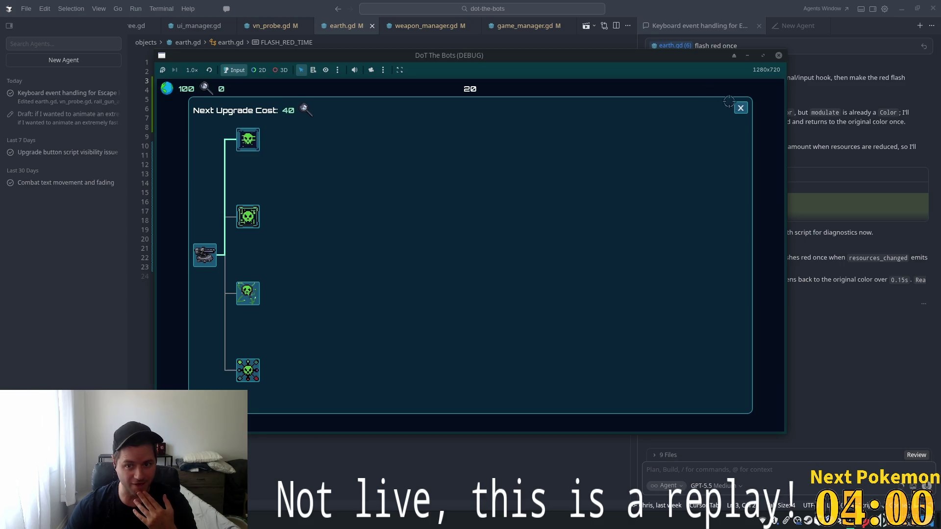
click(741, 108)
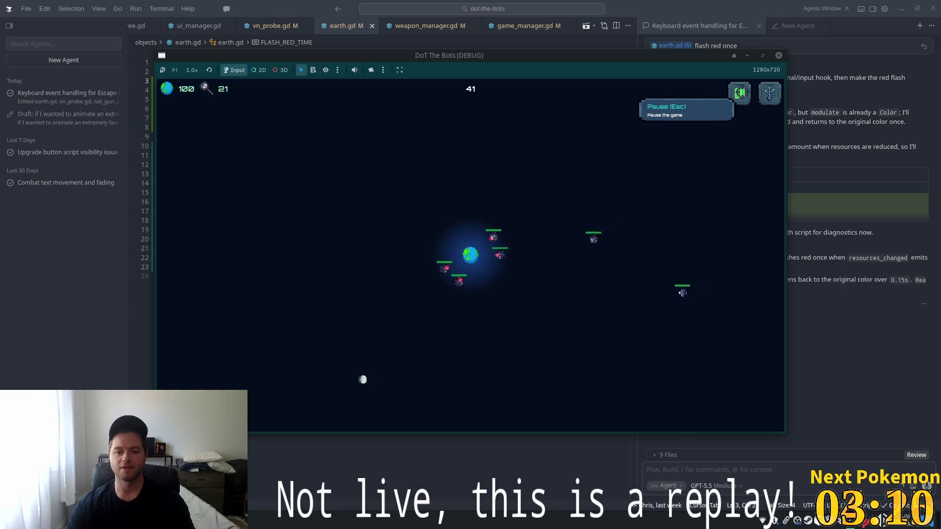
click(741, 92)
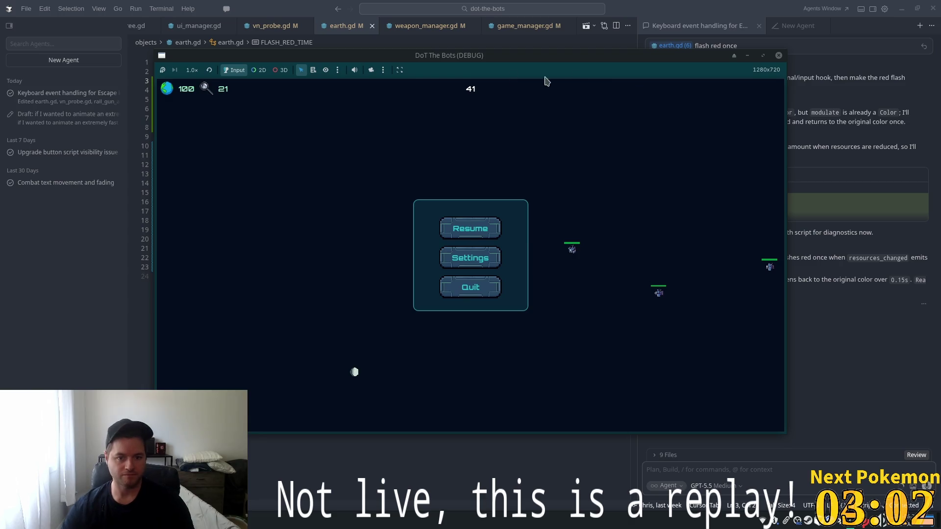
click(664, 4)
click(271, 26)
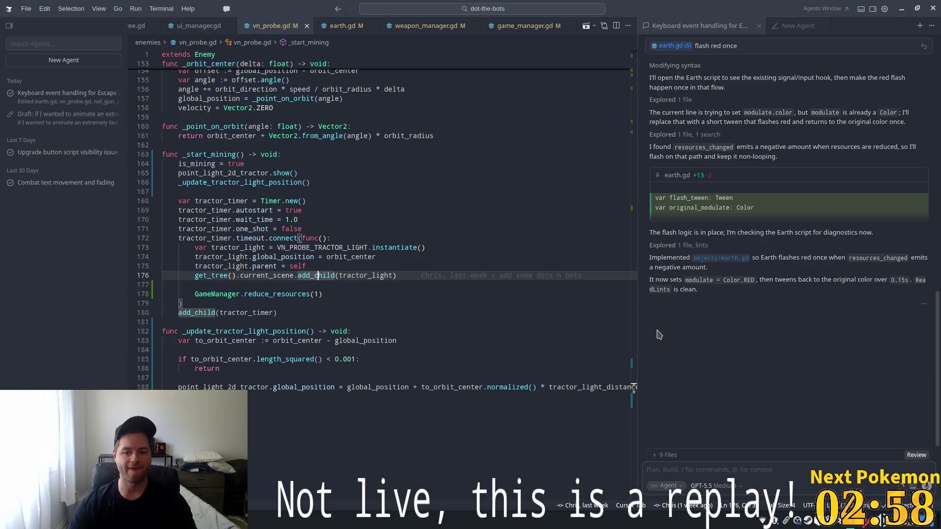
Trace VN_PROBE_TRACTOR_LIGHT in vn_probe.gd to its tractor light scene.
scroll(633, 341, up, 2)
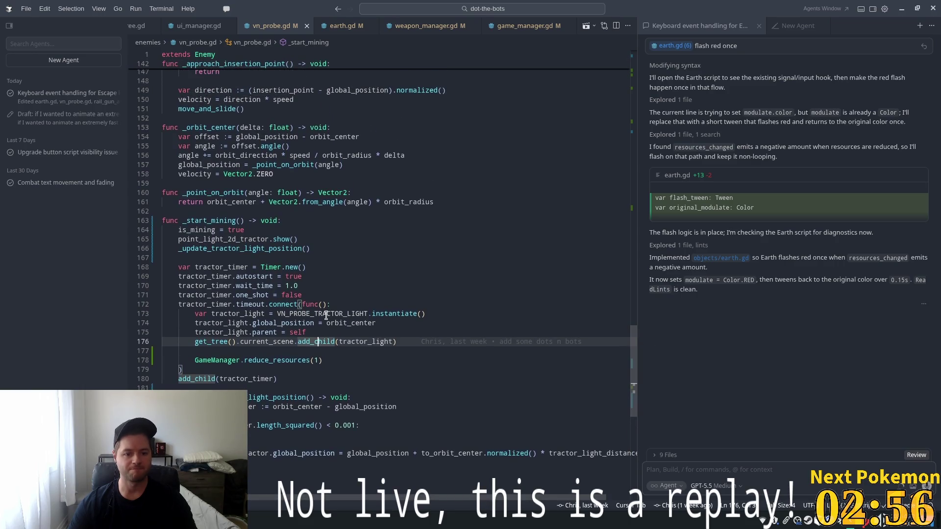
double_click(204, 305)
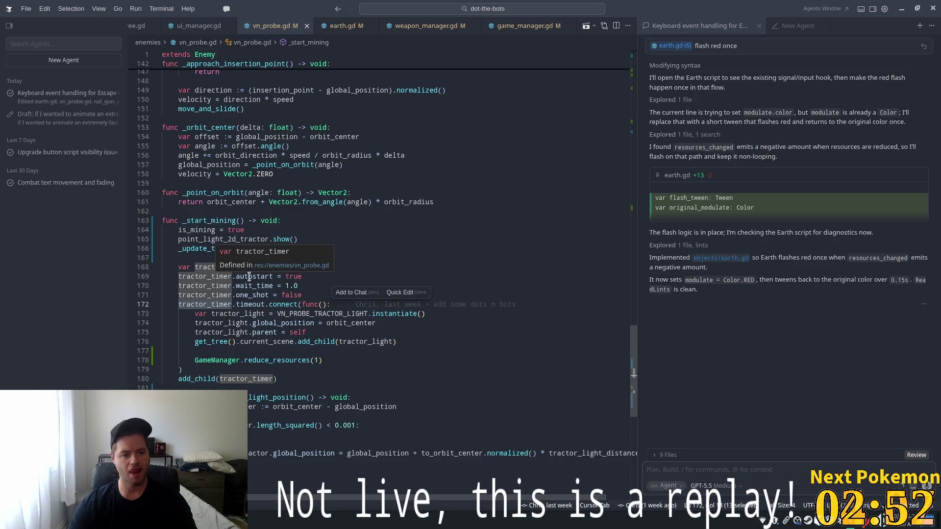
click(321, 315)
click(331, 323)
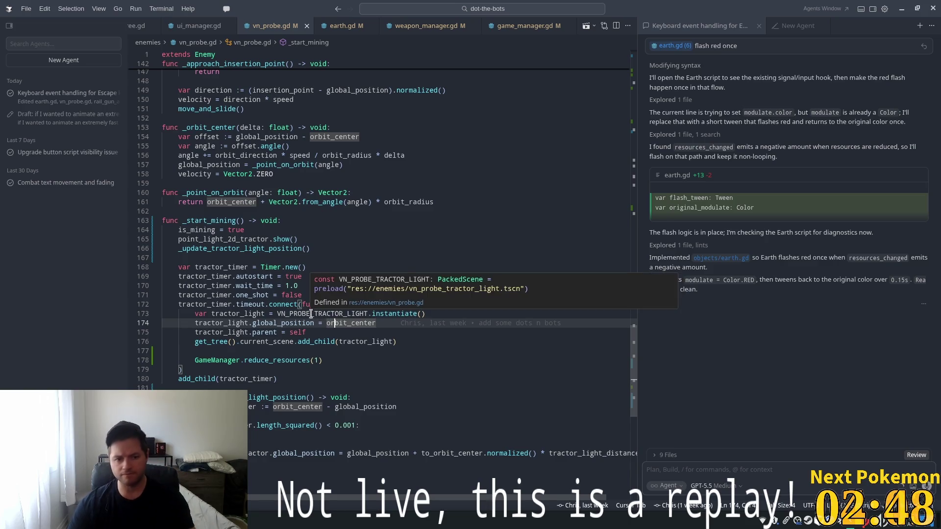
click(310, 315)
ctrl+click(352, 314)
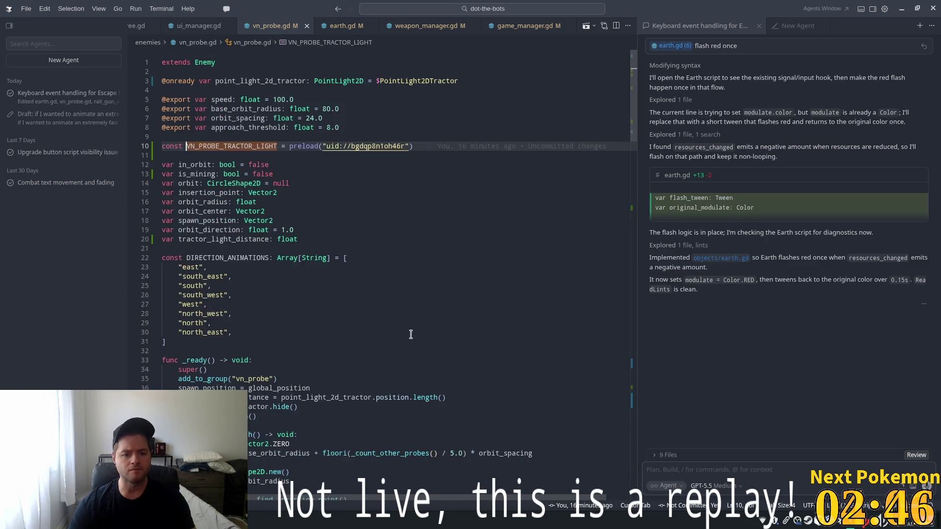
ctrl+click(357, 154)
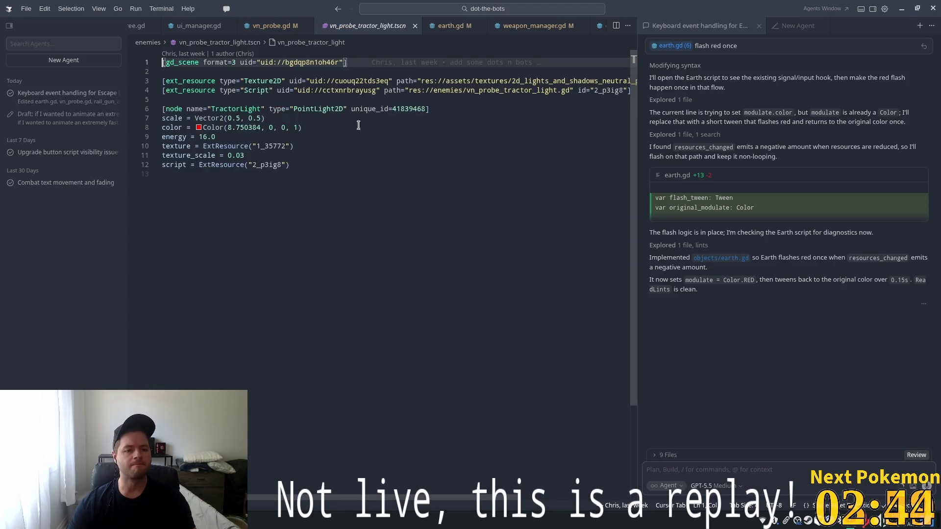
Change the speed in vn_probe_tractor_light.gd from 200.0 to 400.0 and relaunch the game.
key(ctrl+p)
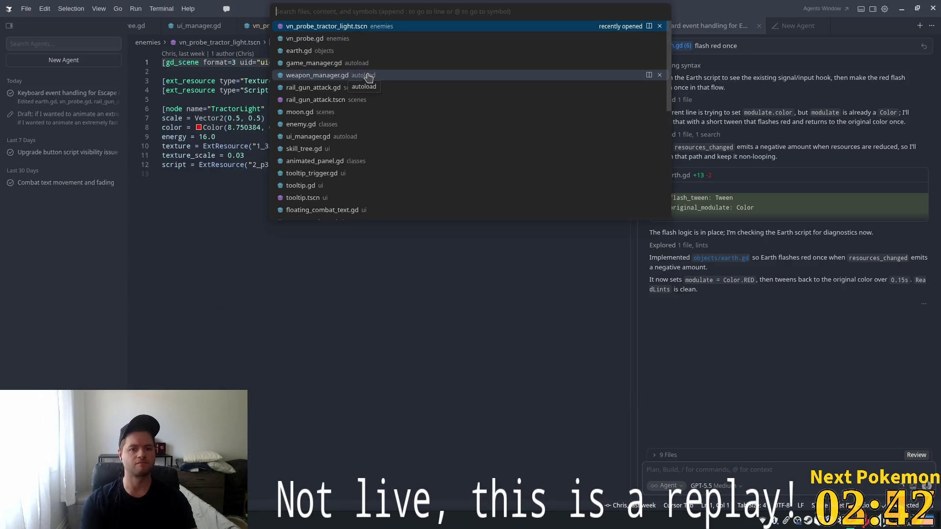
text(vn_progr)
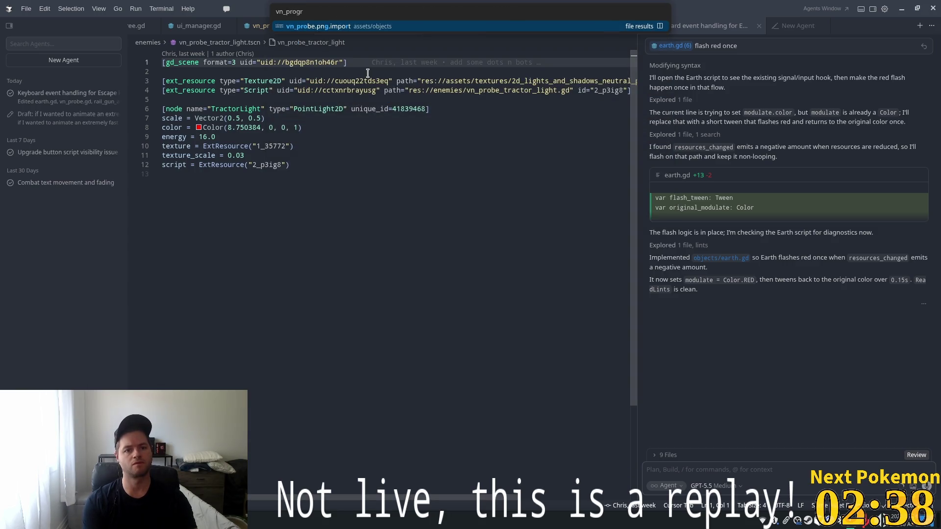
key(BackSpace)
key(BackSpace)
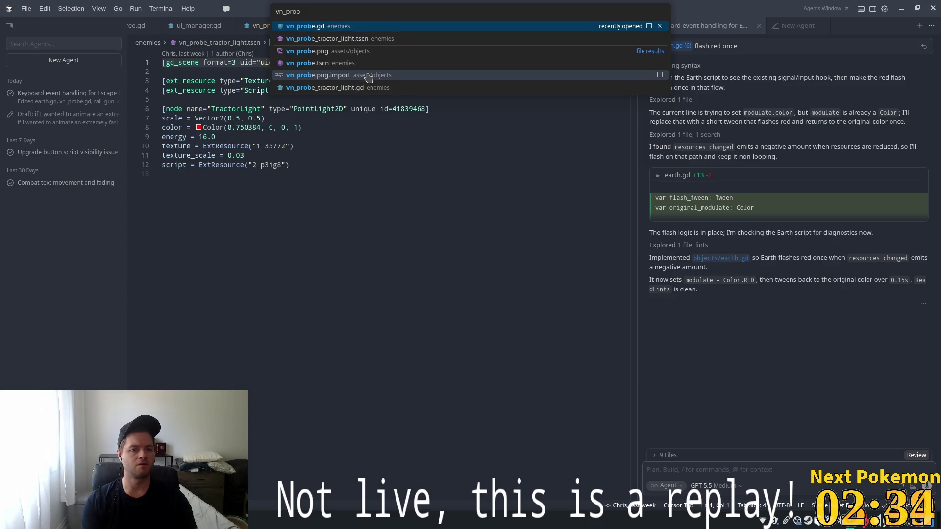
click(357, 111)
click(231, 82)
click(267, 90)
drag(240, 90, 248, 90)
key(shift+Left)
key(shift+Left)
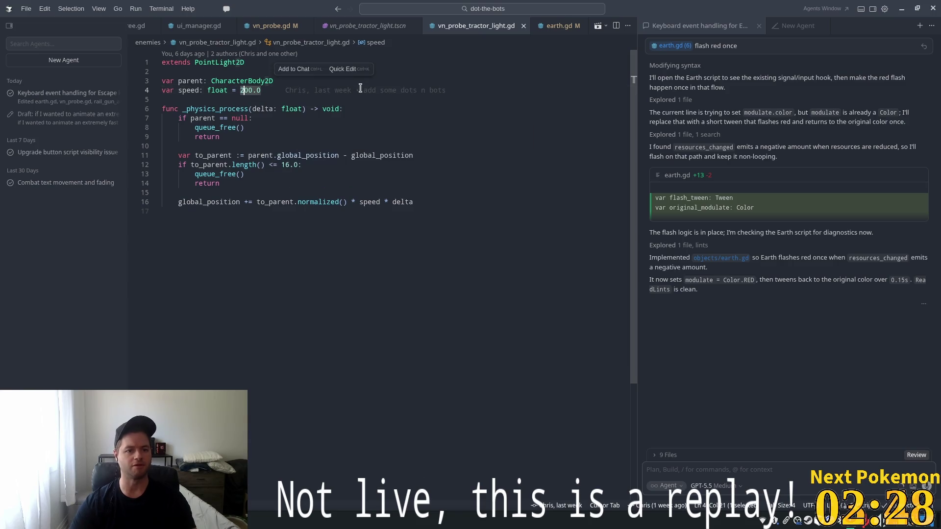
text(4)
key(alt+Tab)
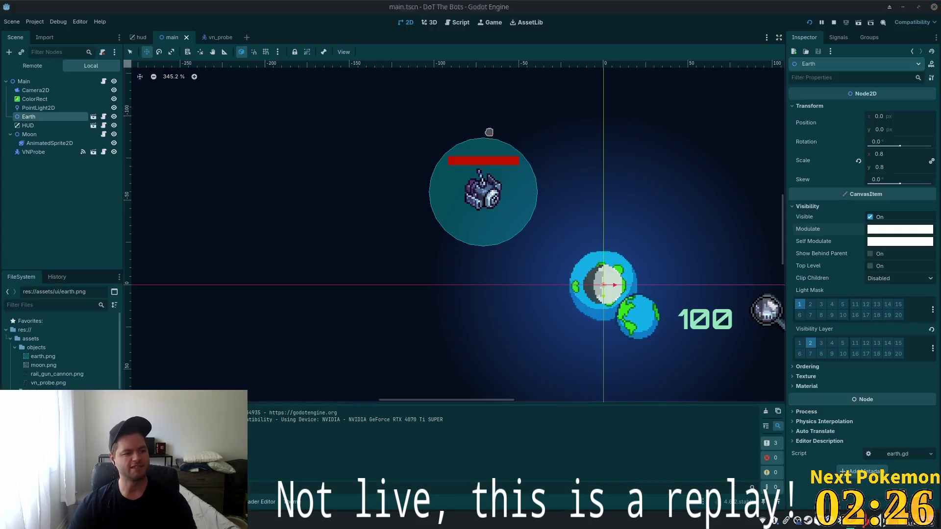
click(810, 23)
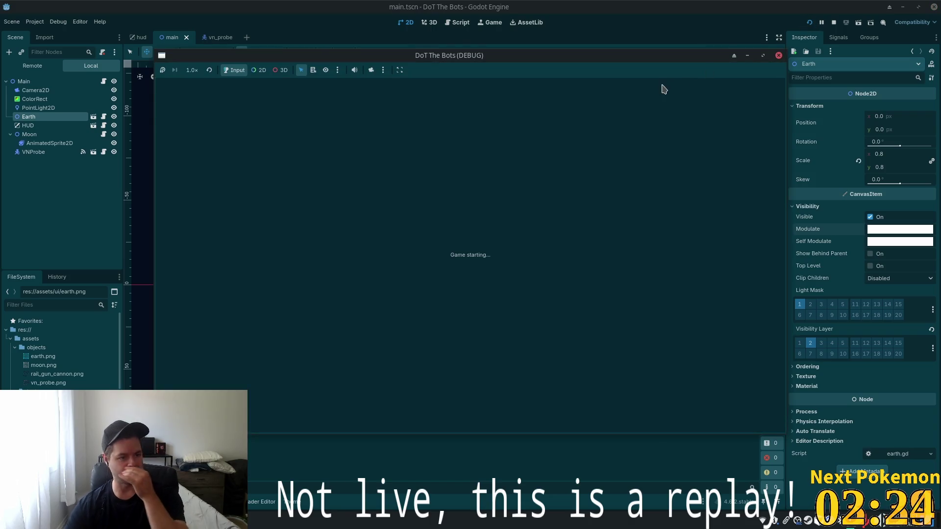